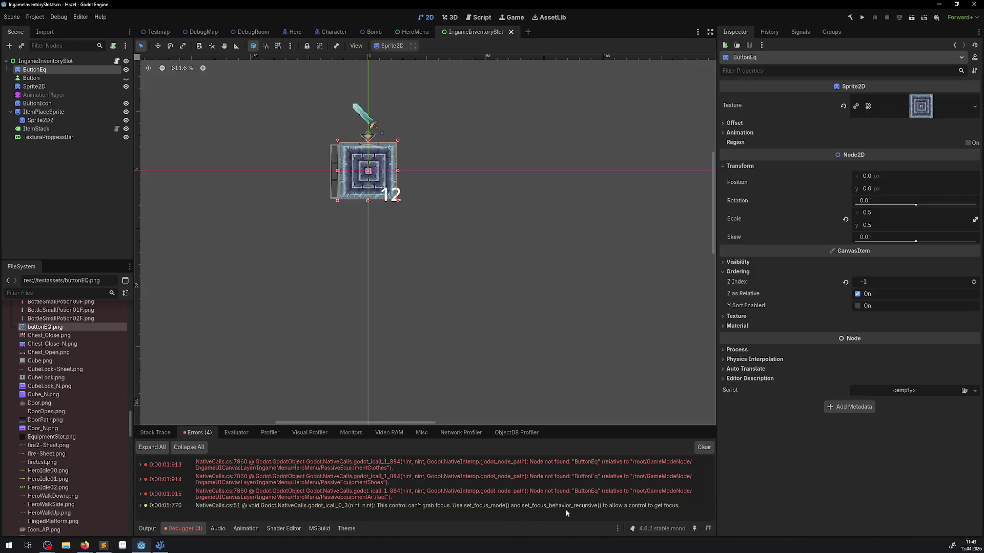
Open the selected error's source and dismiss the scene loading error alert
{"action": "mouse_move", "coordinate": [612, 508]}
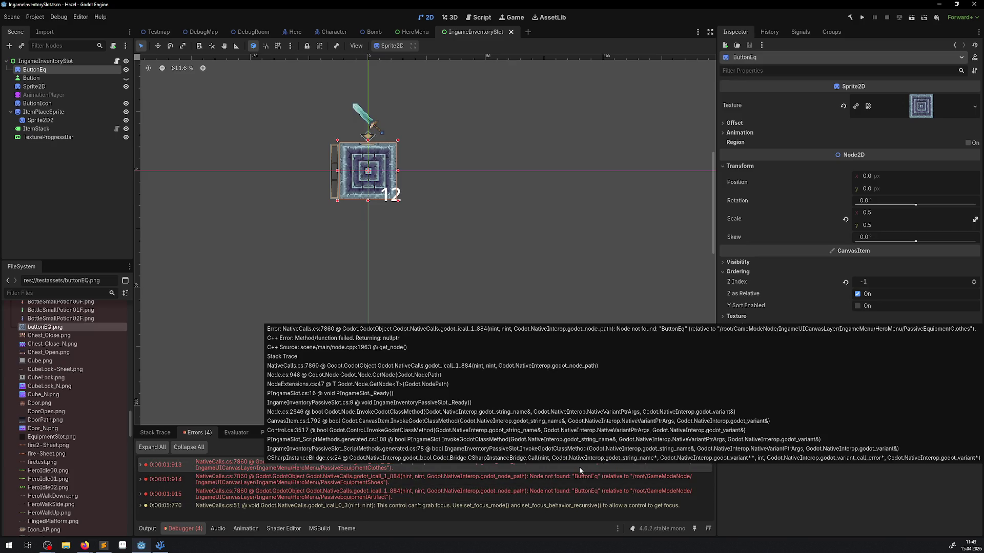
{"action": "double_click", "coordinate": [579, 466]}
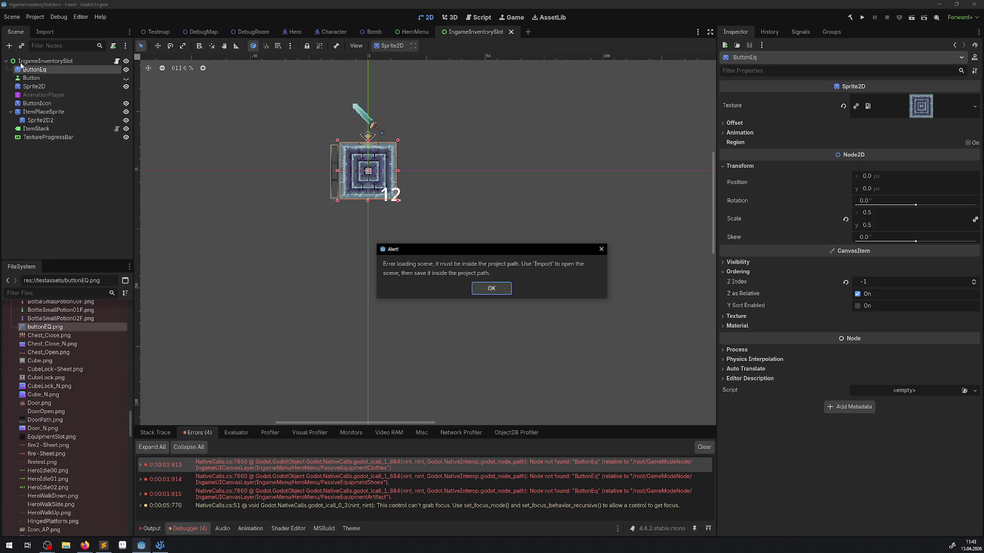
{"action": "key", "text": "Return"}
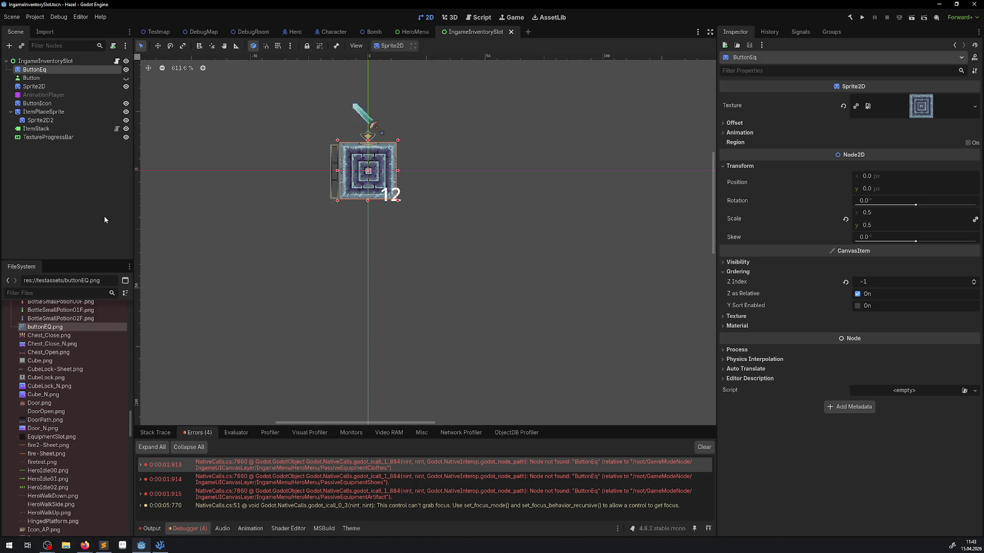
Open IngameInventoryPassiveSlot.tscn from the ingameMenuElement folder and paste ButtonEq under its root
{"action": "scroll", "coordinate": [80, 363], "scroll_direction": "up", "scroll_amount": 15}
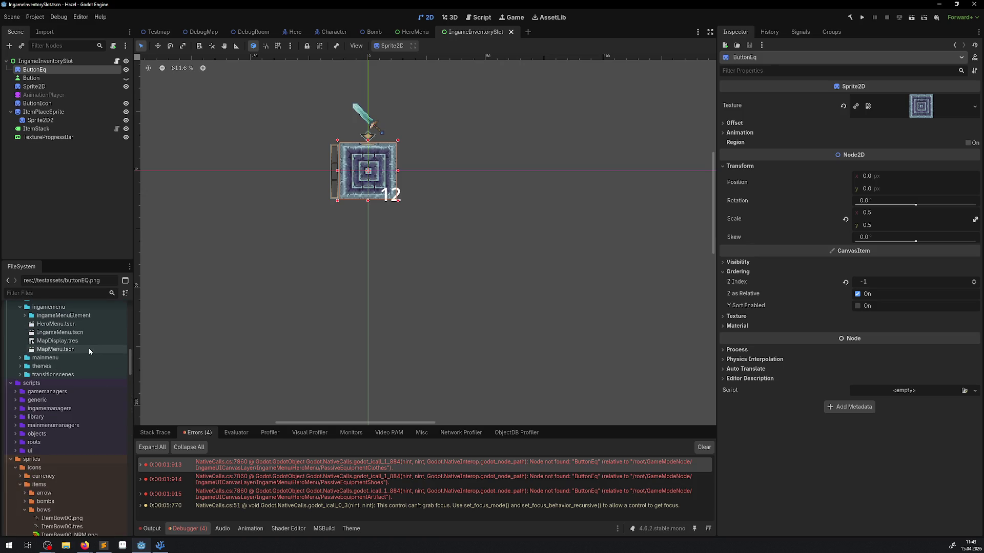
{"action": "scroll", "coordinate": [43, 382], "scroll_direction": "up", "scroll_amount": 2}
{"action": "scroll", "coordinate": [43, 381], "scroll_direction": "up", "scroll_amount": 3}
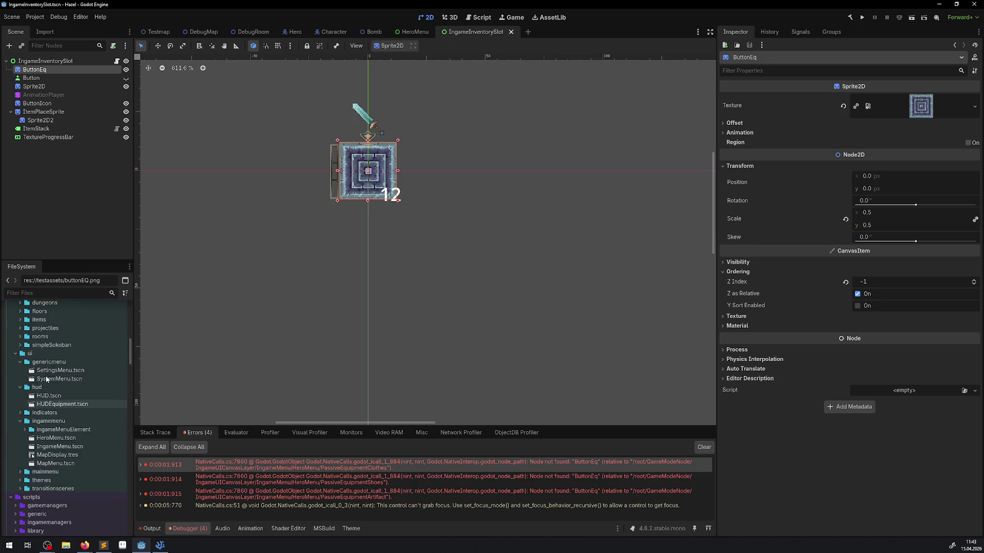
{"action": "left_click", "coordinate": [24, 430]}
{"action": "double_click", "coordinate": [71, 439]}
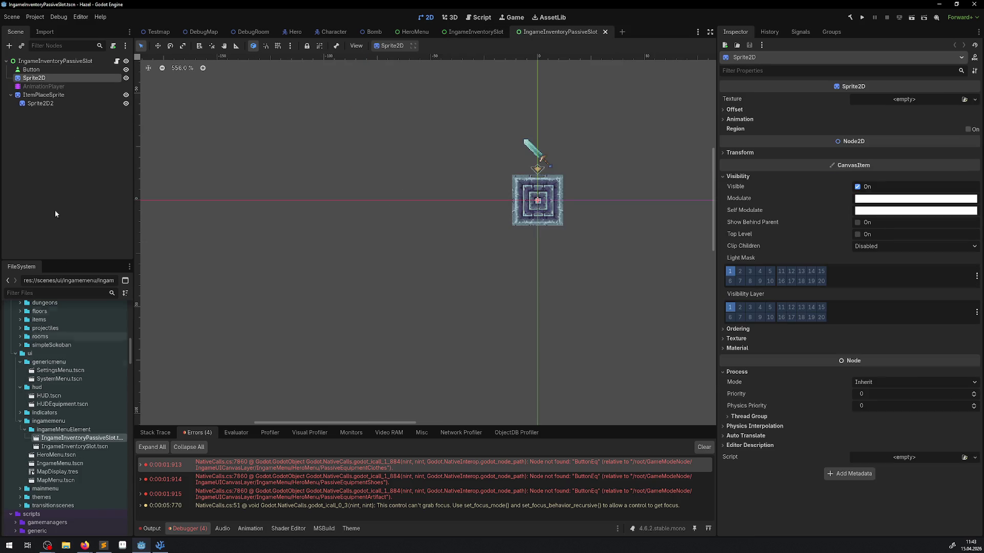
{"action": "left_click", "coordinate": [51, 61]}
{"action": "key", "text": "ctrl+v"}
Hide the Button node and move ButtonEq up to sit just under the root
{"action": "left_click", "coordinate": [127, 78]}
{"action": "left_click", "coordinate": [126, 78]}
{"action": "left_click", "coordinate": [126, 70]}
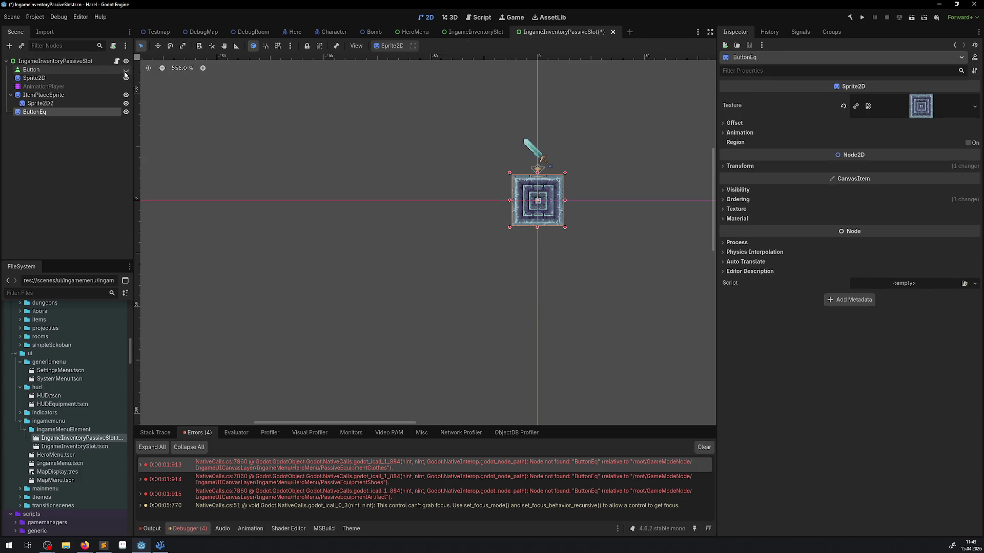
{"action": "left_click", "coordinate": [32, 131]}
{"action": "left_click", "coordinate": [36, 113]}
{"action": "key", "text": "ctrl+Up"}
{"action": "key", "text": "ctrl+Up"}
{"action": "key", "text": "ctrl+Up"}
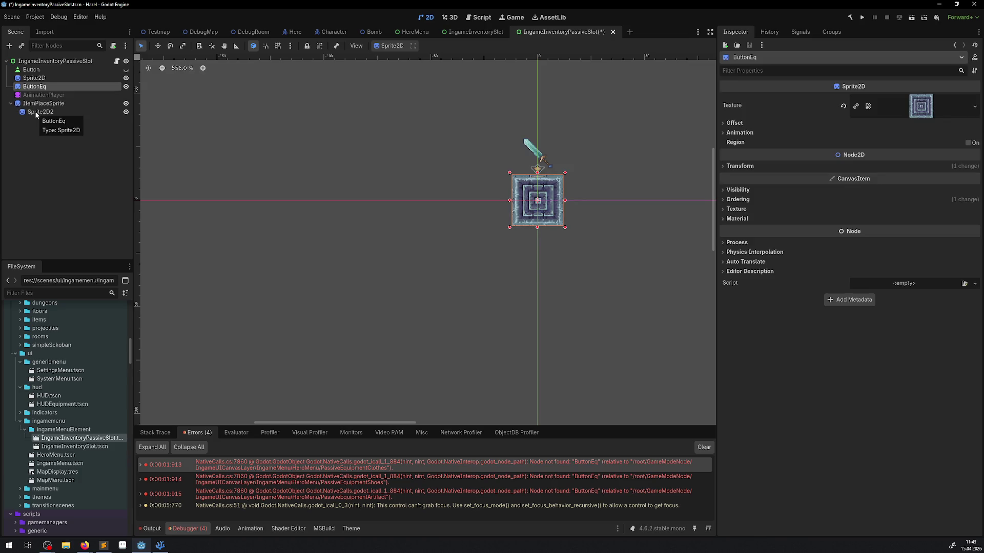
Save the passive slot scene, clear the debugger errors, and run the project
{"action": "key", "text": "ctrl+s"}
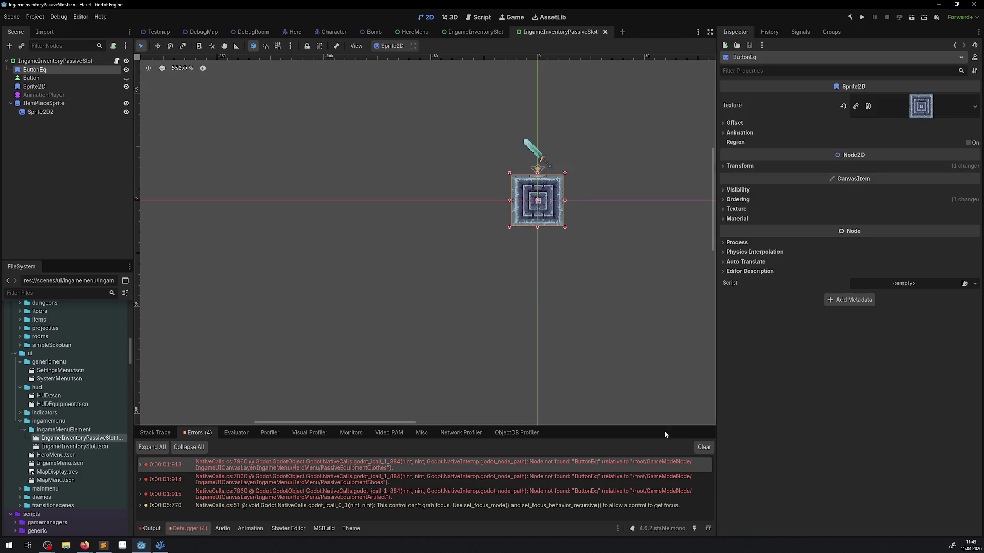
{"action": "left_click", "coordinate": [704, 445]}
{"action": "left_click", "coordinate": [862, 17]}
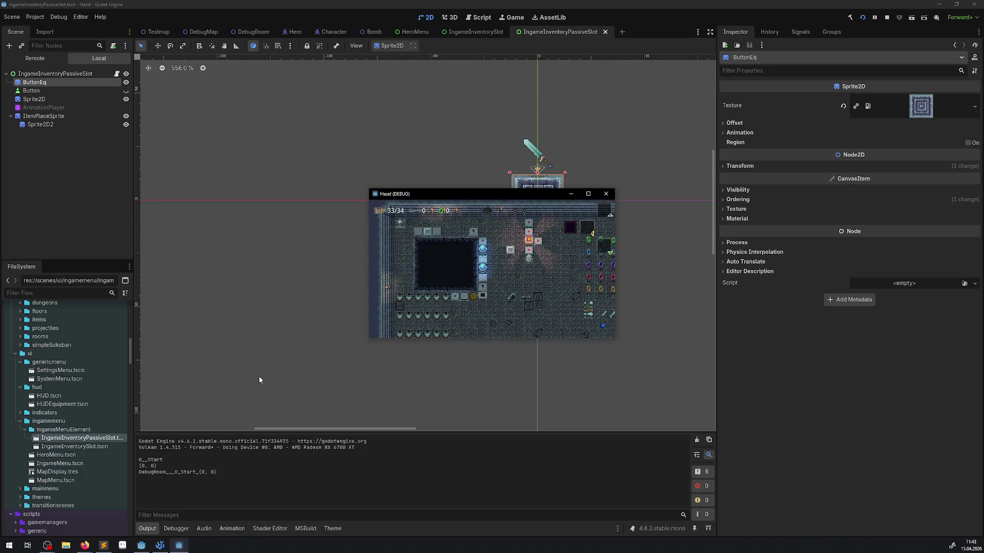
Open the in-game inventory with Escape, close the game, and select the slot scene's root control
{"action": "key", "text": "Escape"}
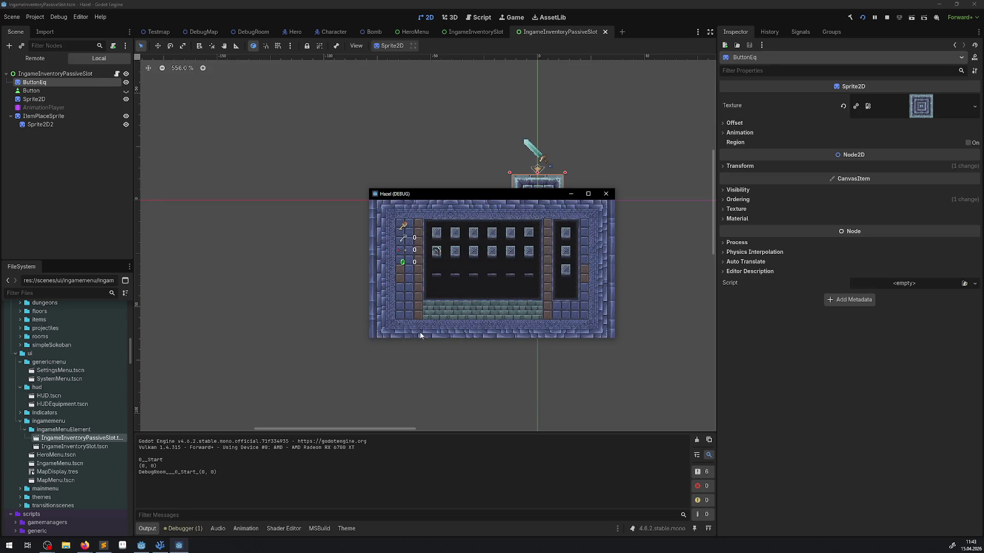
{"action": "left_click", "coordinate": [606, 194]}
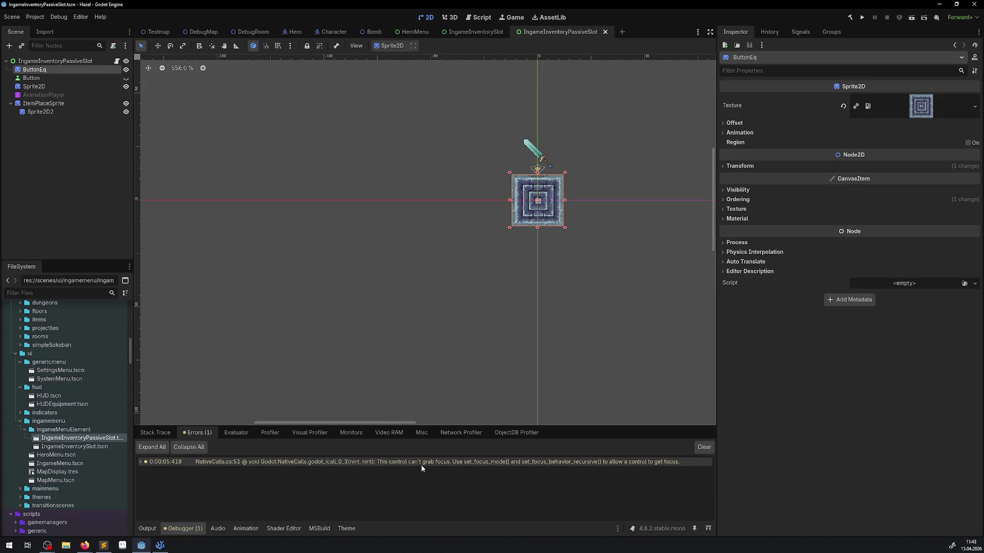
{"action": "mouse_move", "coordinate": [444, 464]}
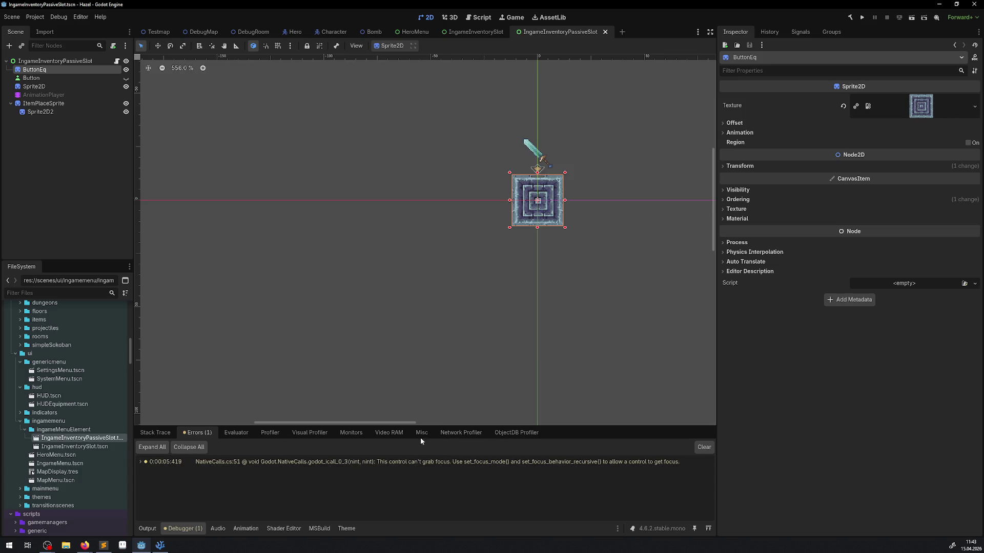
{"action": "left_click", "coordinate": [94, 60]}
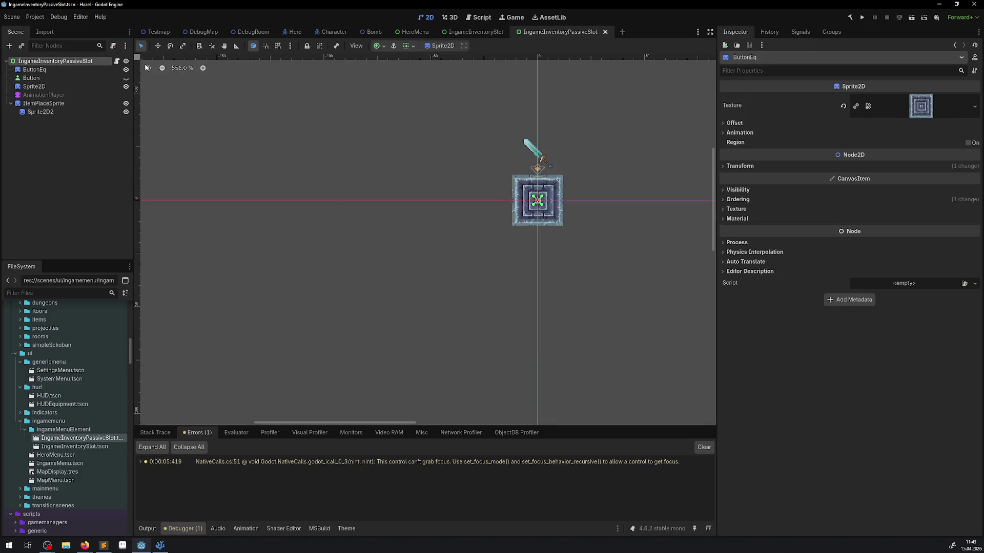
Filter the Inspector for 'focu' and check Focus Mode (None) and Behavior Recursive (Inherited) unchanged
{"action": "type", "text": "focu"}
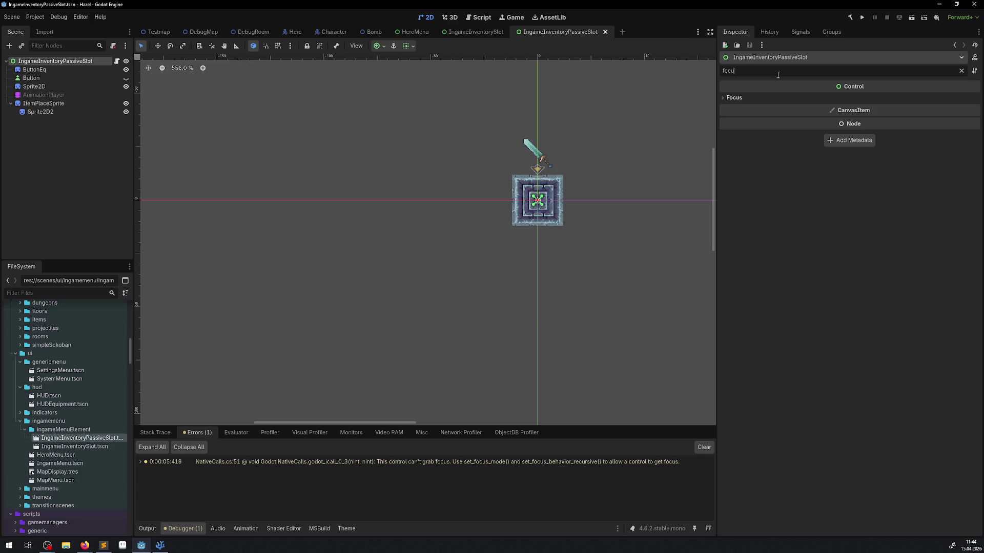
{"action": "left_click", "coordinate": [735, 97]}
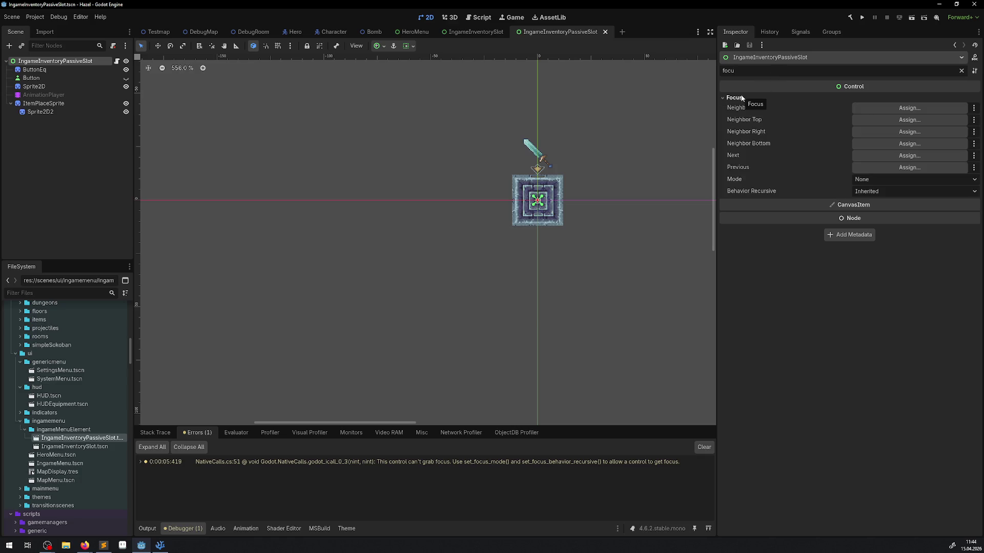
{"action": "left_click", "coordinate": [874, 182]}
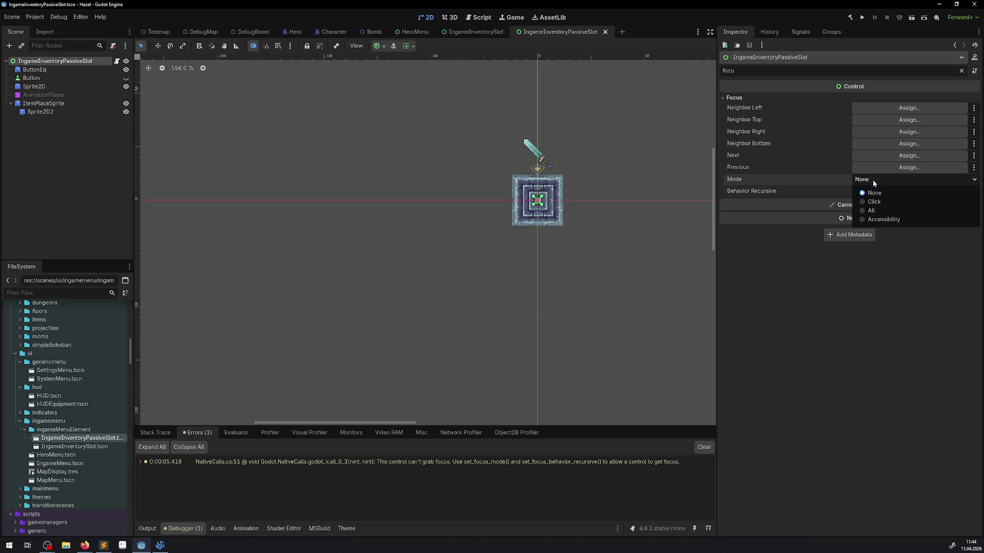
{"action": "left_click", "coordinate": [871, 183]}
{"action": "left_click", "coordinate": [873, 192]}
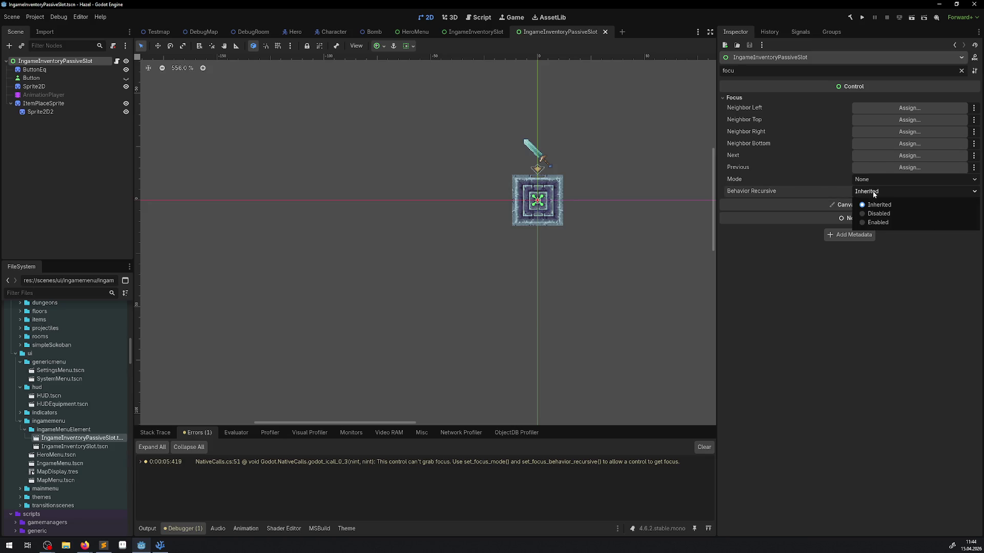
{"action": "left_click", "coordinate": [845, 188]}
{"action": "mouse_move", "coordinate": [746, 190]}
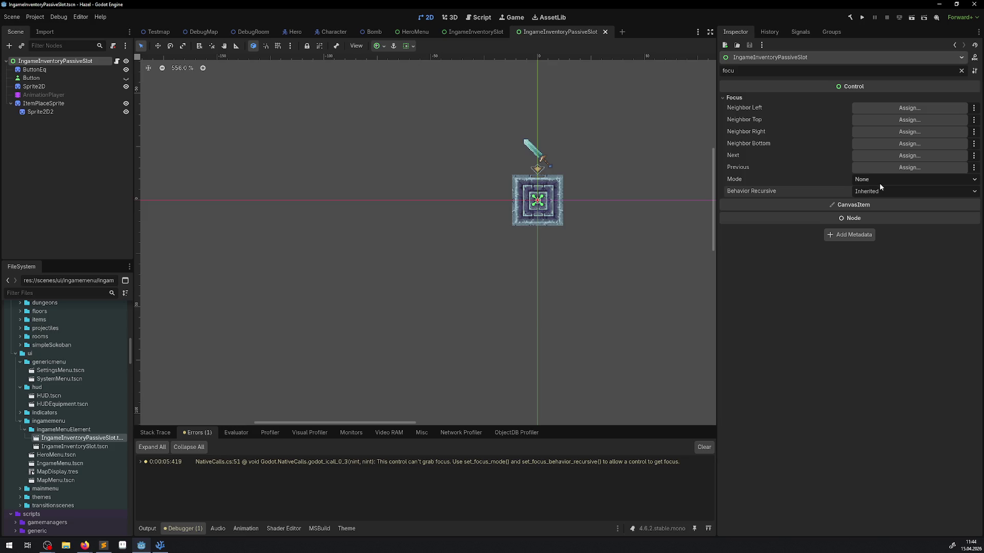
Set the passive slot root's Focus Mode to All, save, and switch to IngameInventorySlot
{"action": "left_click", "coordinate": [879, 183]}
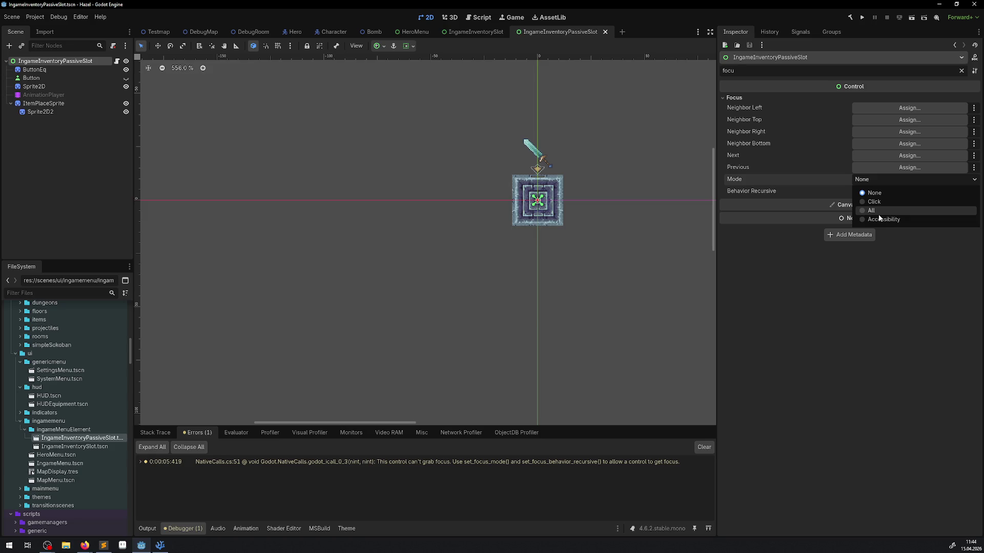
{"action": "left_click", "coordinate": [776, 193]}
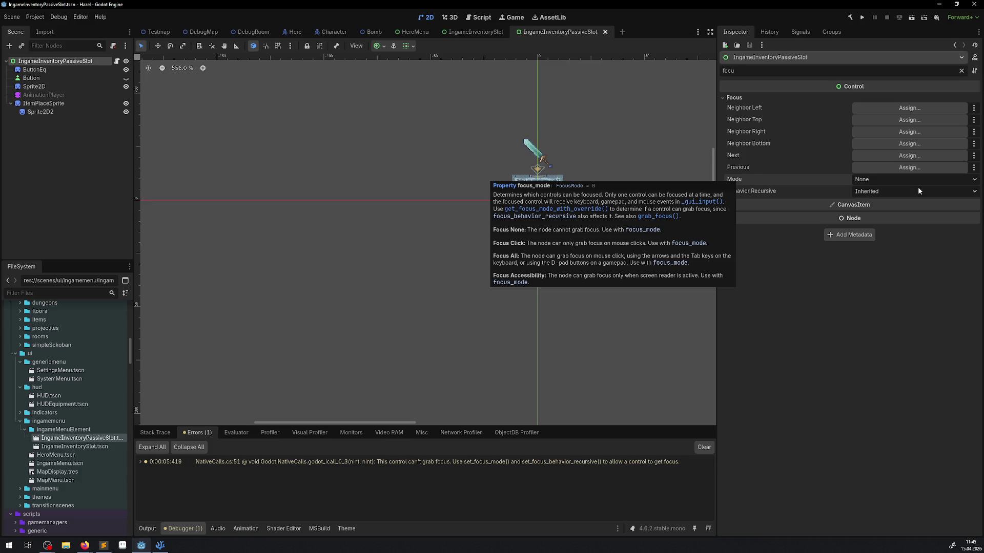
{"action": "left_click", "coordinate": [890, 179]}
{"action": "left_click", "coordinate": [882, 210]}
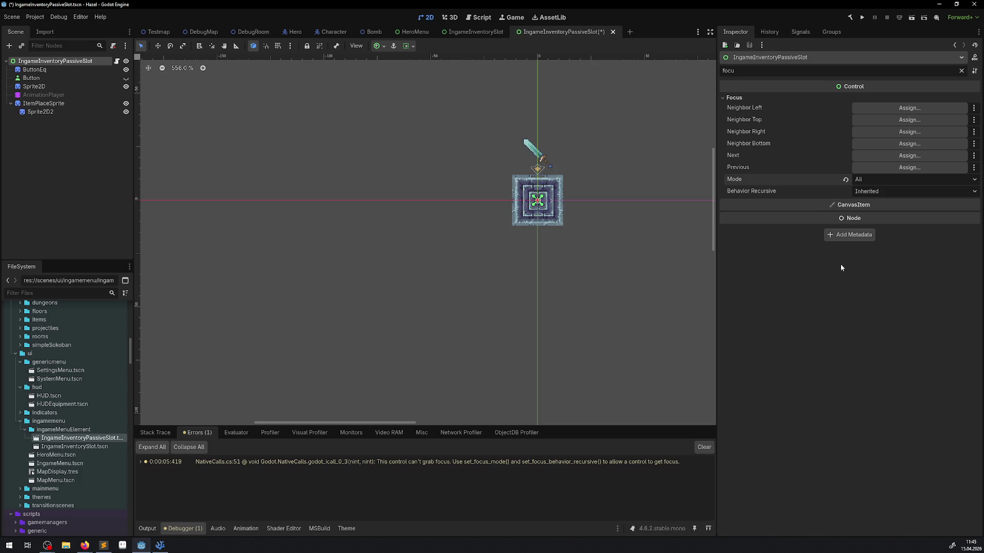
{"action": "key", "text": "ctrl+s"}
{"action": "left_click", "coordinate": [468, 32]}
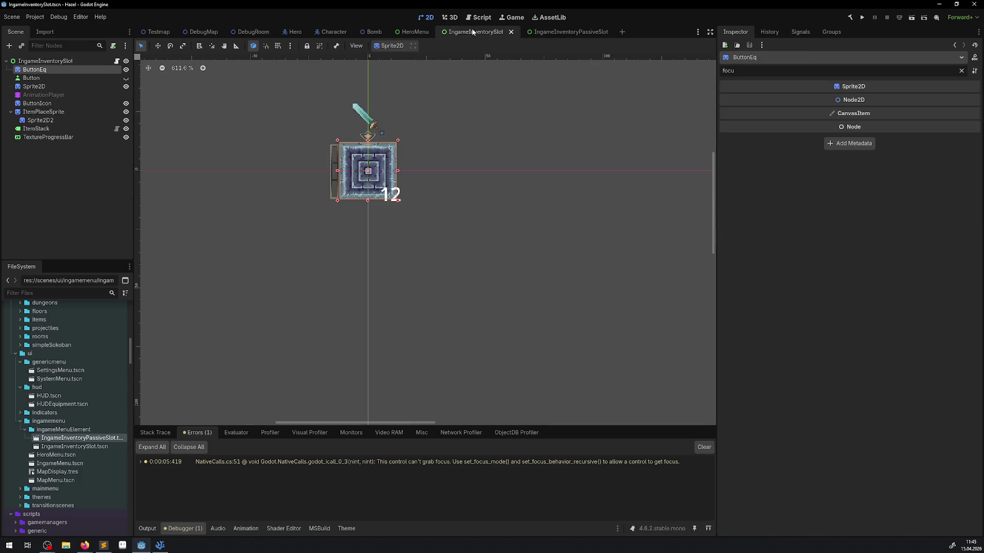
Set the IngameInventorySlot root's Focus Mode to All, save the scene, and run the project
{"action": "left_click", "coordinate": [45, 61]}
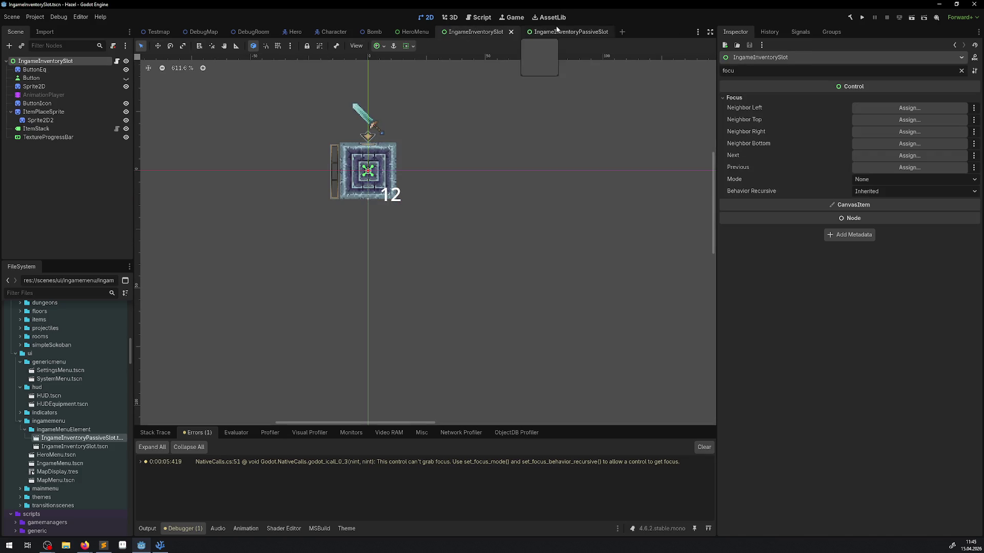
{"action": "left_click", "coordinate": [556, 30]}
{"action": "left_click", "coordinate": [476, 31]}
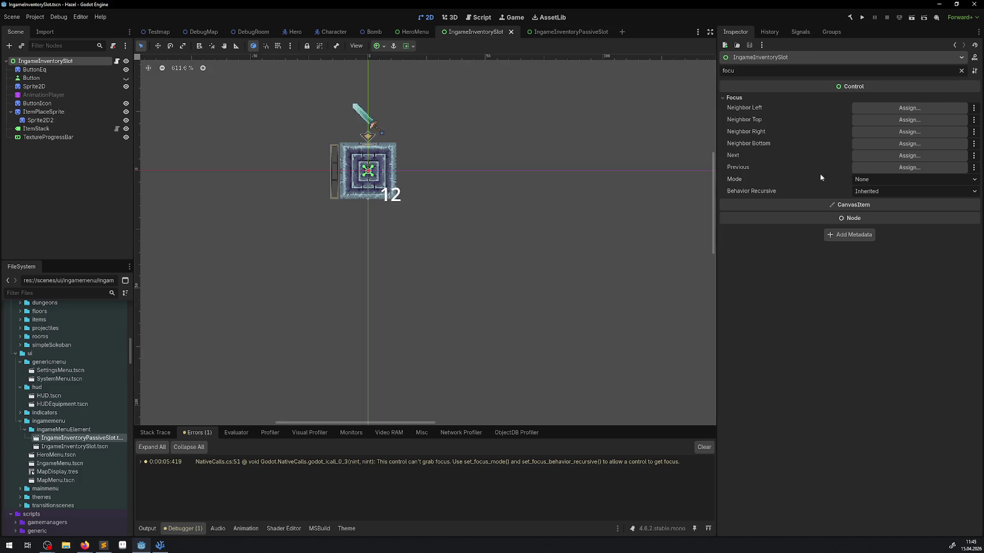
{"action": "left_click", "coordinate": [871, 179]}
{"action": "left_click", "coordinate": [877, 211]}
{"action": "key", "text": "ctrl+s"}
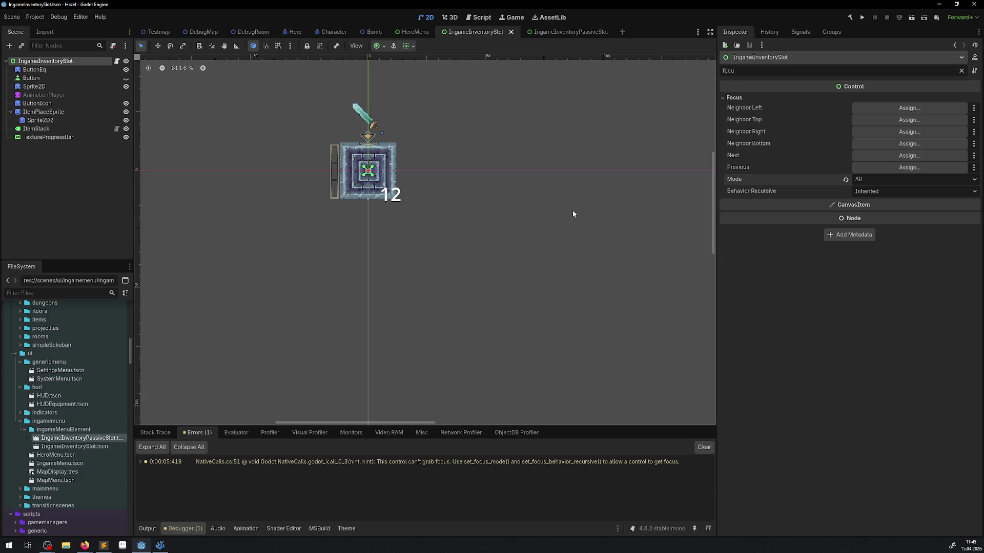
{"action": "left_click", "coordinate": [862, 18]}
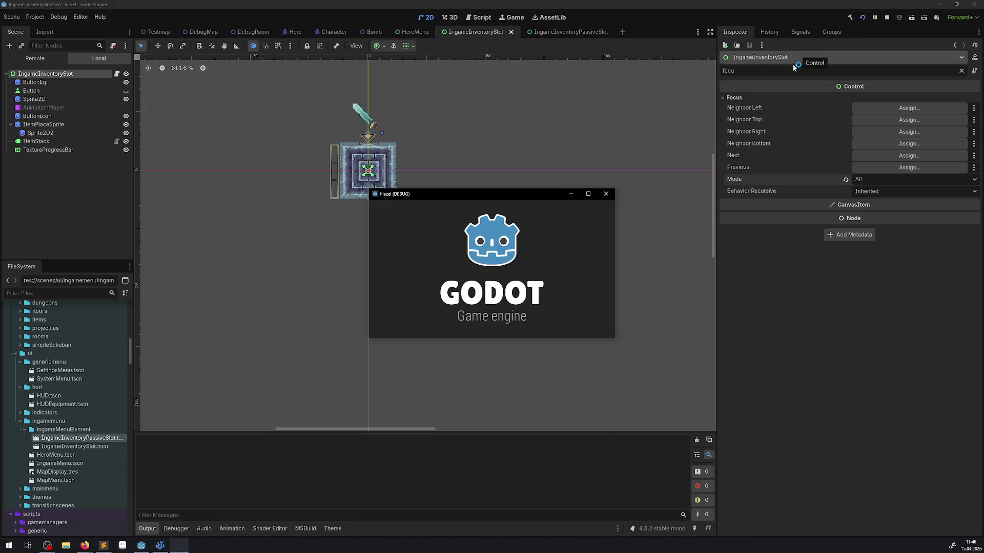
Maximize and close the running game, check the Focus Mode documentation, and relaunch the project
{"action": "left_click", "coordinate": [588, 193]}
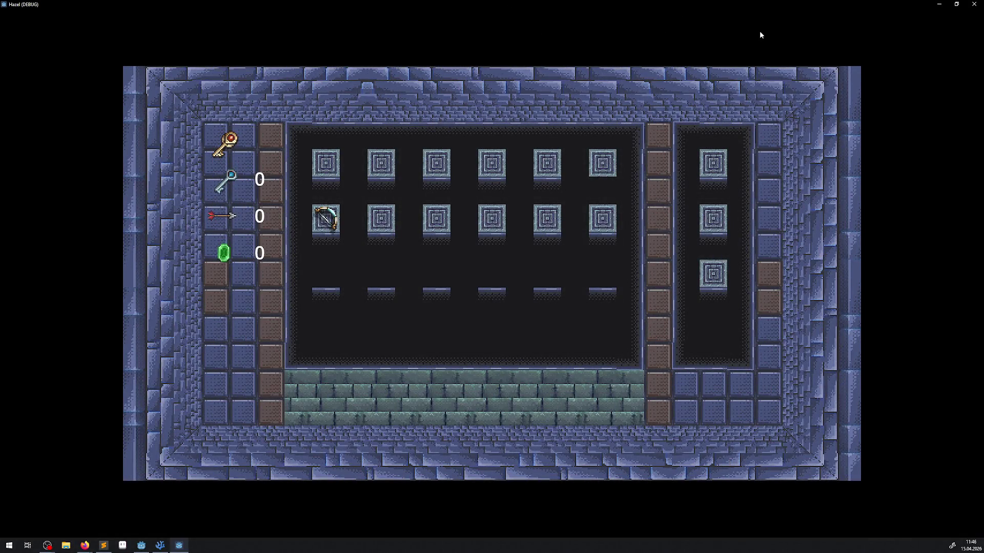
{"action": "left_click", "coordinate": [975, 4]}
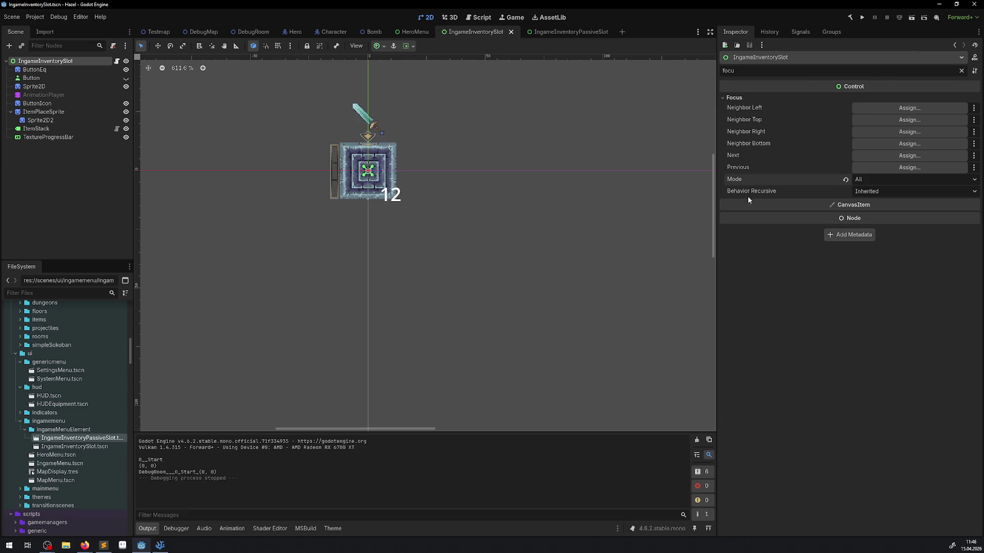
{"action": "mouse_move", "coordinate": [740, 187]}
{"action": "mouse_move", "coordinate": [736, 180]}
{"action": "left_click", "coordinate": [859, 18]}
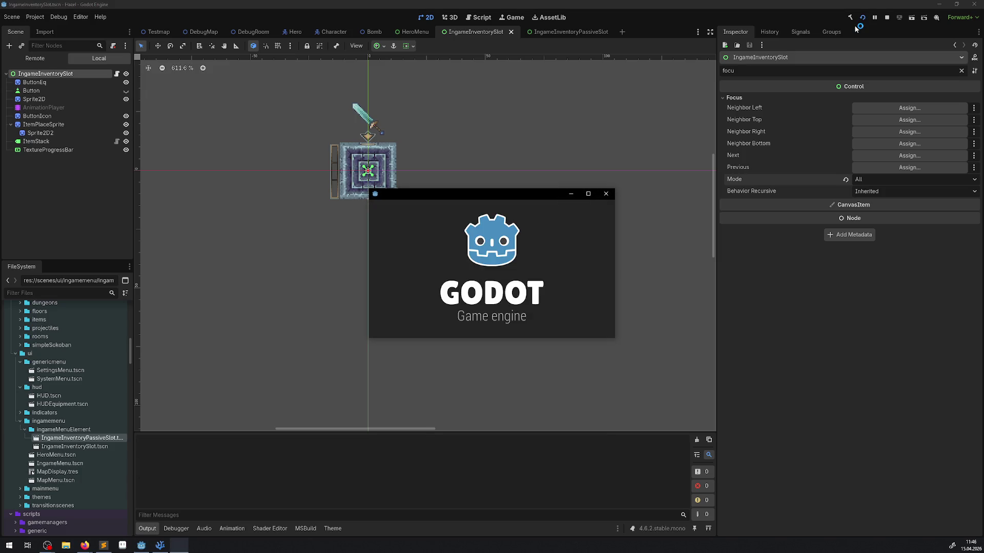
Maximize the game window and walk the hero right across the room collecting gems
{"action": "left_click", "coordinate": [588, 195]}
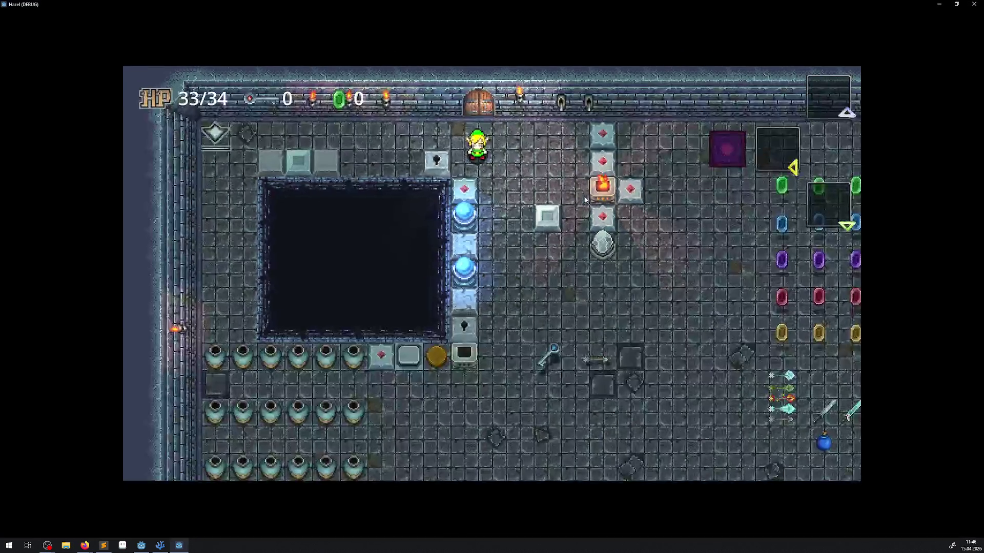
{"action": "key", "text": "Down"}
{"action": "key", "text": "Right"}
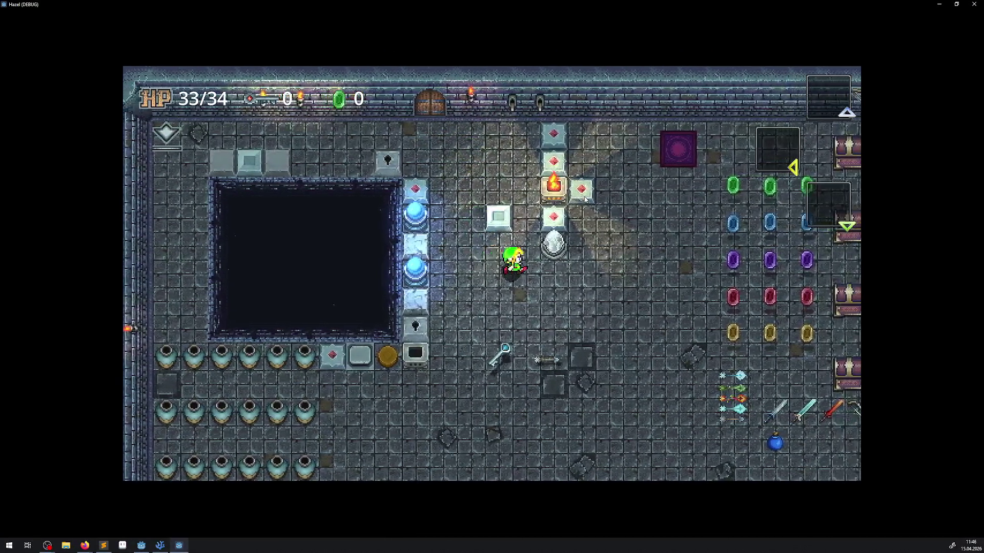
{"action": "key", "text": "Right"}
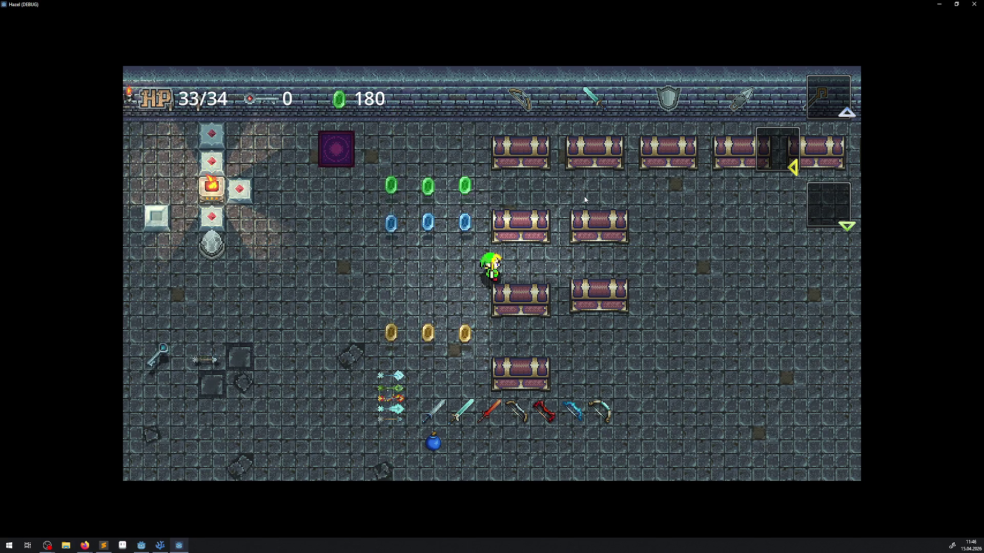
Open the chests to collect new weapons, including a sword, and pick up the gold coins
{"action": "key", "text": "Right"}
{"action": "key", "text": "Up"}
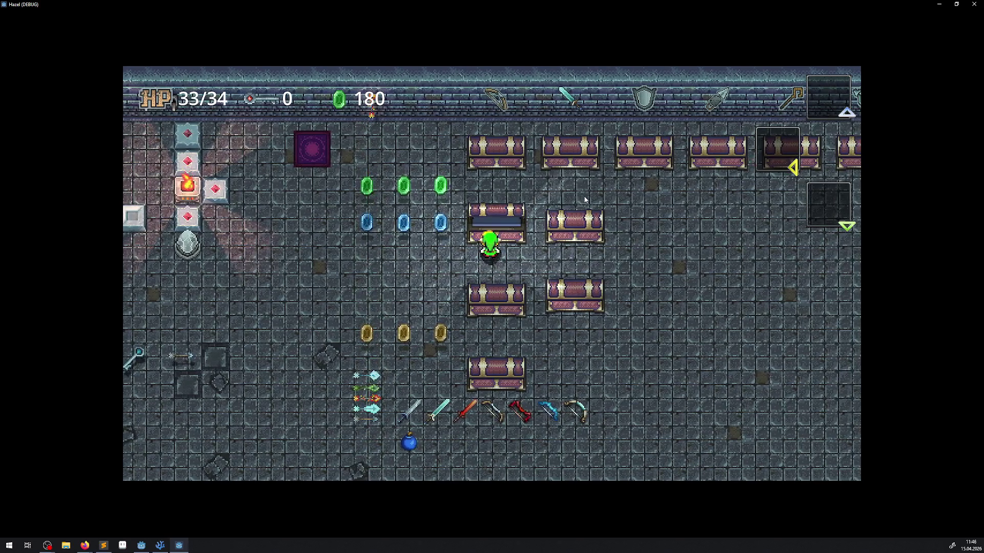
{"action": "key", "text": "Right"}
{"action": "key", "text": "Up"}
{"action": "key", "text": "Down"}
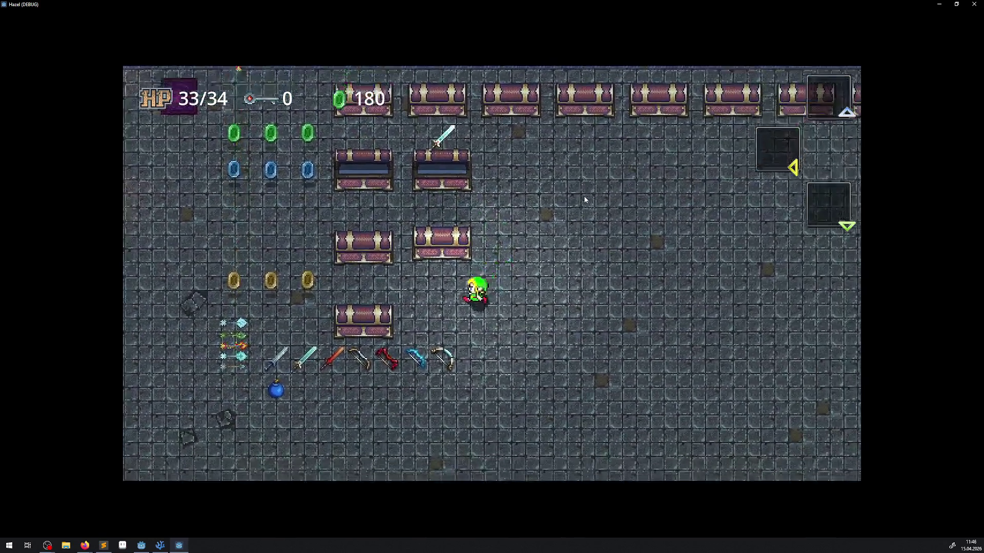
{"action": "key", "text": "Up"}
{"action": "key", "text": "Left"}
{"action": "key", "text": "Up"}
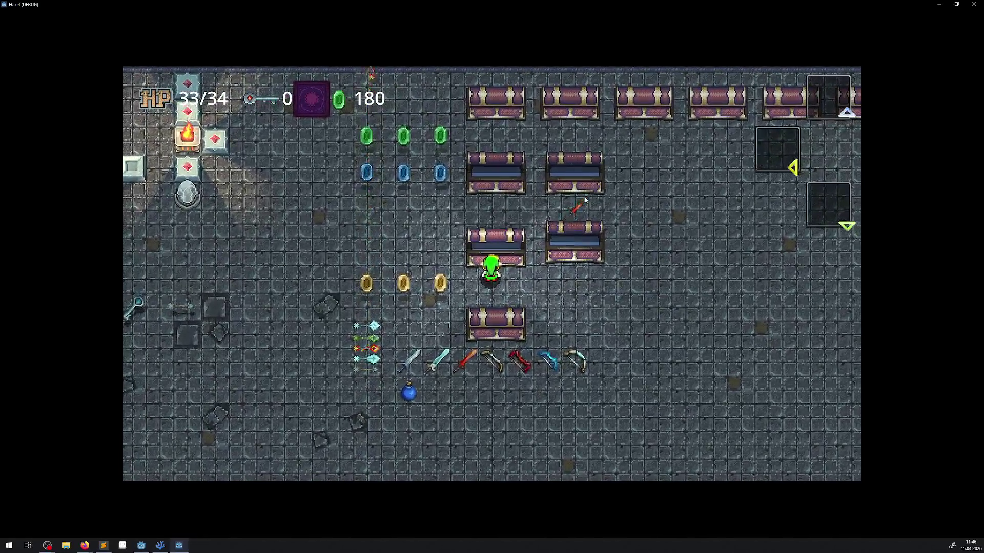
{"action": "key", "text": "Left"}
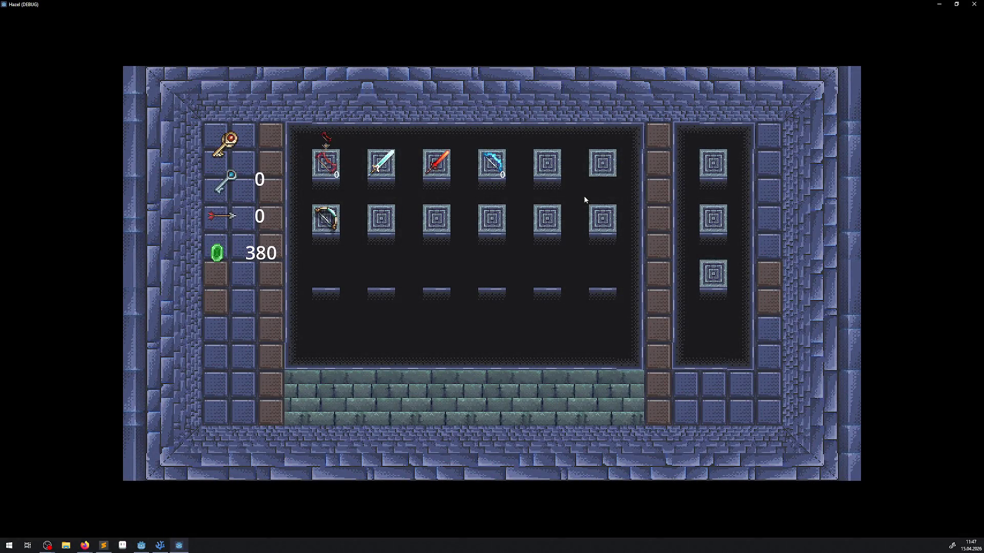
Move the red bow through the inventory slots and place it in row 1, slot 5
{"action": "key", "text": "Down"}
{"action": "key", "text": "Right"}
{"action": "key", "text": "Right"}
{"action": "key", "text": "Left"}
{"action": "key", "text": "Up"}
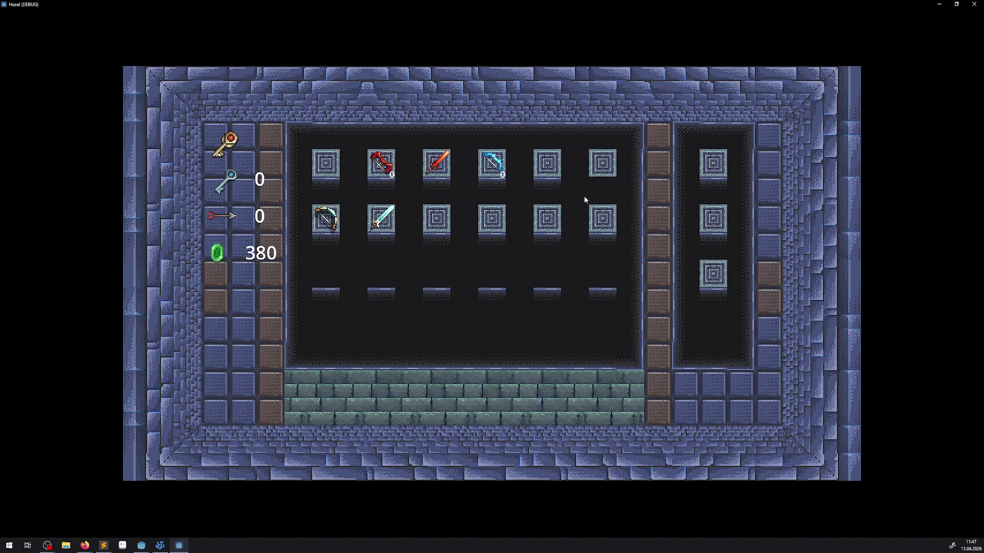
{"action": "key", "text": "Return"}
{"action": "key", "text": "Right"}
{"action": "key", "text": "Right"}
{"action": "key", "text": "Right"}
{"action": "key", "text": "Return"}
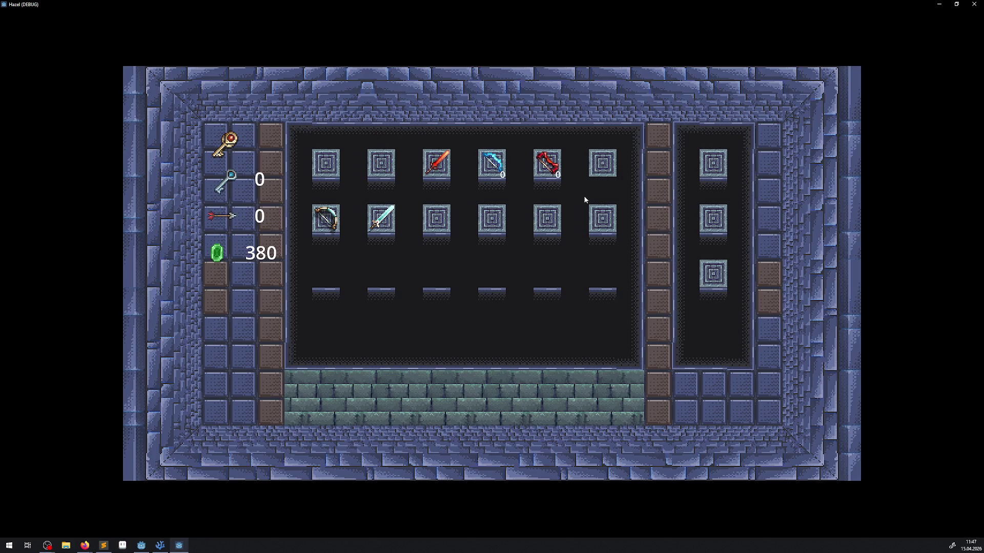
Return the red bow to row 1, slot 2, then swap it with the fire sword in slot 6
{"action": "key", "text": "Return"}
{"action": "key", "text": "Left"}
{"action": "key", "text": "Left"}
{"action": "key", "text": "Left"}
{"action": "key", "text": "Return"}
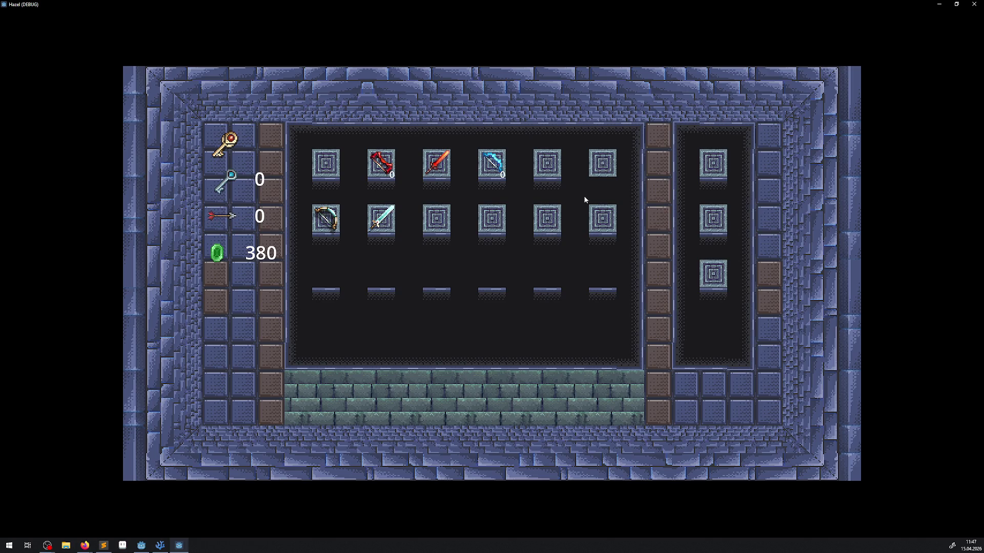
{"action": "key", "text": "Return"}
{"action": "key", "text": "Right"}
{"action": "key", "text": "Right"}
{"action": "key", "text": "Right"}
{"action": "key", "text": "Return"}
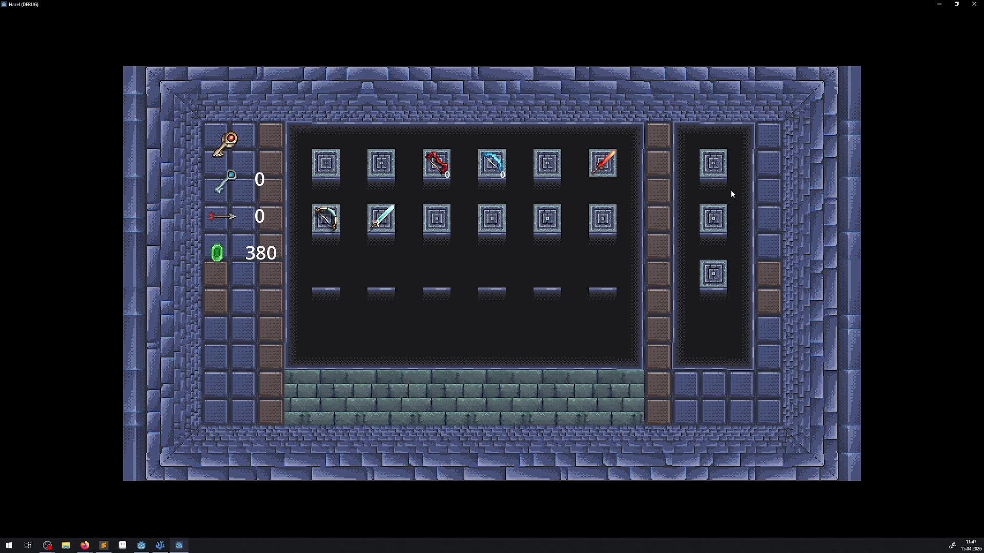
Close the game, then hide ButtonEq and show Button in the slot scene
{"action": "left_click", "coordinate": [973, 4]}
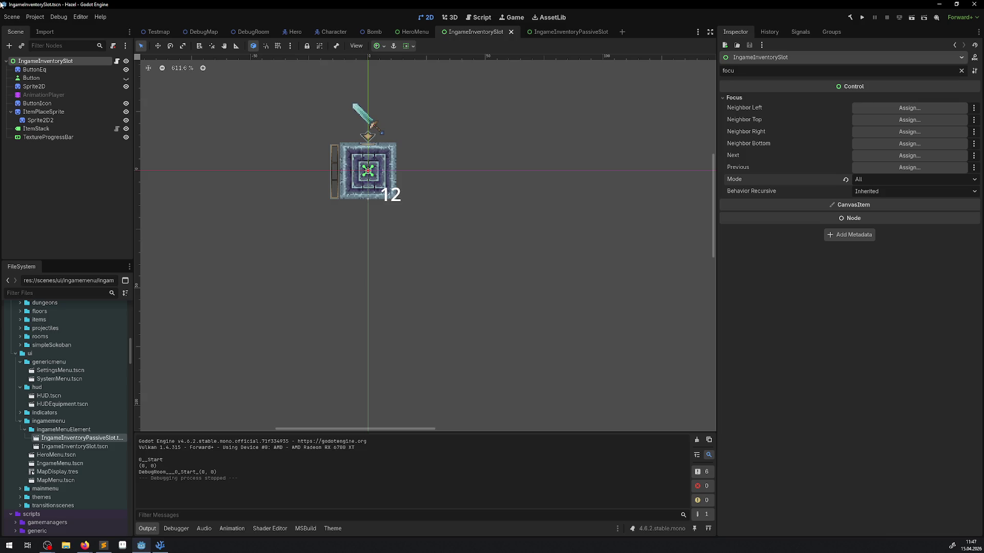
{"action": "left_click", "coordinate": [126, 69]}
{"action": "left_click", "coordinate": [126, 78]}
Set the IngameInventorySlot root's Focus Mode to None and save the scene
{"action": "key", "text": "ctrl+s"}
{"action": "left_click", "coordinate": [569, 31]}
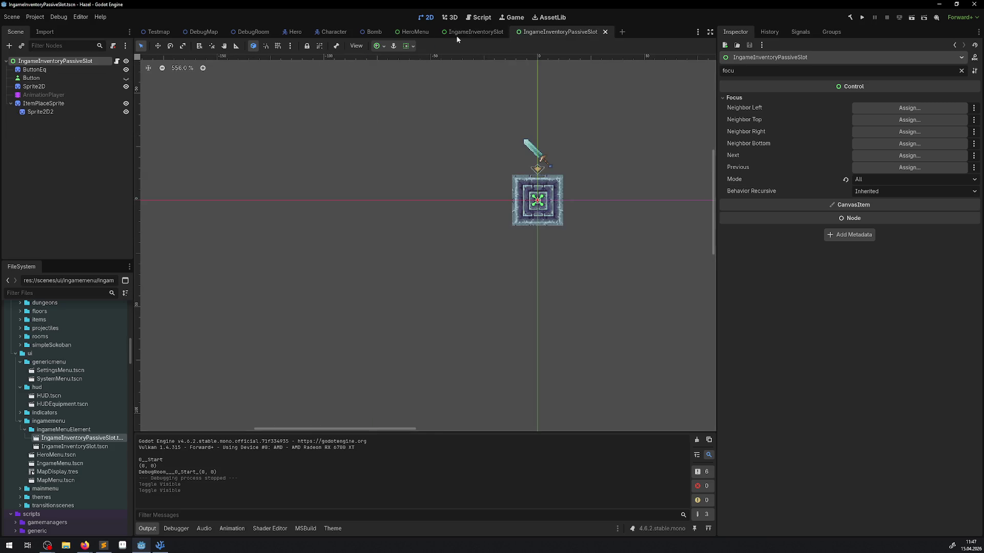
{"action": "left_click", "coordinate": [474, 32]}
{"action": "left_click", "coordinate": [871, 180]}
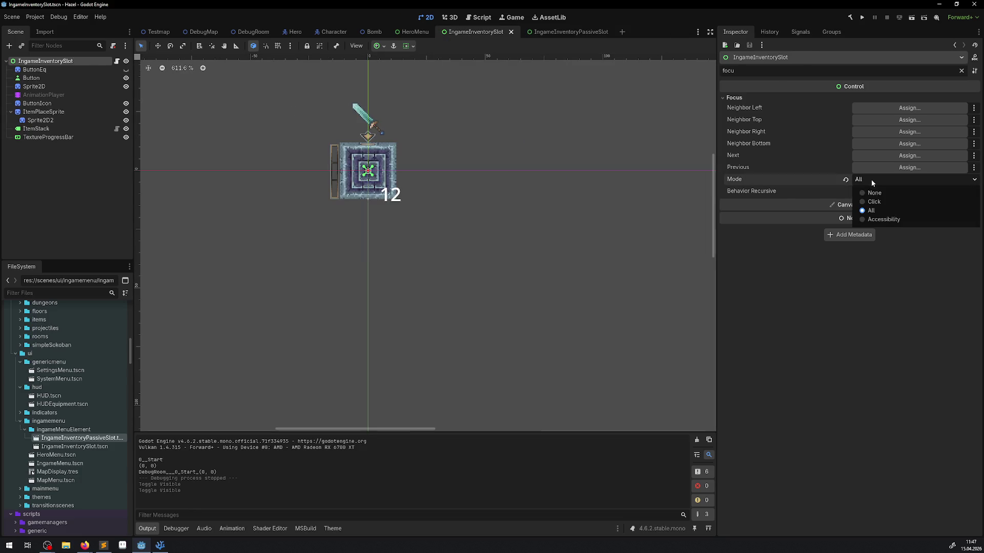
{"action": "left_click", "coordinate": [874, 192]}
{"action": "key", "text": "ctrl+s"}
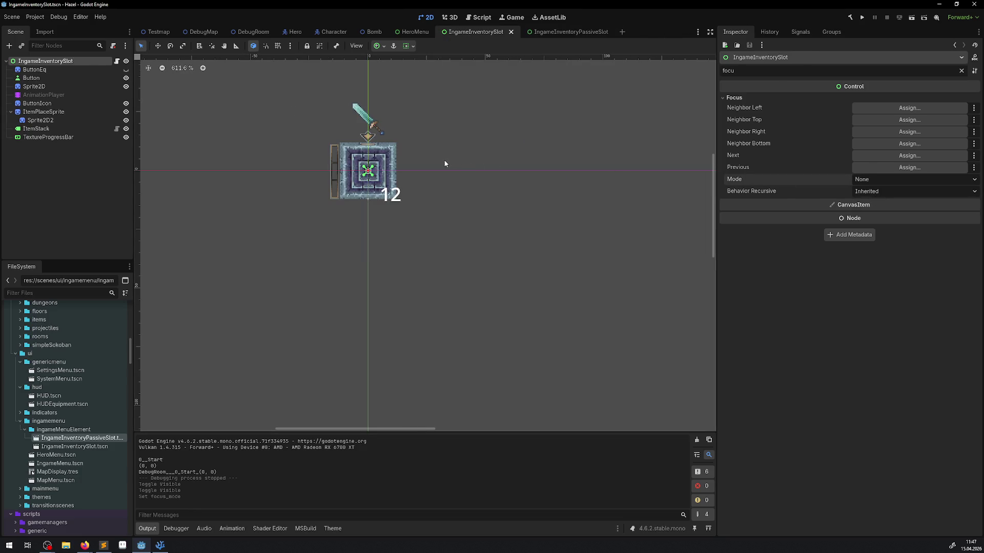
Set the passive slot's Focus Mode to None, show Button, hide ButtonEq, save, and restore _Ready's Button wiring
{"action": "left_click", "coordinate": [595, 33]}
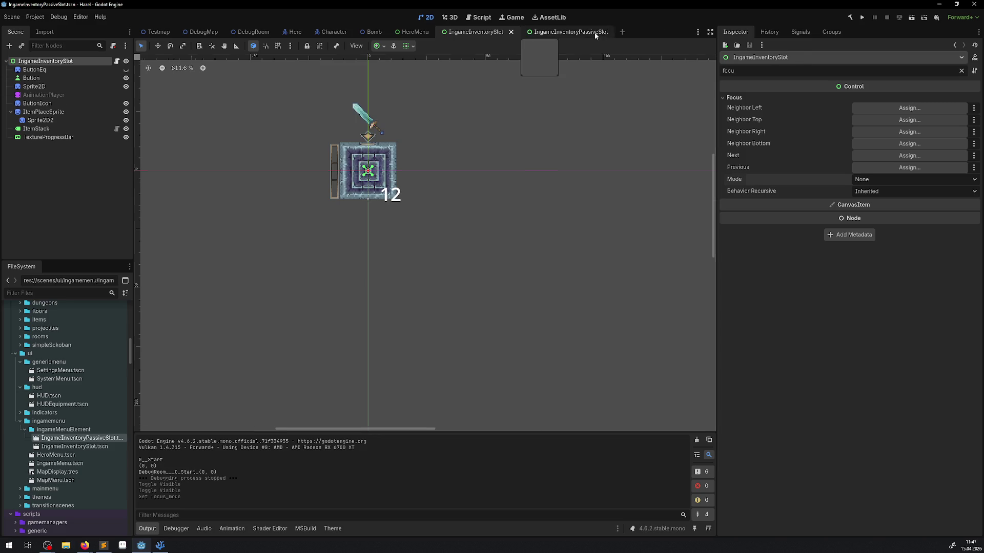
{"action": "left_click", "coordinate": [866, 181]}
{"action": "left_click", "coordinate": [866, 191]}
{"action": "left_click", "coordinate": [127, 78]}
{"action": "left_click", "coordinate": [126, 70]}
{"action": "key", "text": "ctrl+s"}
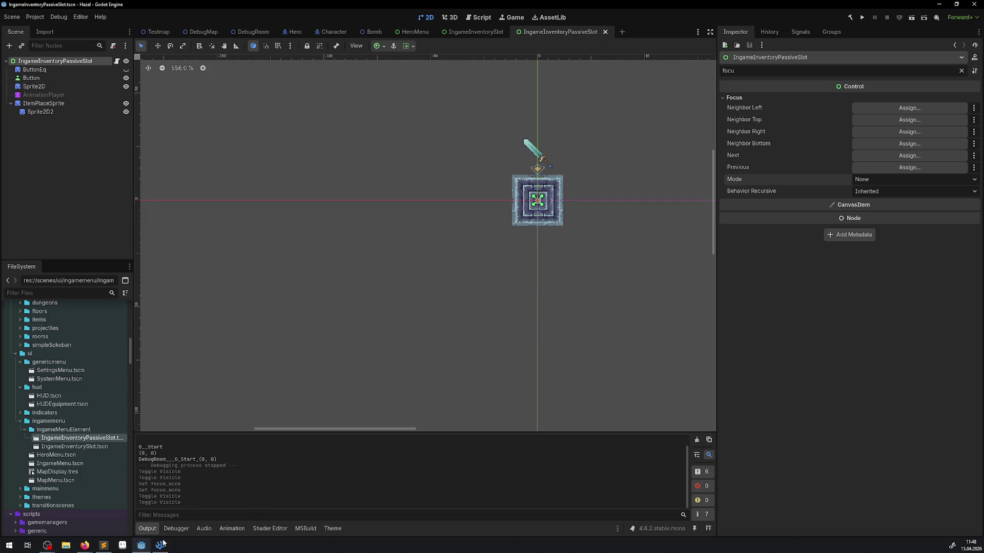
{"action": "left_click", "coordinate": [160, 545]}
{"action": "key", "text": "ctrl+z"}
{"action": "key", "text": "ctrl+z"}
{"action": "key", "text": "ctrl+z"}
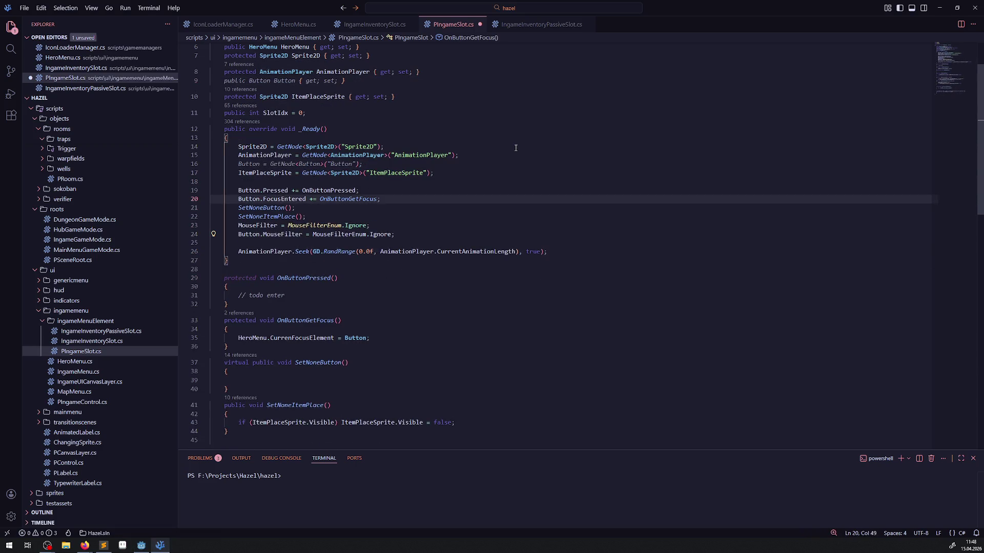
Revert the Button and HasFocus edits in PIngameSlot.cs, IngameInventorySlot.cs and IngameInventoryPassiveSlot.cs, saving each
{"action": "key", "text": "ctrl+z"}
{"action": "key", "text": "ctrl+s"}
{"action": "left_click", "coordinate": [373, 25]}
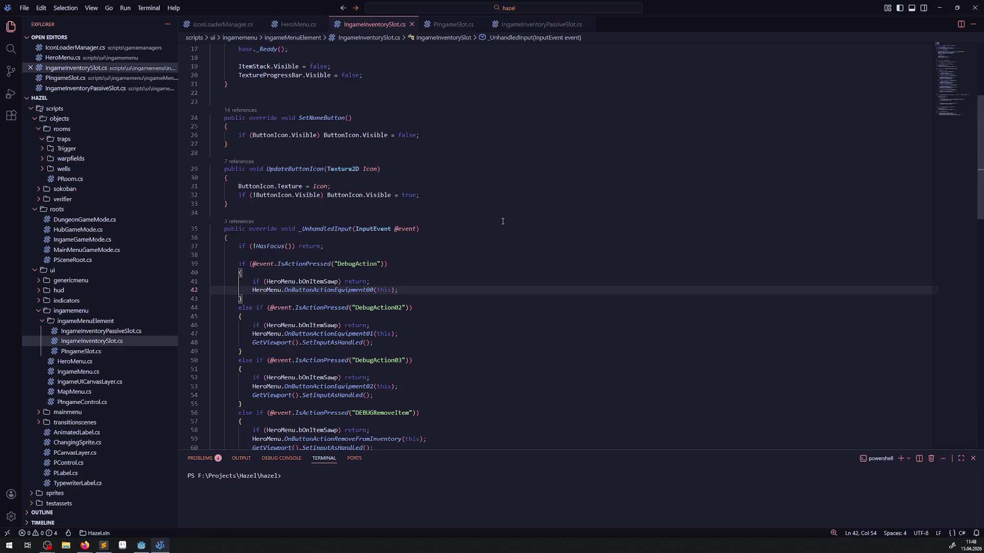
{"action": "key", "text": "ctrl+z"}
{"action": "key", "text": "ctrl+s"}
{"action": "key", "text": "ctrl+Tab"}
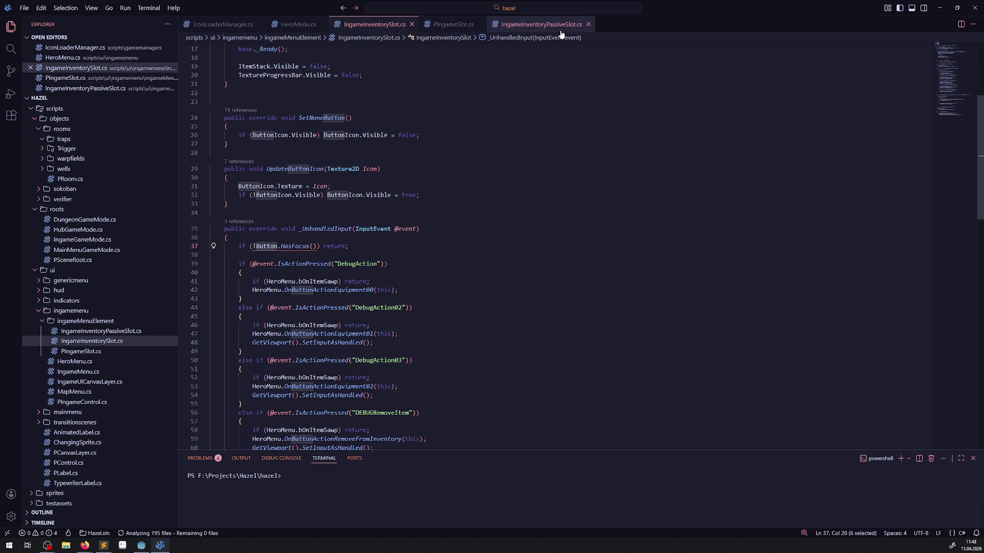
{"action": "key", "text": "ctrl+z"}
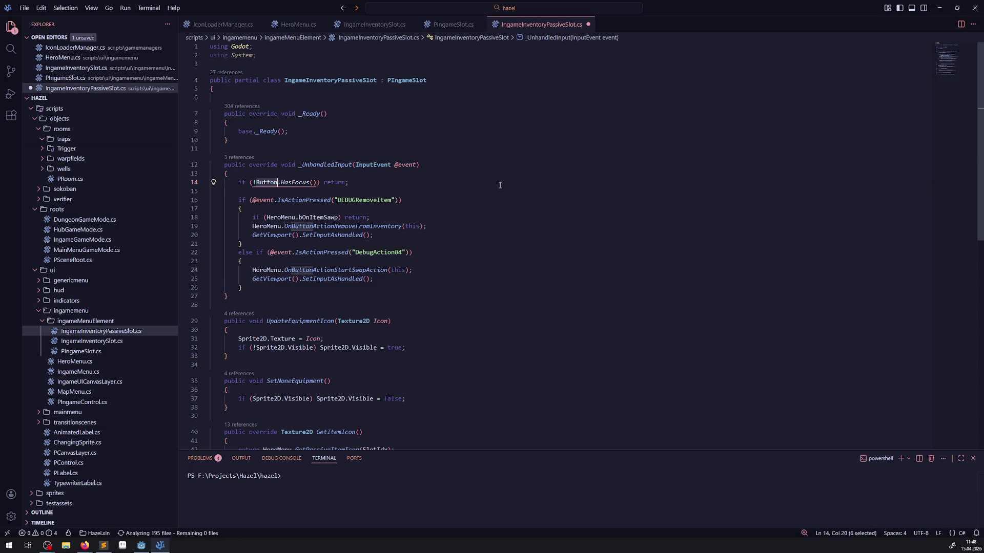
{"action": "key", "text": "ctrl+s"}
Undo and redo the UpdateFocus and line 251 Button edits in HeroMenu.cs, then save it
{"action": "key", "text": "ctrl+Tab"}
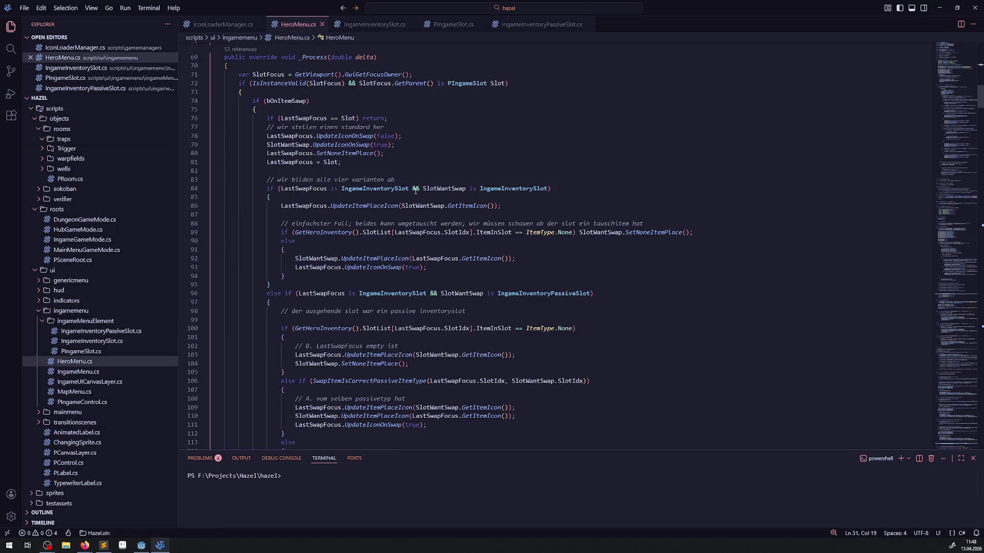
{"action": "key", "text": "ctrl+z"}
{"action": "scroll", "coordinate": [418, 261], "scroll_direction": "up", "scroll_amount": 3}
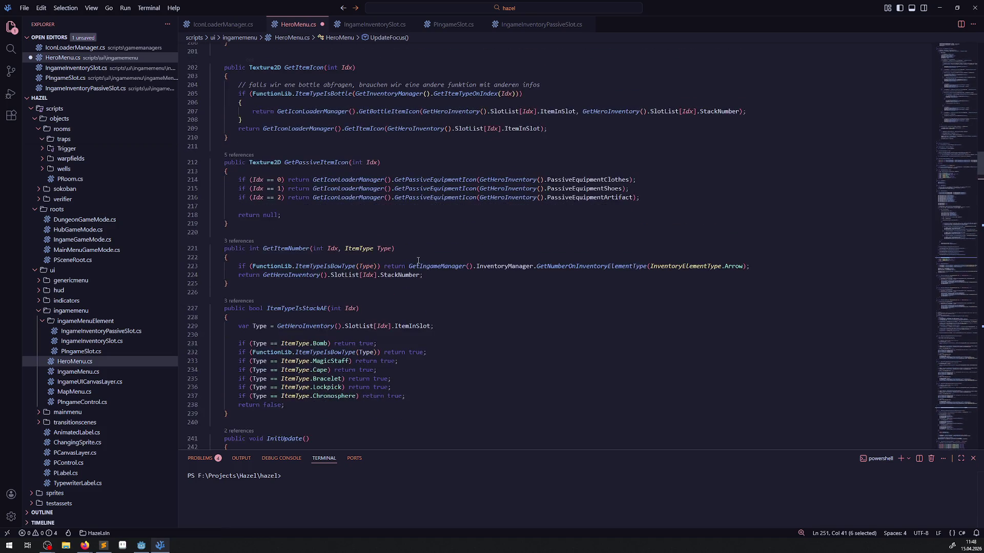
{"action": "key", "text": "ctrl+z"}
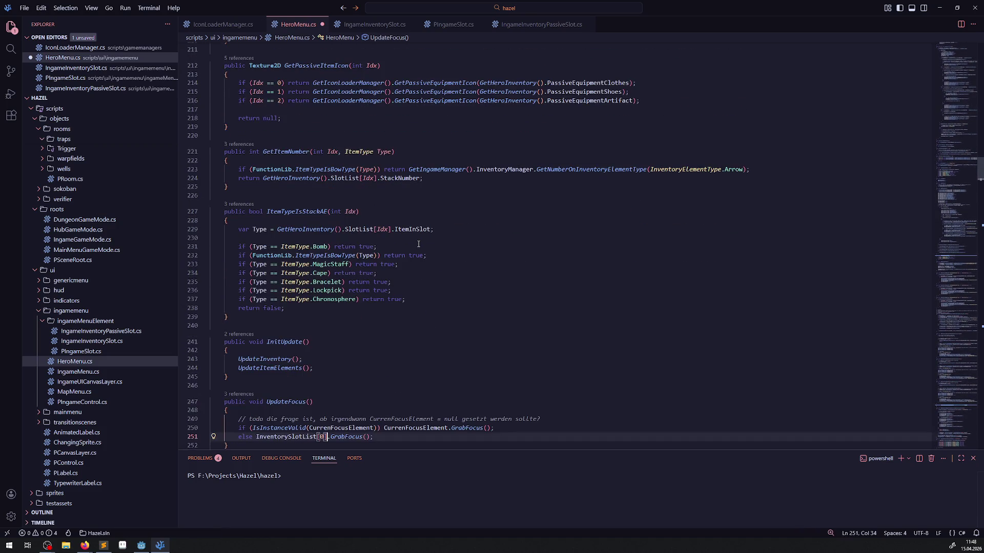
{"action": "key", "text": "ctrl+z"}
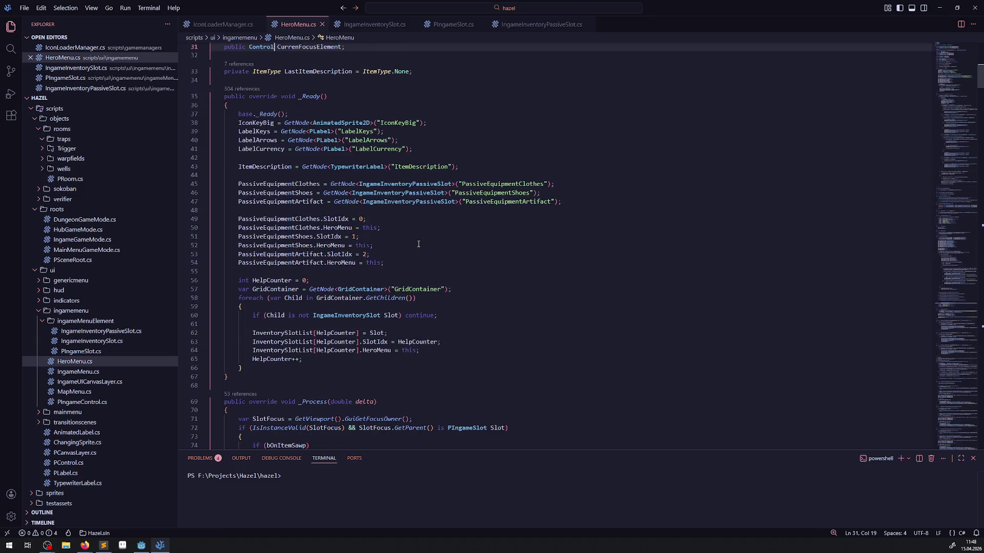
{"action": "key", "text": "ctrl+y"}
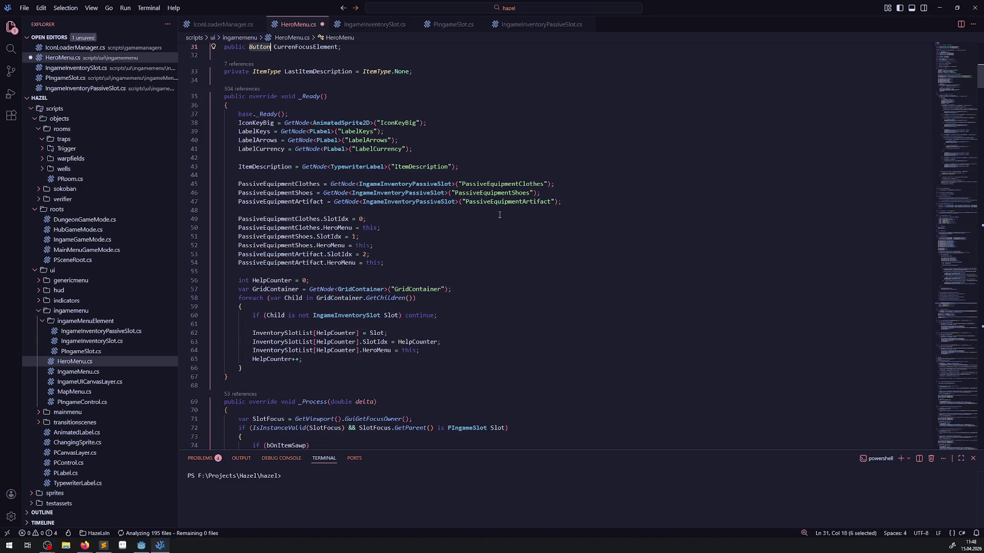
{"action": "key", "text": "ctrl+y"}
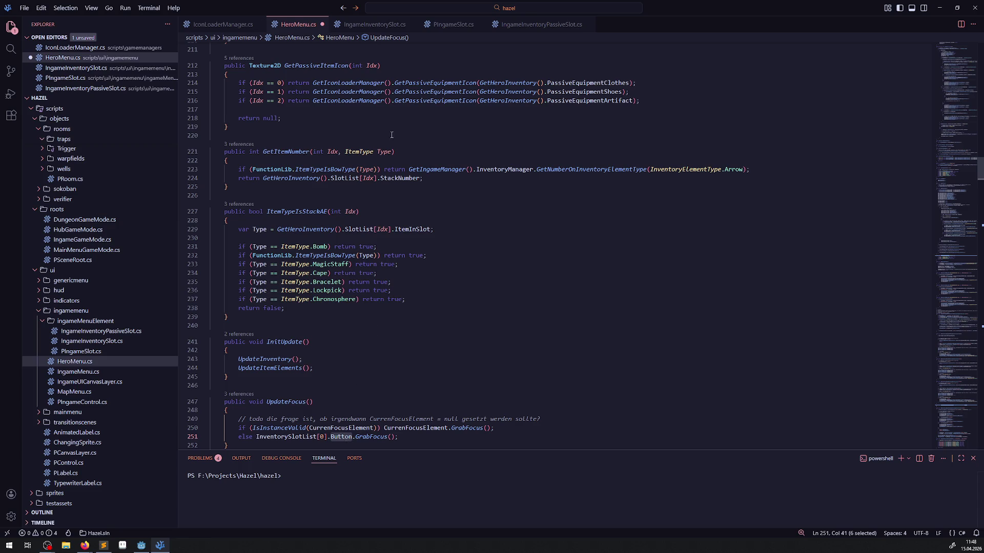
{"action": "key", "text": "ctrl+s"}
Review the slot scripts up to line 16 of IngameInventoryPassiveSlot.cs, then rebuild the .NET project in Godot
{"action": "left_click", "coordinate": [382, 25]}
{"action": "left_click", "coordinate": [443, 25]}
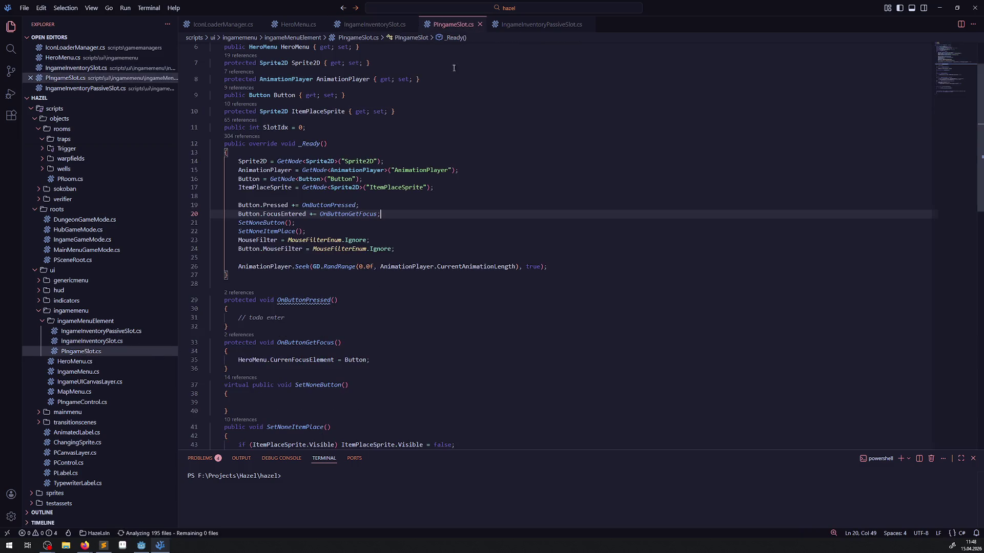
{"action": "left_click", "coordinate": [533, 24]}
{"action": "left_click", "coordinate": [505, 200]}
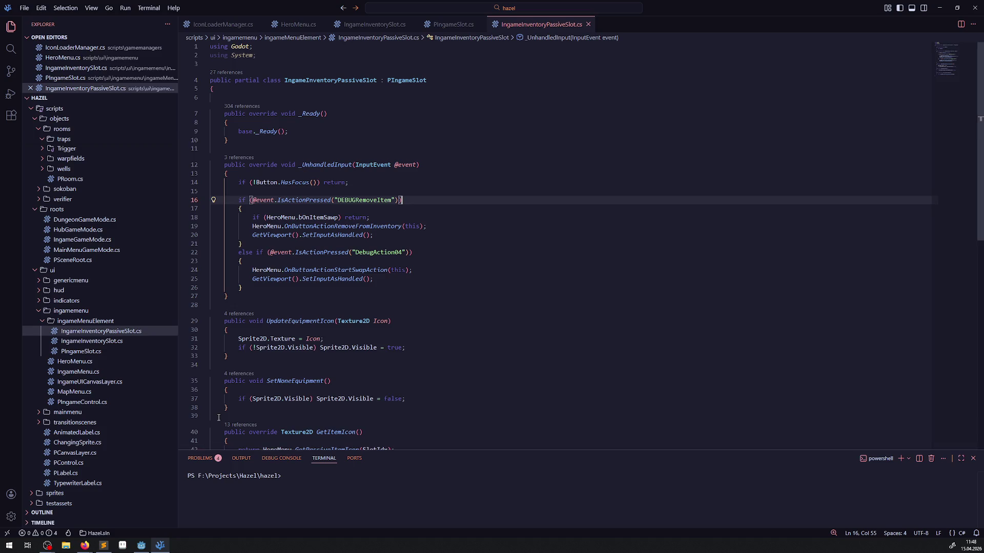
{"action": "left_click", "coordinate": [144, 548]}
{"action": "left_click", "coordinate": [849, 18]}
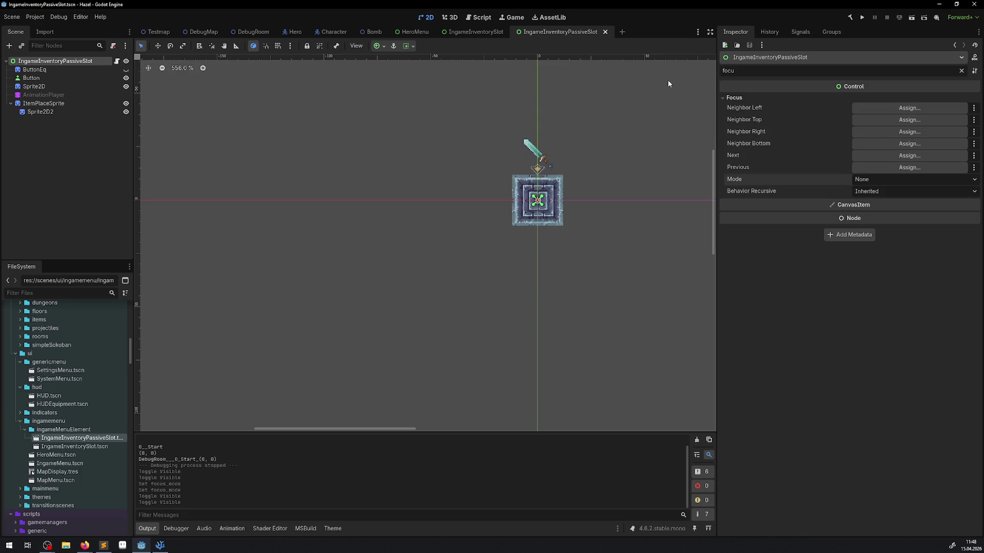
Run the game, open the in-game inventory, and move the focus highlight across the top-row slots
{"action": "left_click", "coordinate": [860, 19]}
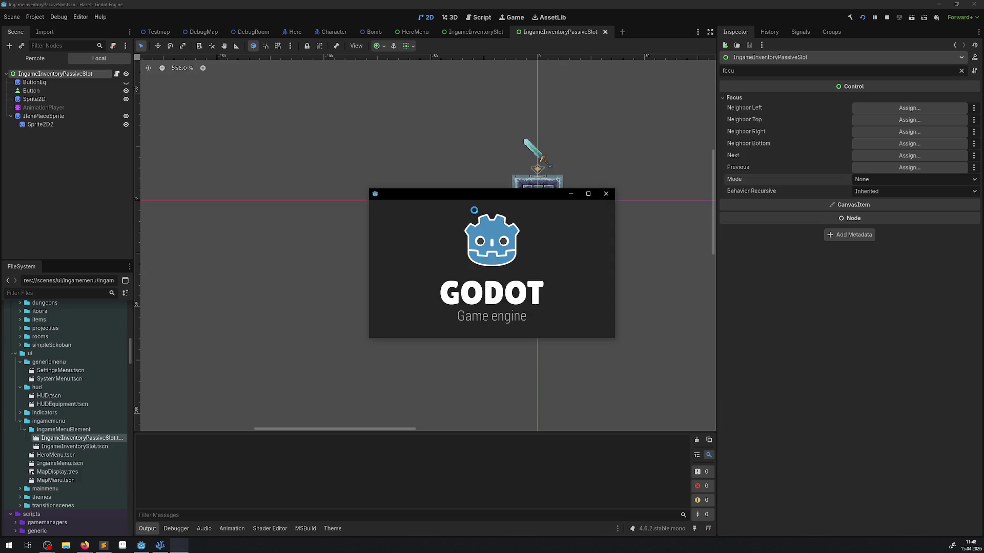
{"action": "key", "text": "Escape"}
{"action": "key", "text": "Down"}
{"action": "key", "text": "Right"}
{"action": "key", "text": "Right"}
{"action": "key", "text": "Right"}
{"action": "key", "text": "Left"}
{"action": "key", "text": "Left"}
{"action": "key", "text": "Left"}
{"action": "key", "text": "Right"}
Step the focus highlight through the right-column slots, then close the game window
{"action": "key", "text": "Right"}
{"action": "key", "text": "Right"}
{"action": "key", "text": "Up"}
{"action": "key", "text": "Left"}
{"action": "key", "text": "Right"}
{"action": "key", "text": "Right"}
{"action": "key", "text": "Down"}
{"action": "key", "text": "Left"}
{"action": "key", "text": "Right"}
{"action": "key", "text": "Left"}
{"action": "key", "text": "Down"}
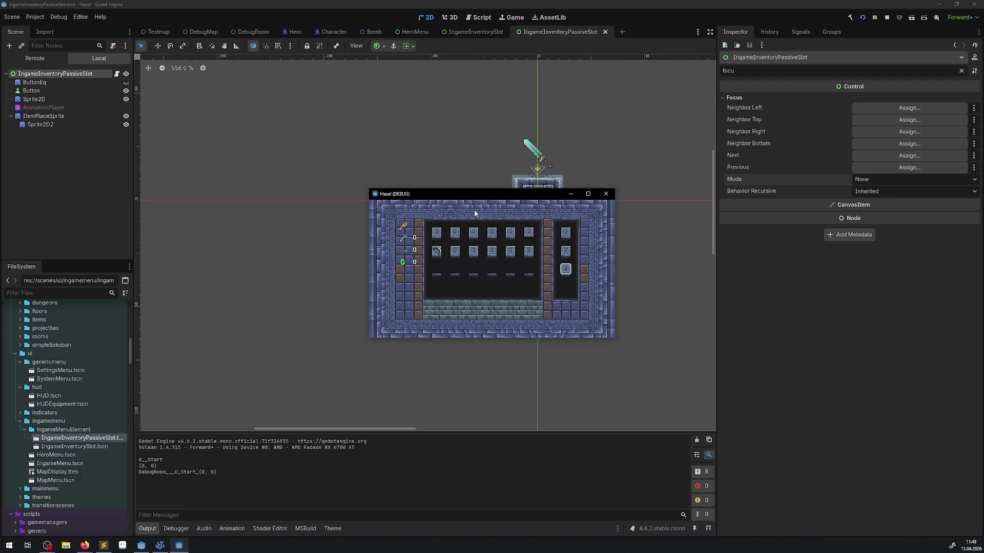
{"action": "left_click", "coordinate": [605, 193]}
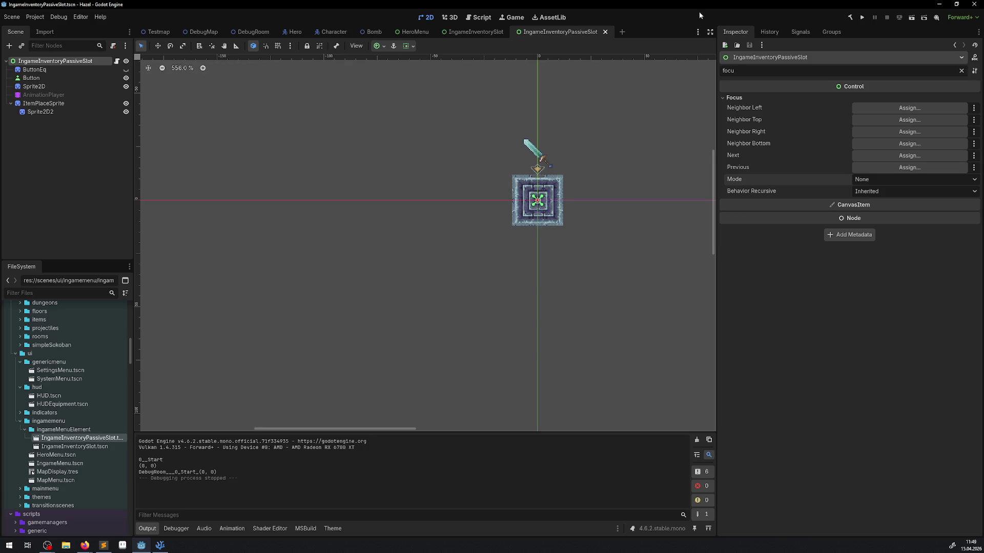
Enable Embed Game on Next Play in the Game view's embed options
{"action": "left_click", "coordinate": [509, 19]}
{"action": "left_click", "coordinate": [379, 45]}
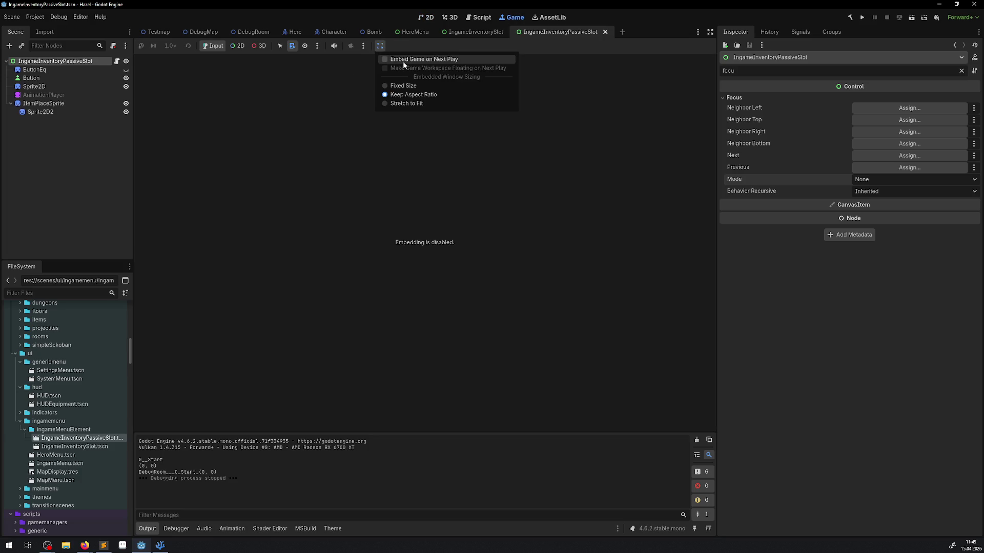
{"action": "left_click", "coordinate": [403, 61]}
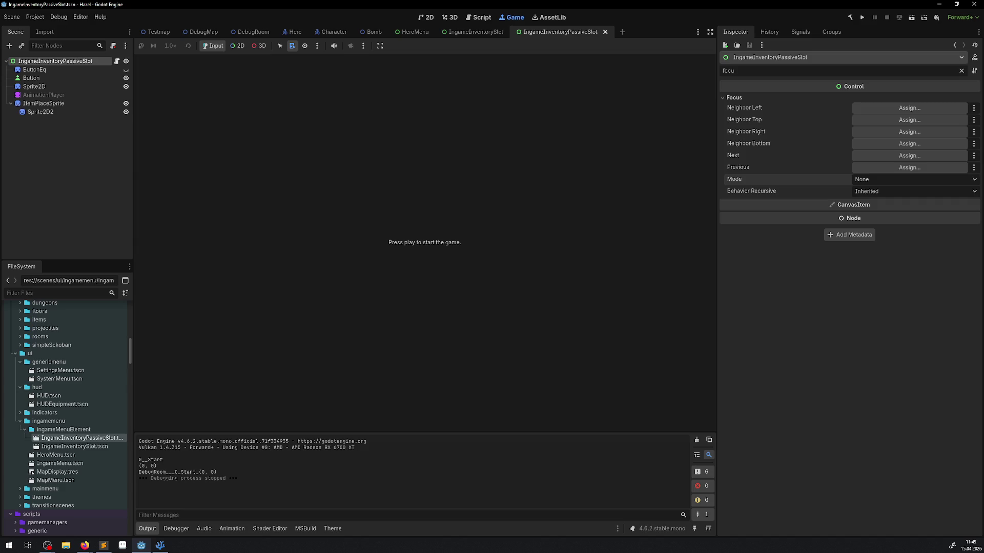
{"action": "key", "text": "alt+Tab"}
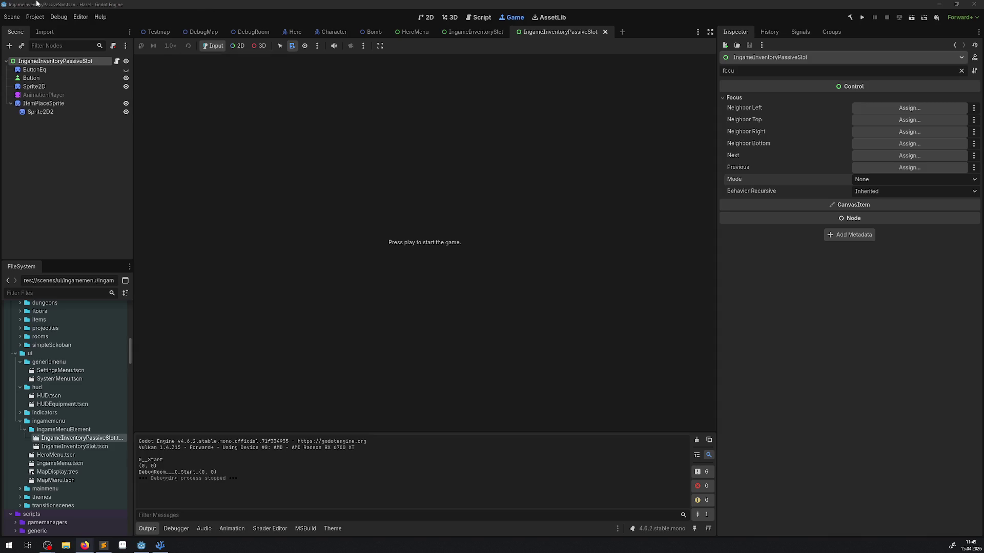
Open Project Settings and go to the GUI > Common section
{"action": "left_click", "coordinate": [35, 17]}
{"action": "left_click", "coordinate": [52, 28]}
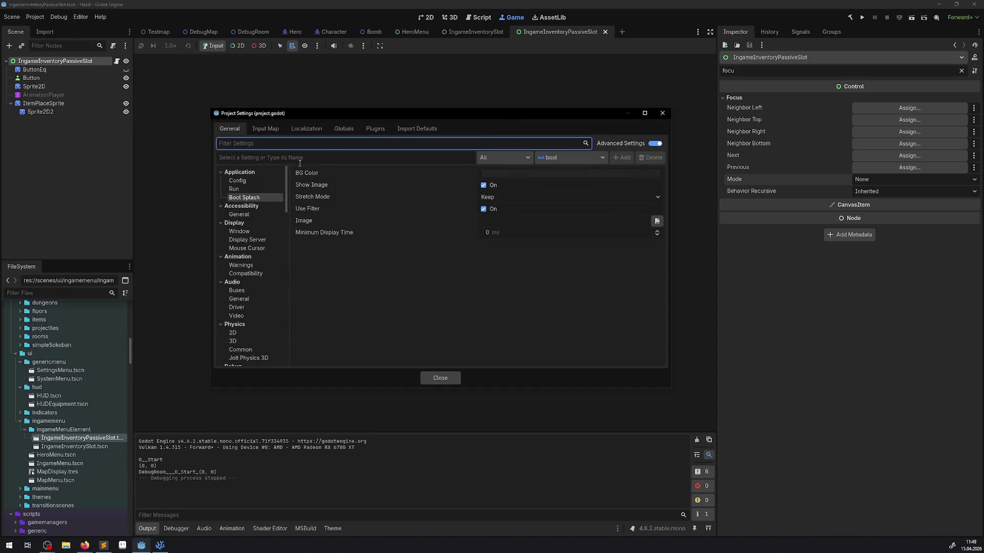
{"action": "scroll", "coordinate": [248, 284], "scroll_direction": "down", "scroll_amount": 4}
{"action": "scroll", "coordinate": [253, 277], "scroll_direction": "down", "scroll_amount": 10}
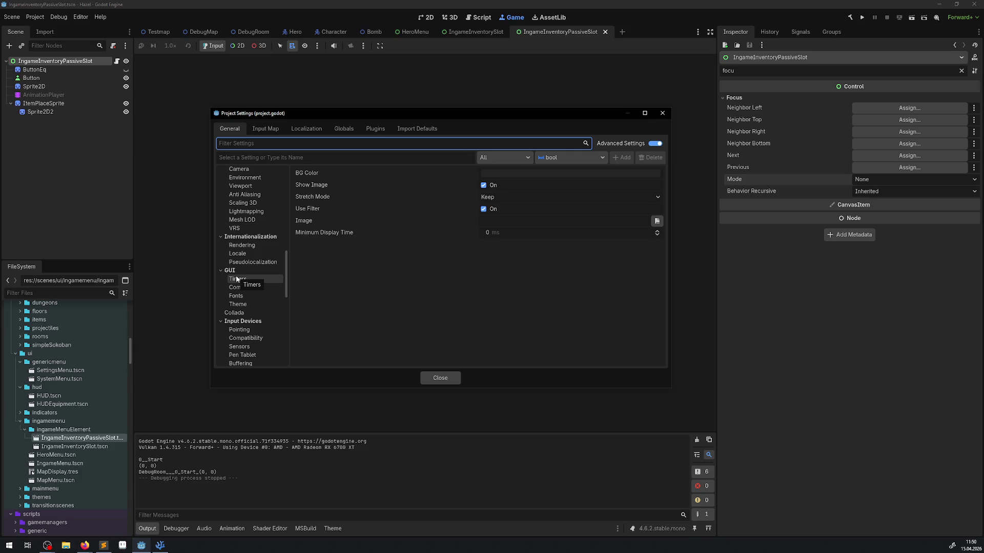
{"action": "left_click", "coordinate": [238, 279]}
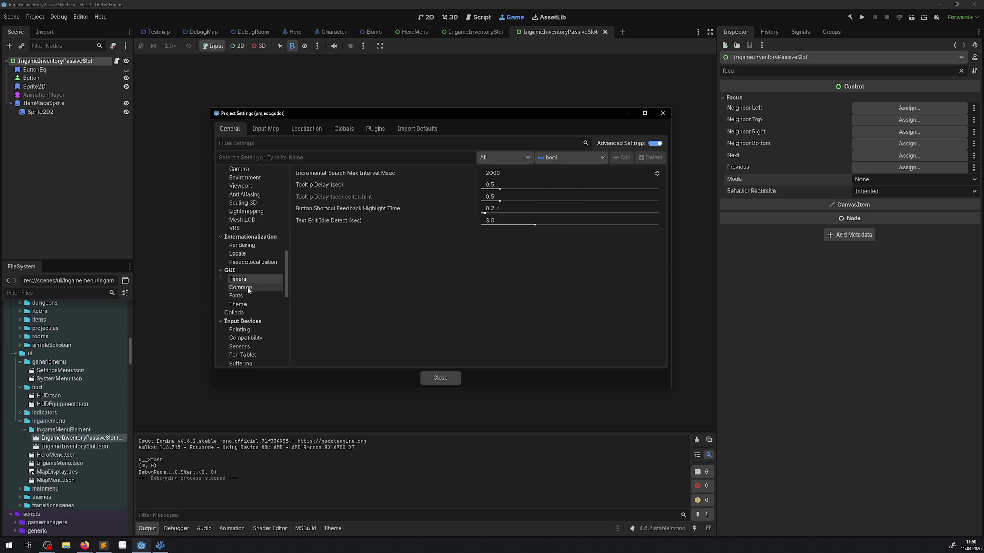
{"action": "left_click", "coordinate": [242, 288]}
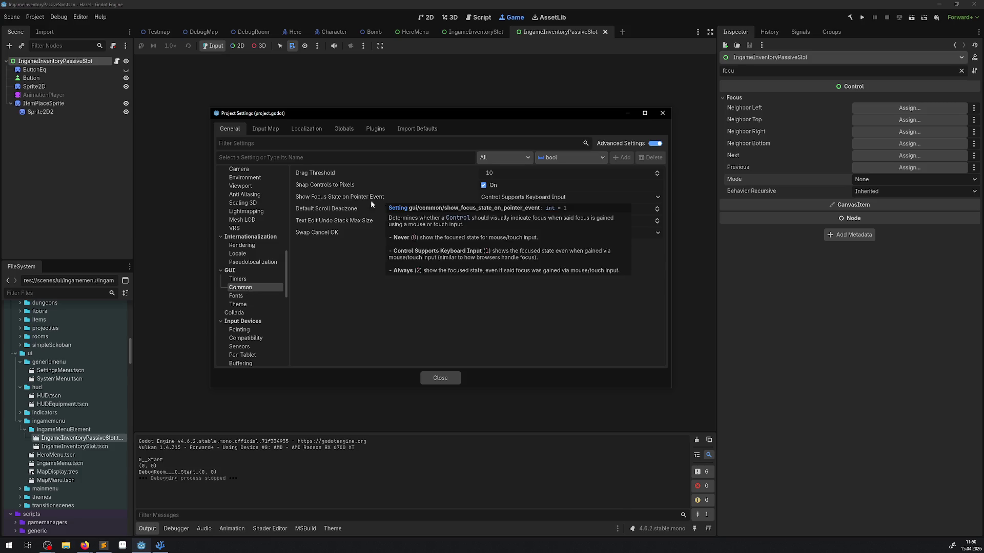
Set Show Focus State on Pointer Event to Never, close settings, and run the game
{"action": "mouse_move", "coordinate": [348, 199]}
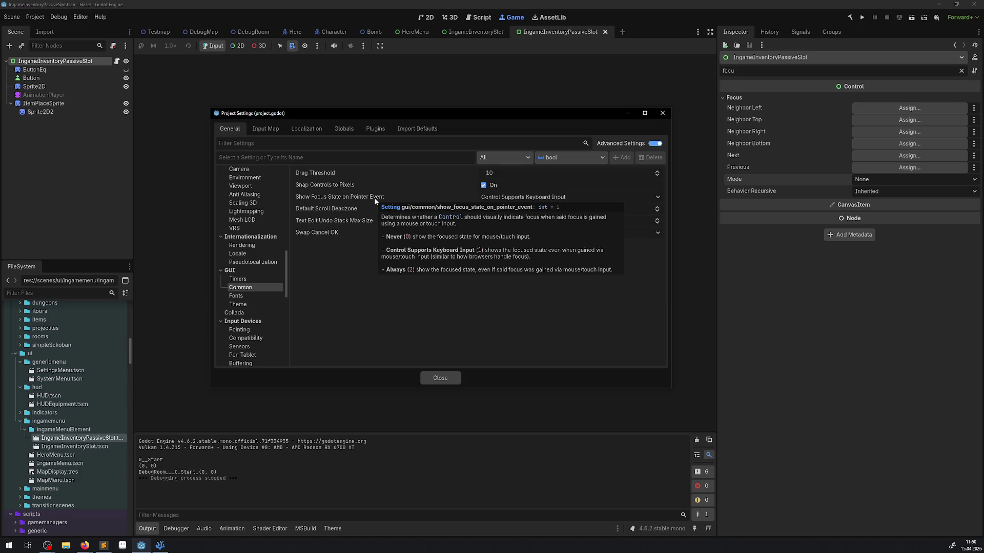
{"action": "left_click", "coordinate": [556, 197]}
{"action": "left_click", "coordinate": [490, 198]}
{"action": "left_click", "coordinate": [559, 197]}
{"action": "left_click", "coordinate": [538, 198]}
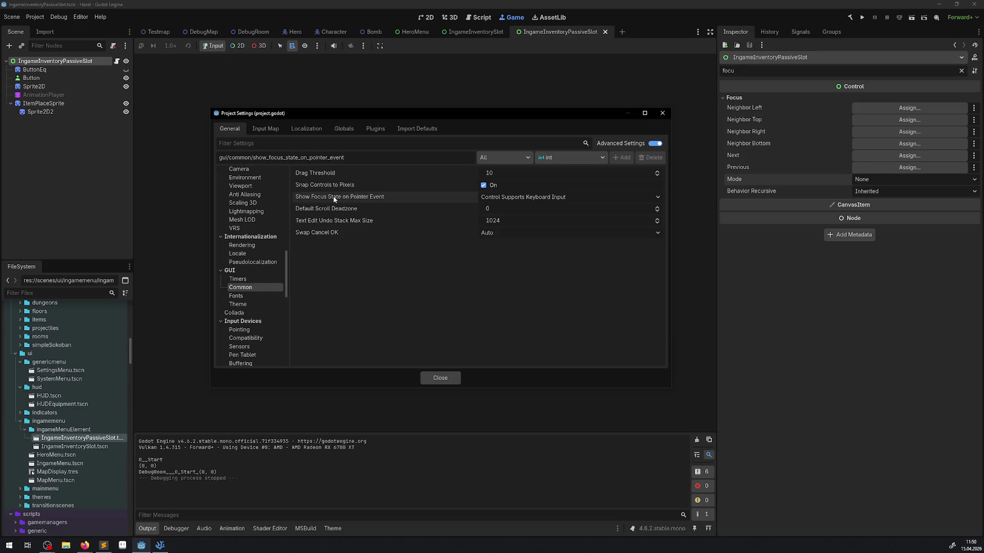
{"action": "mouse_move", "coordinate": [334, 199]}
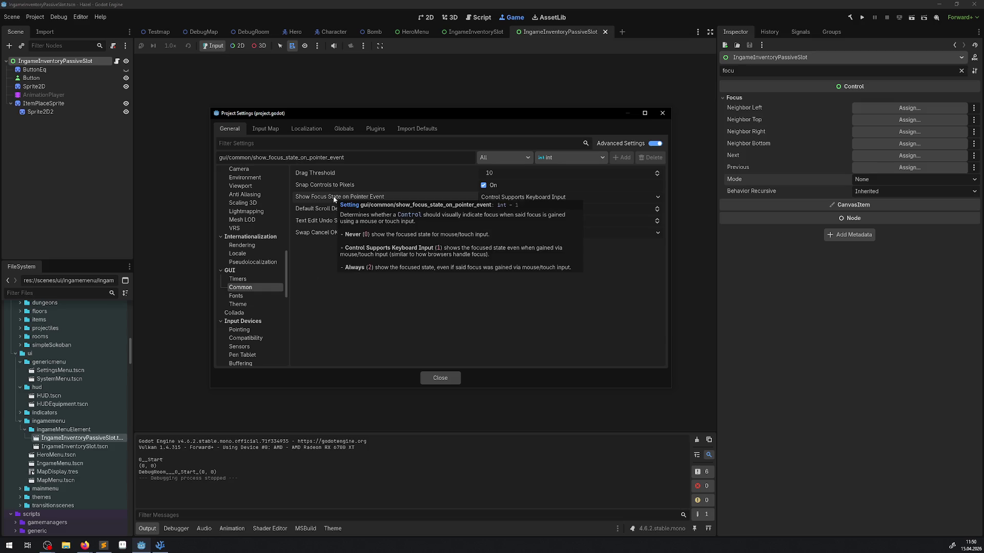
{"action": "left_click", "coordinate": [500, 197]}
{"action": "left_click", "coordinate": [512, 208]}
{"action": "left_click", "coordinate": [662, 113]}
{"action": "left_click", "coordinate": [849, 18]}
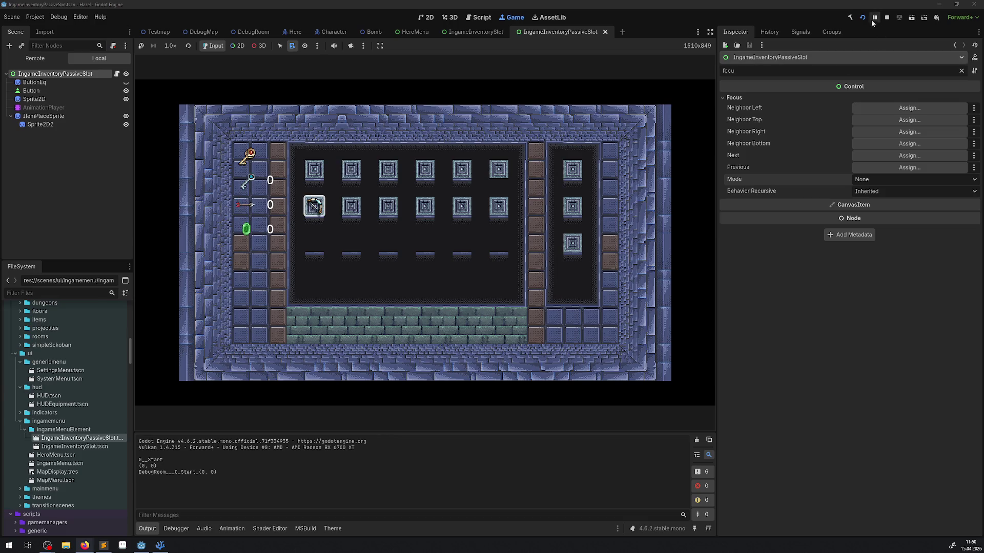
Stop the game and set Show Focus State on Pointer Event back to Control Supports Keyboard Input
{"action": "left_click", "coordinate": [887, 17]}
{"action": "left_click", "coordinate": [36, 17]}
{"action": "left_click", "coordinate": [40, 29]}
{"action": "left_click", "coordinate": [492, 195]}
{"action": "left_click", "coordinate": [512, 220]}
{"action": "mouse_move", "coordinate": [472, 196]}
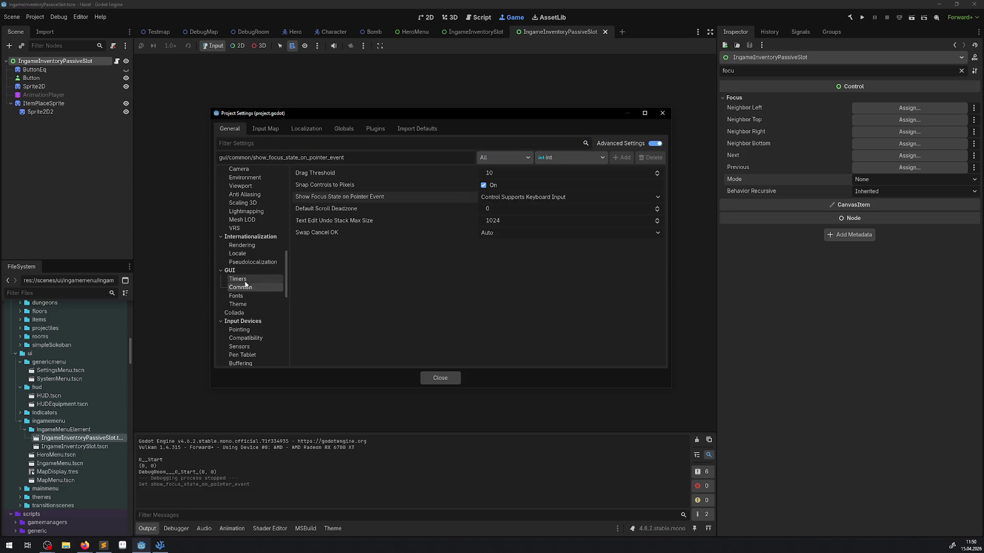
Look over the GUI Fonts and Theme settings, then close Project Settings
{"action": "left_click", "coordinate": [236, 297]}
{"action": "left_click", "coordinate": [241, 306]}
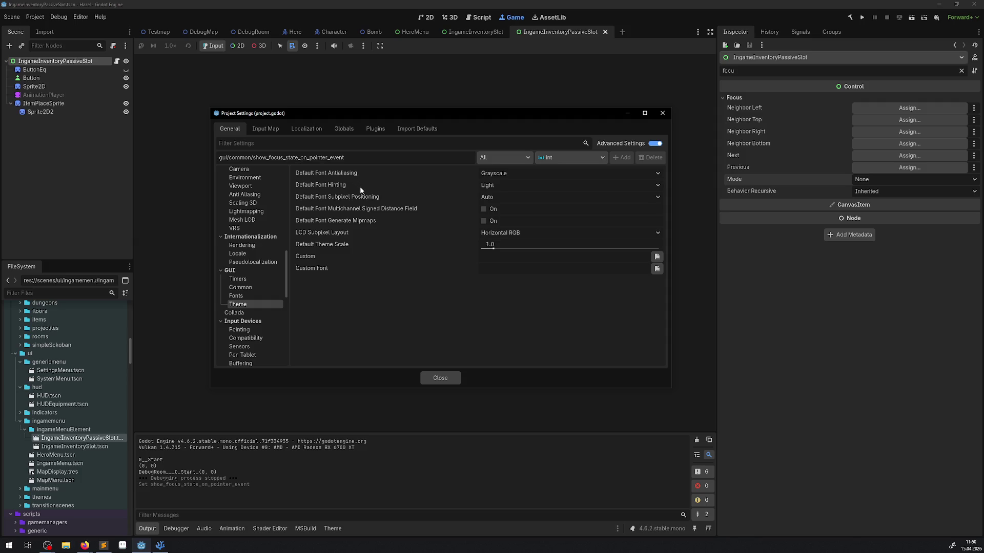
{"action": "mouse_move", "coordinate": [360, 190]}
{"action": "mouse_move", "coordinate": [398, 272]}
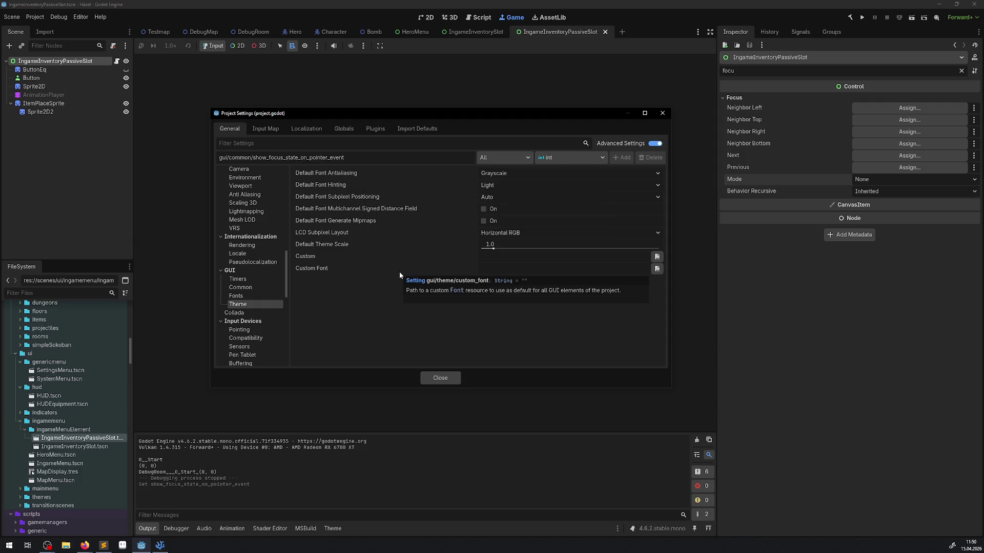
{"action": "left_click", "coordinate": [662, 113]}
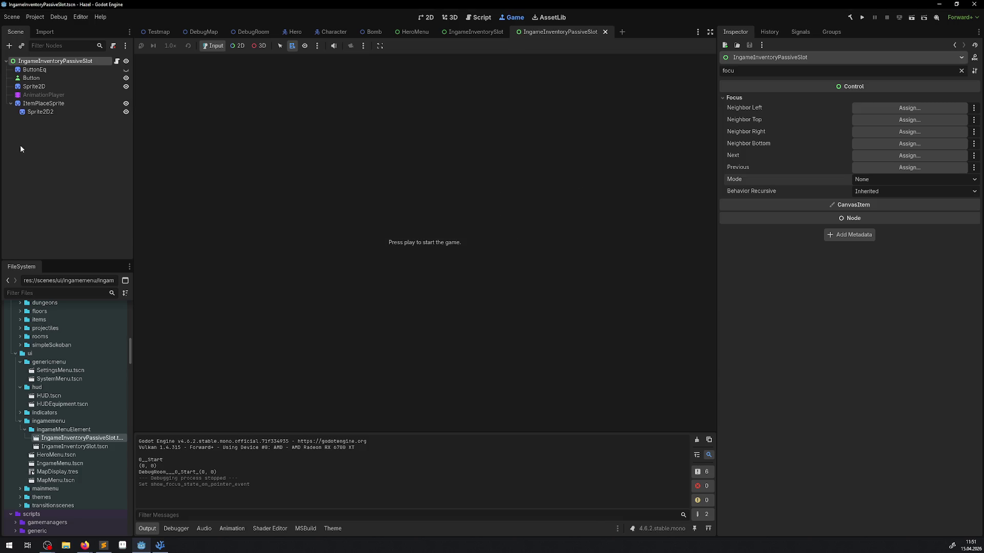
Run the game again and select the first inventory slot's Button in the remote scene tree
{"action": "left_click", "coordinate": [860, 18]}
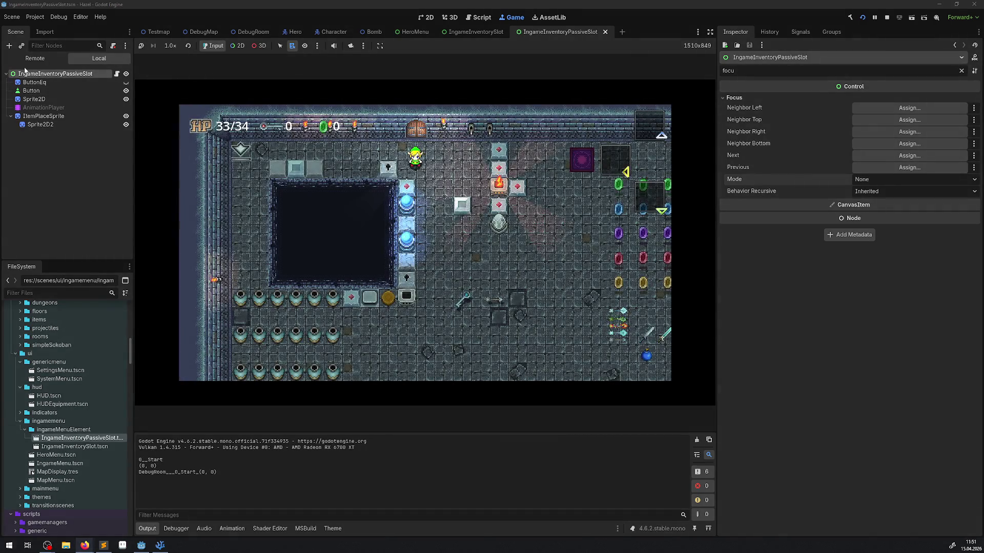
{"action": "left_click", "coordinate": [38, 60]}
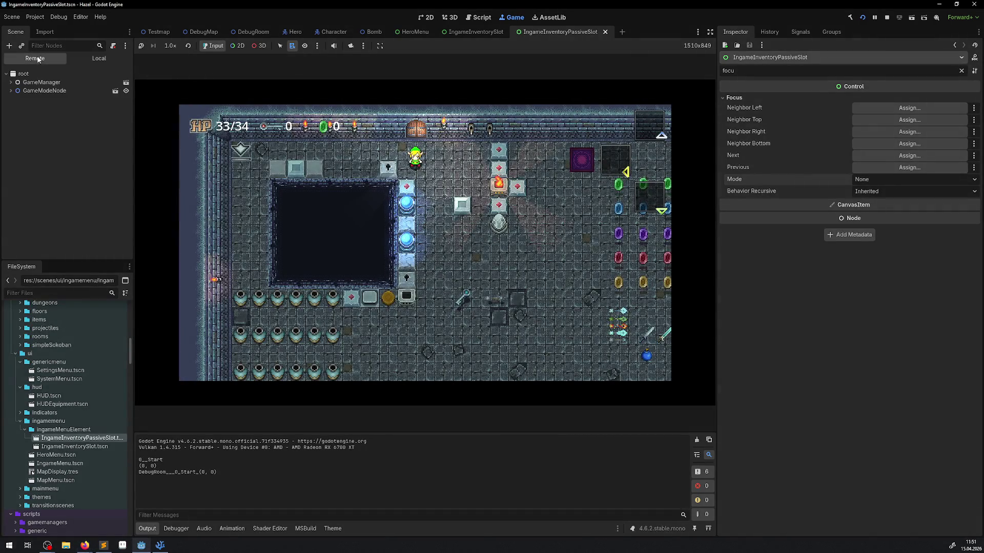
{"action": "left_click", "coordinate": [10, 90]}
{"action": "left_click", "coordinate": [16, 125]}
{"action": "left_click", "coordinate": [21, 150]}
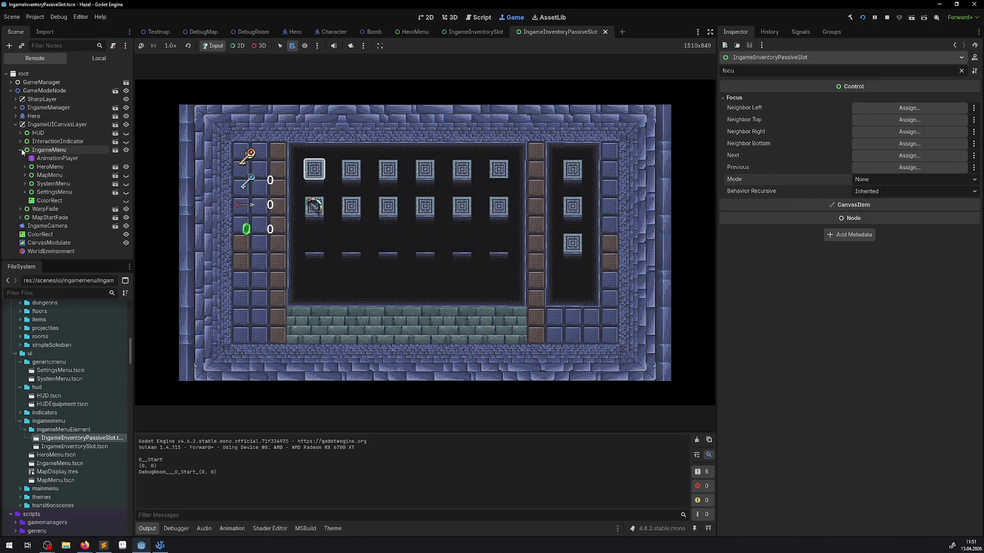
{"action": "left_click", "coordinate": [24, 166]}
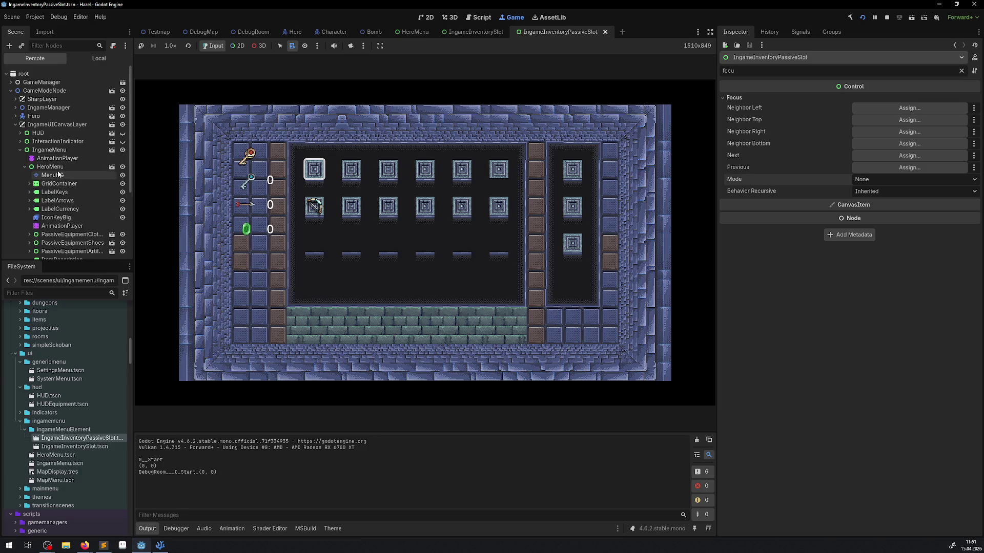
{"action": "scroll", "coordinate": [56, 169], "scroll_direction": "down", "scroll_amount": 3}
{"action": "left_click", "coordinate": [29, 137]}
{"action": "left_click", "coordinate": [34, 145]}
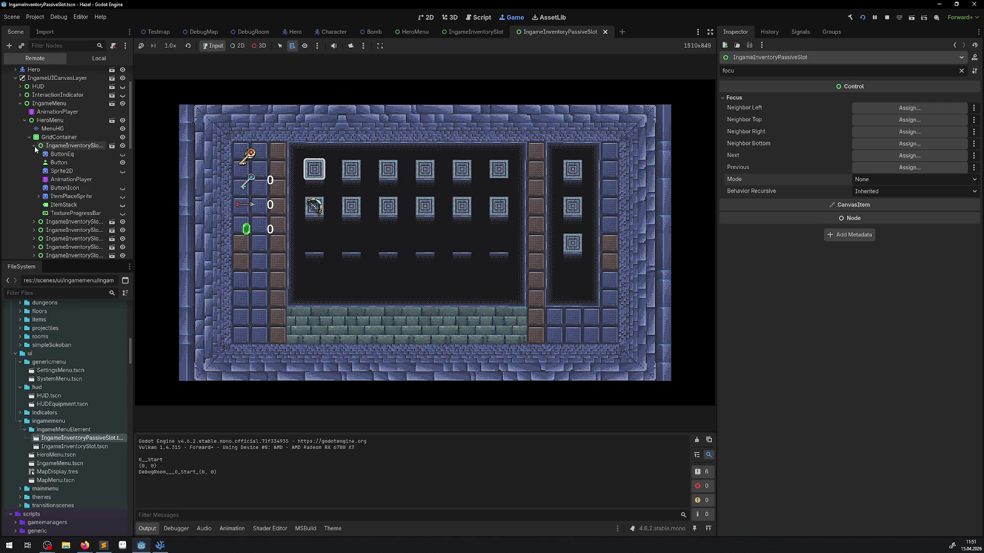
{"action": "left_click", "coordinate": [75, 162]}
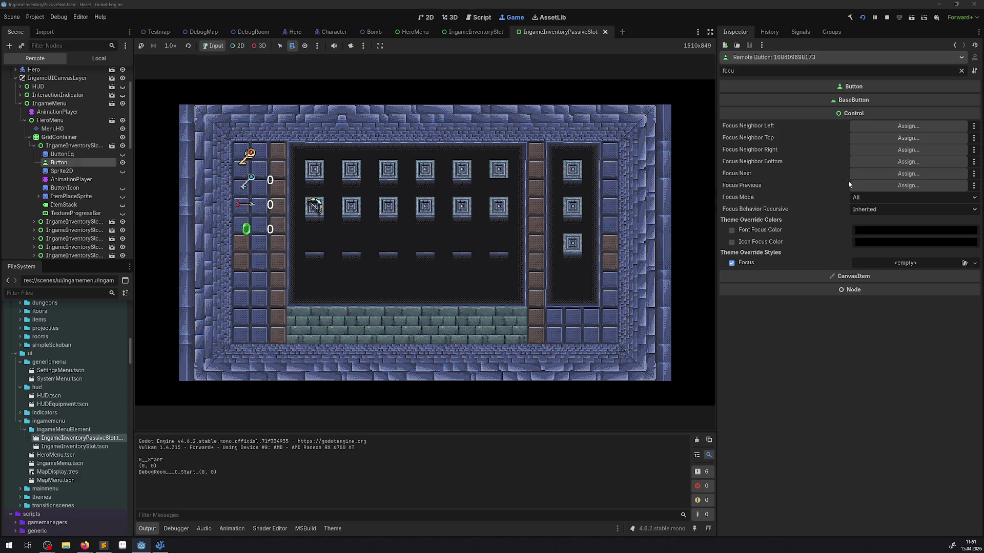
Toggle the Button's Focus style override, then set its Focus Mode to None
{"action": "left_click", "coordinate": [731, 263]}
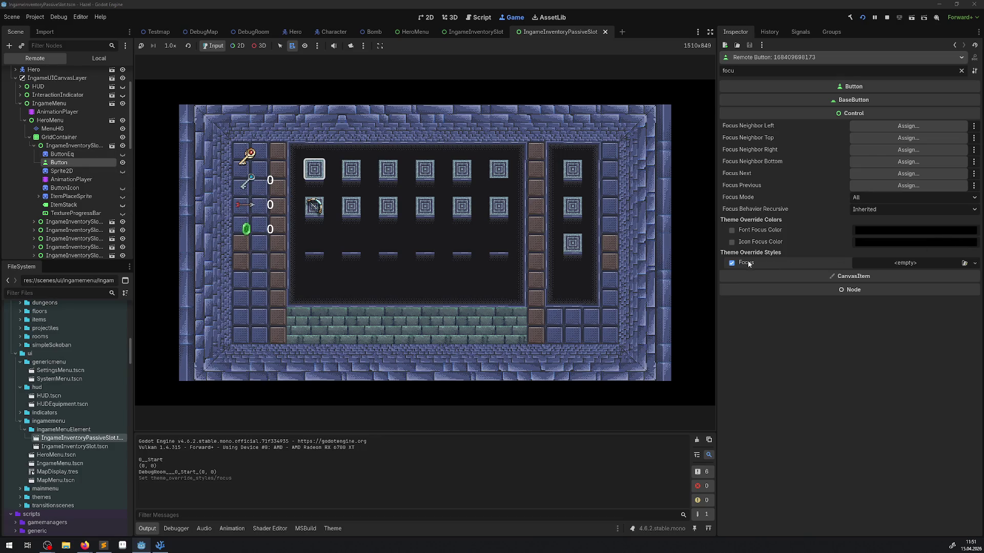
{"action": "left_click", "coordinate": [732, 263]}
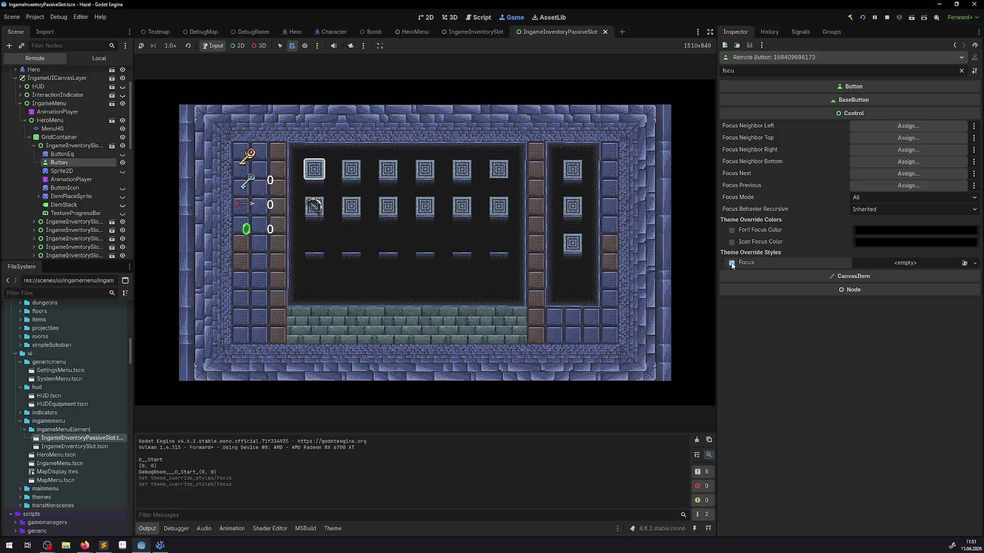
{"action": "left_click", "coordinate": [732, 262]}
{"action": "key", "text": "BackSpace"}
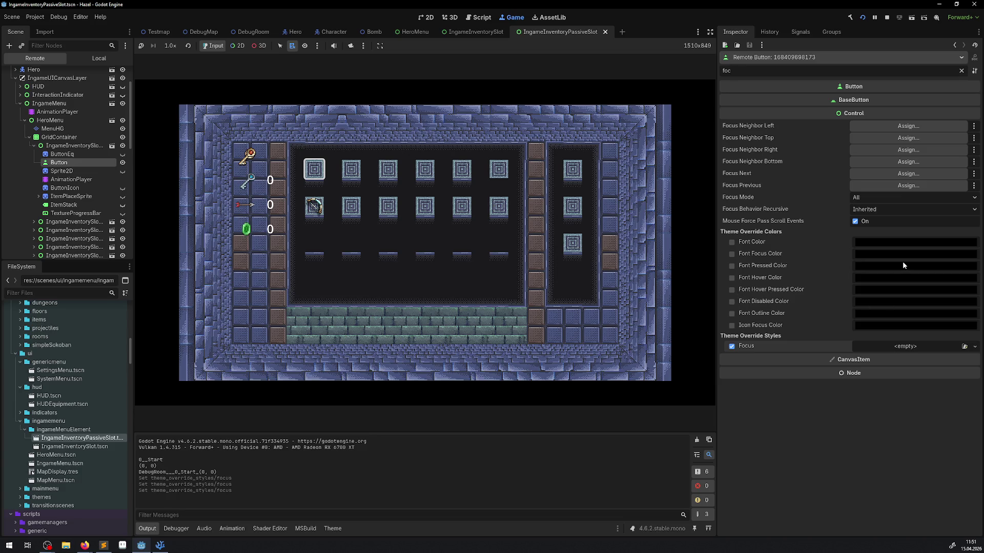
{"action": "mouse_move", "coordinate": [902, 262]}
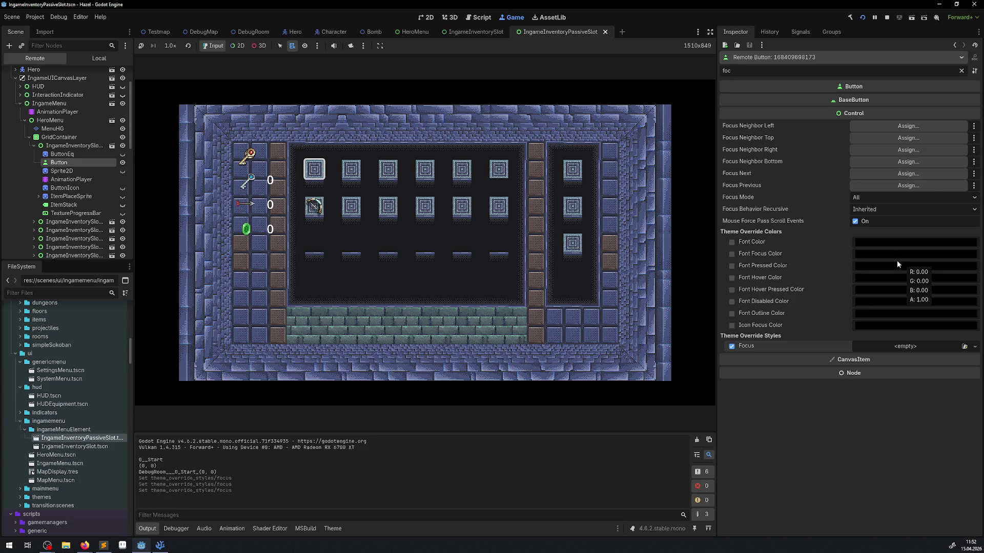
{"action": "left_click", "coordinate": [873, 199]}
{"action": "left_click", "coordinate": [874, 210]}
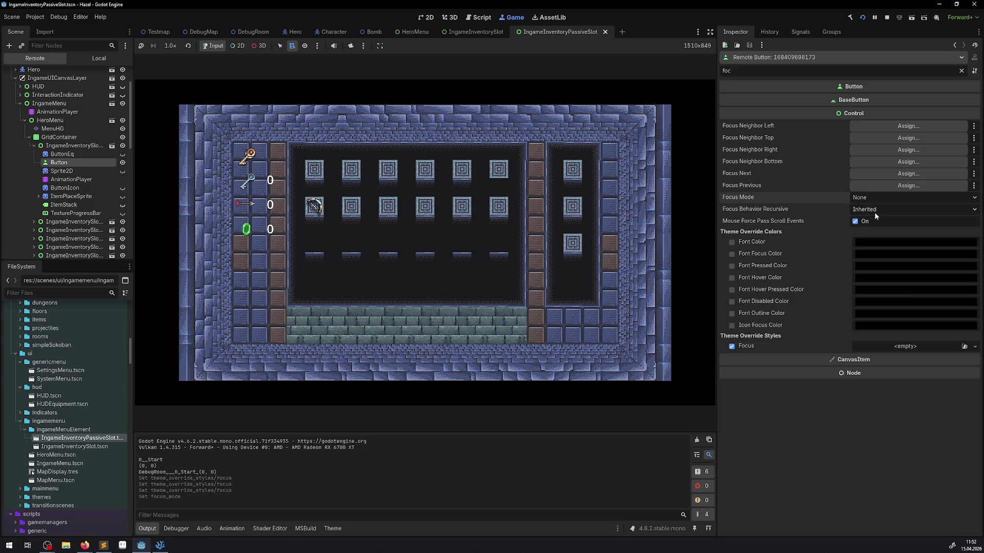
{"action": "left_click", "coordinate": [872, 197]}
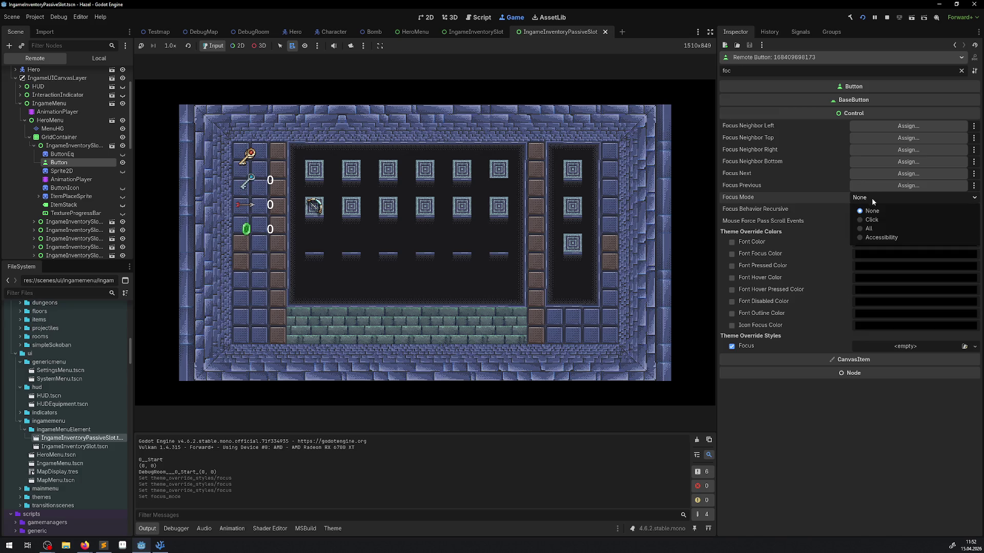
{"action": "left_click", "coordinate": [874, 229]}
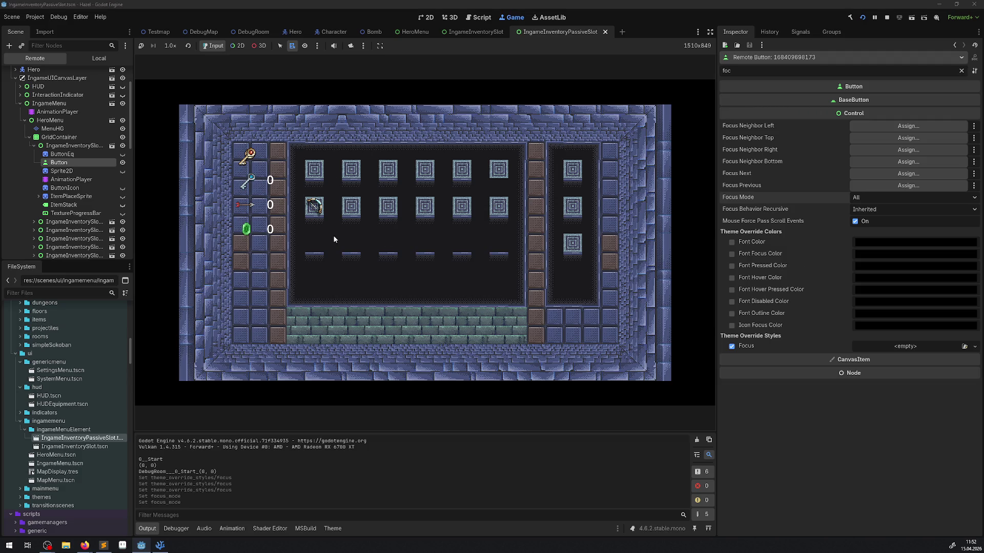
{"action": "key", "text": "Escape"}
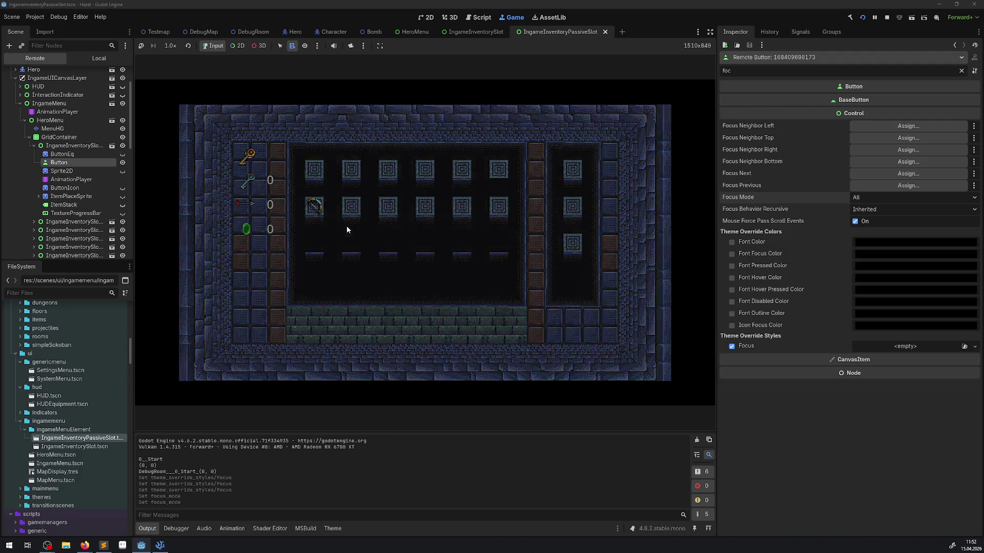
{"action": "key", "text": "Escape"}
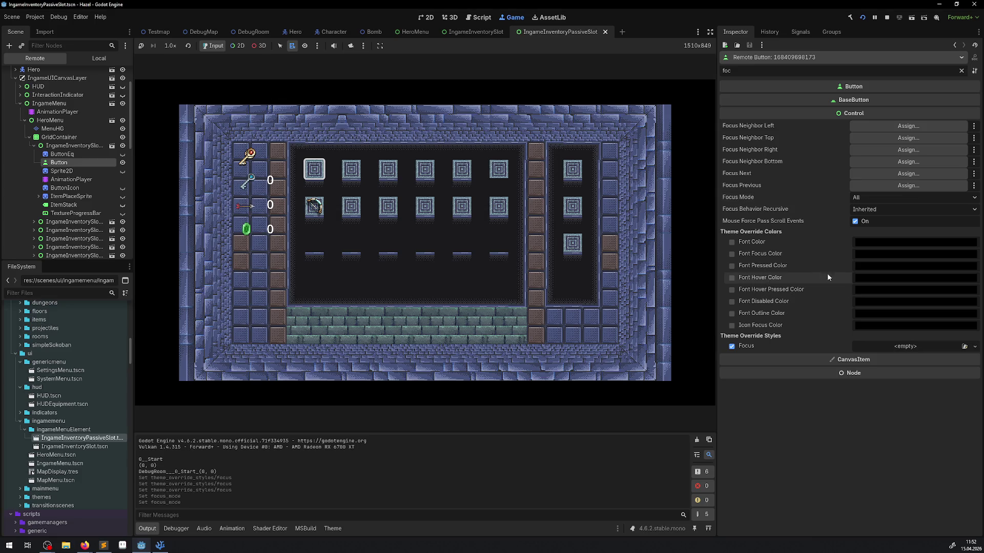
Enable Font Hover Color set to pink (da7dda); toggle Font Hover Pressed Color on and off
{"action": "left_click", "coordinate": [732, 278]}
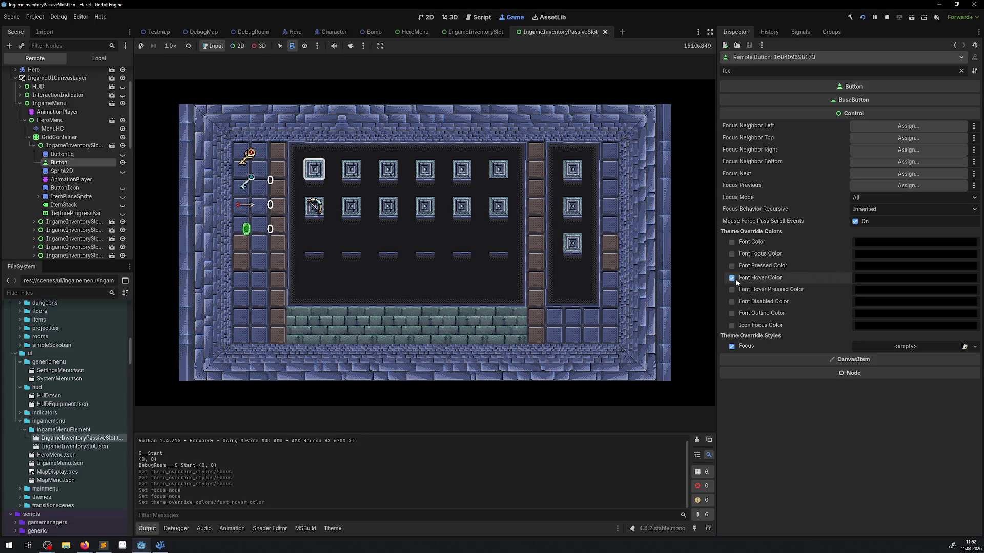
{"action": "left_click", "coordinate": [868, 277]}
{"action": "left_click_drag", "start_coordinate": [970, 329], "coordinate": [970, 303]}
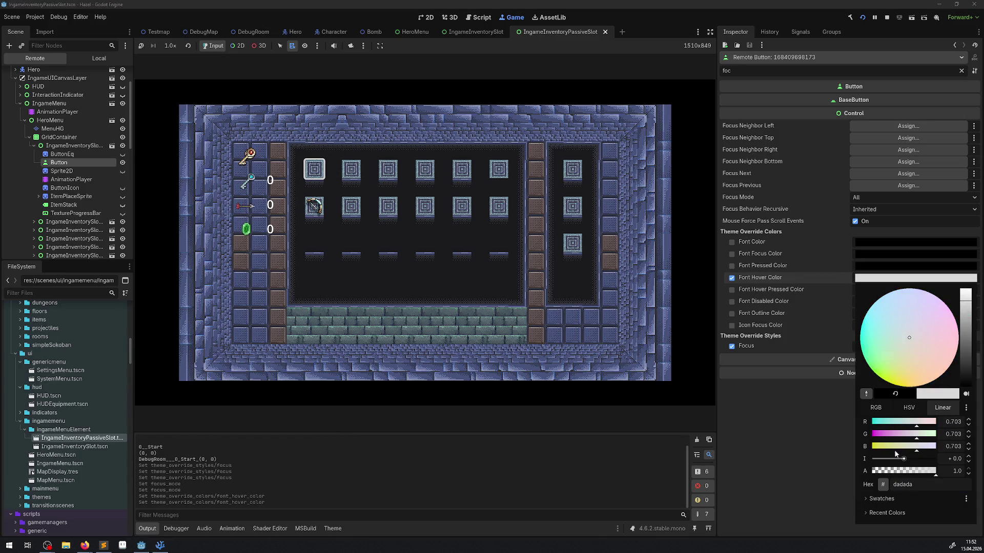
{"action": "left_click", "coordinate": [885, 435]}
{"action": "left_click", "coordinate": [775, 450]}
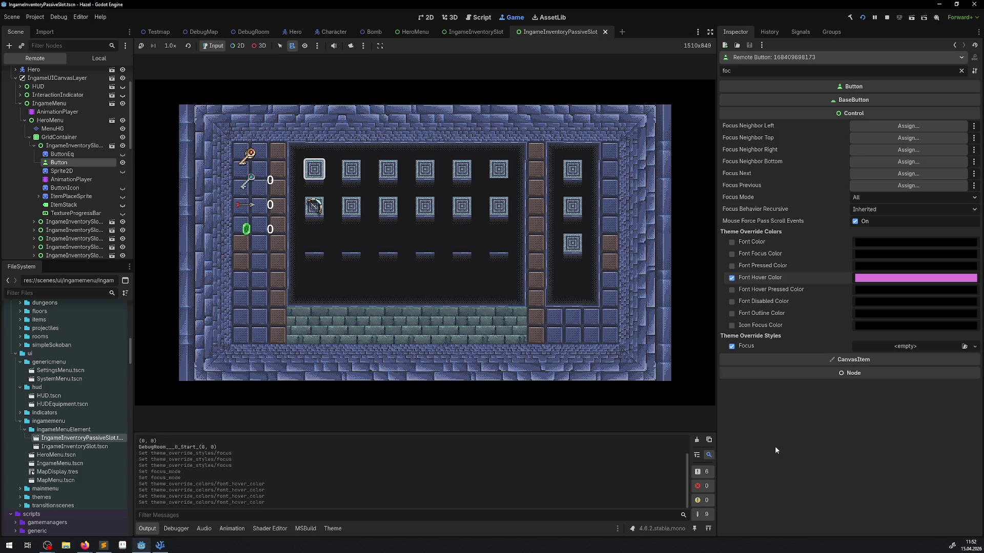
{"action": "left_click", "coordinate": [731, 290]}
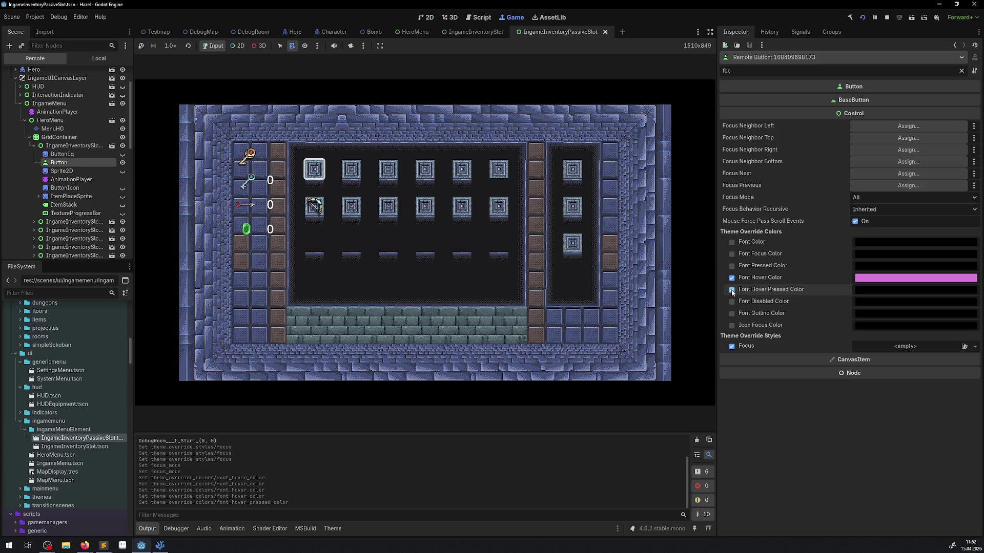
{"action": "left_click", "coordinate": [731, 290]}
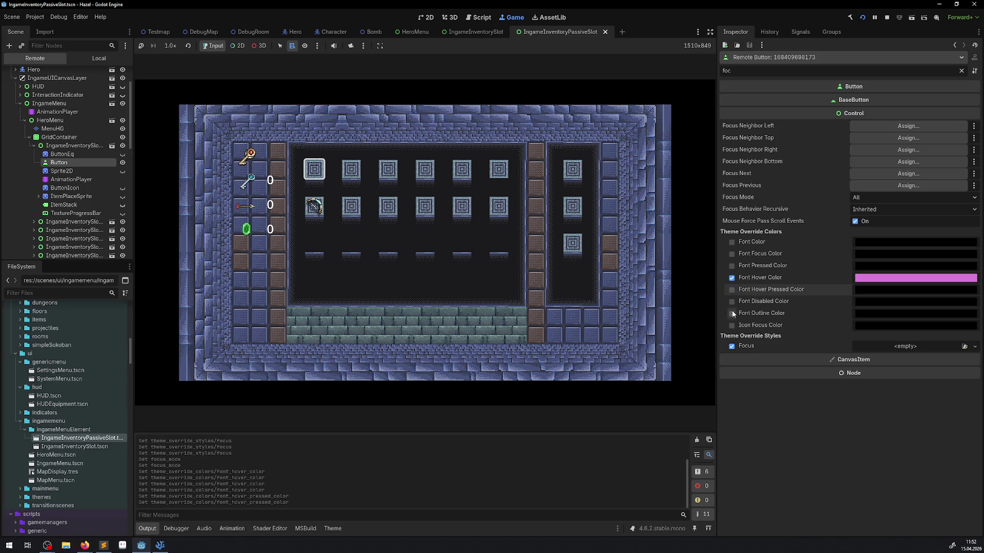
Enable Icon Focus Color and set it to yellow
{"action": "left_click", "coordinate": [731, 325]}
{"action": "left_click", "coordinate": [892, 326]}
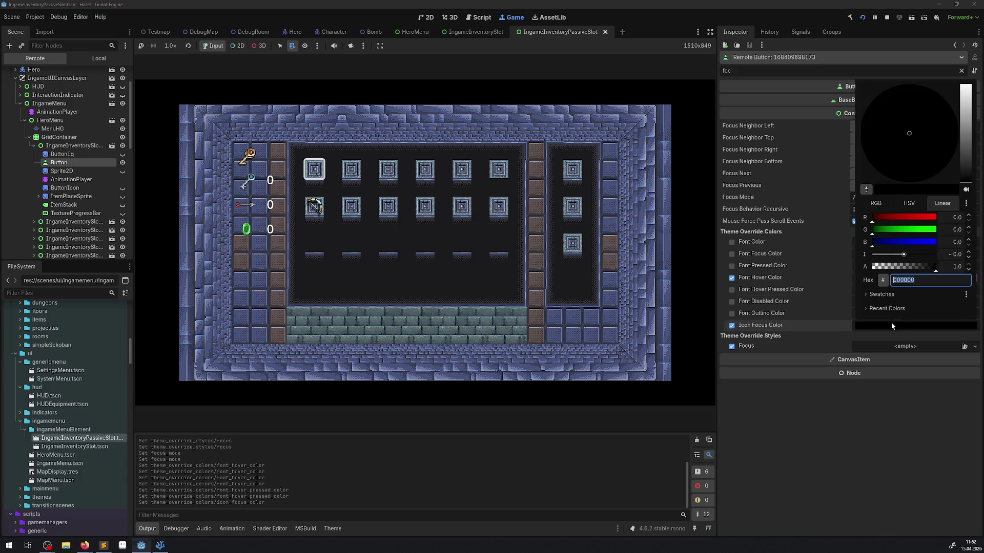
{"action": "left_click", "coordinate": [924, 217]}
{"action": "left_click", "coordinate": [921, 232]}
{"action": "left_click", "coordinate": [872, 409]}
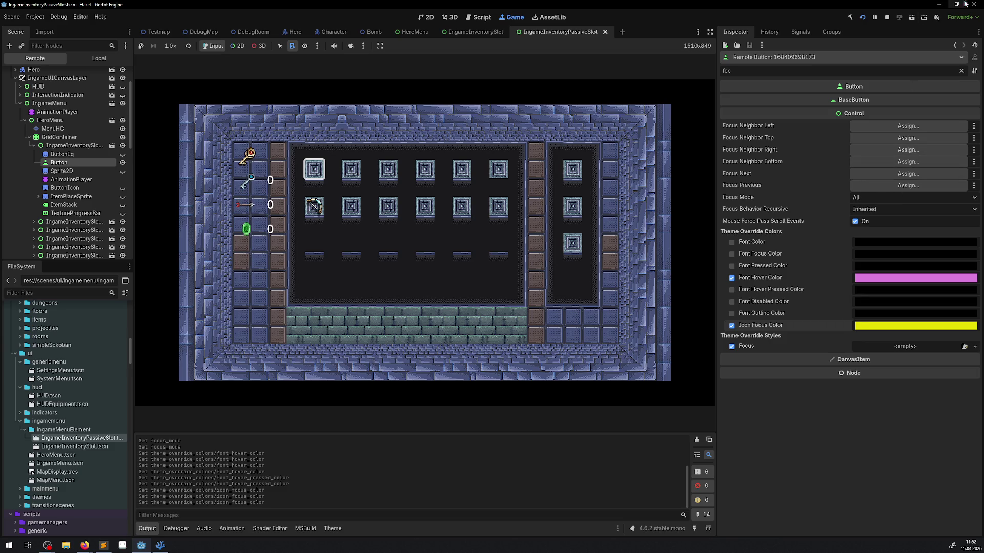
{"action": "double_click", "coordinate": [754, 76]}
Clear the Inspector property filter and stop the running game
{"action": "key", "text": "BackSpace"}
{"action": "scroll", "coordinate": [812, 329], "scroll_direction": "down", "scroll_amount": 3}
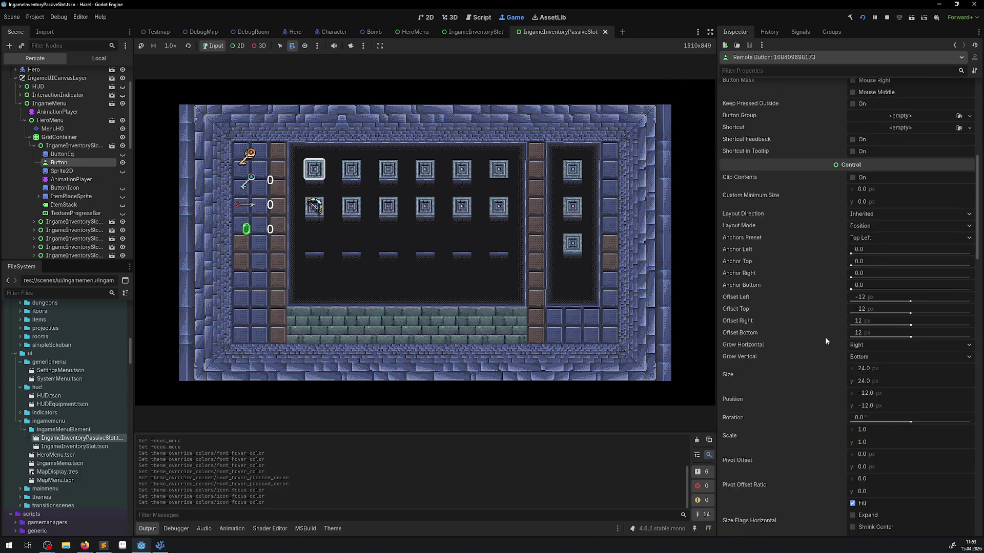
{"action": "scroll", "coordinate": [832, 318], "scroll_direction": "down", "scroll_amount": 5}
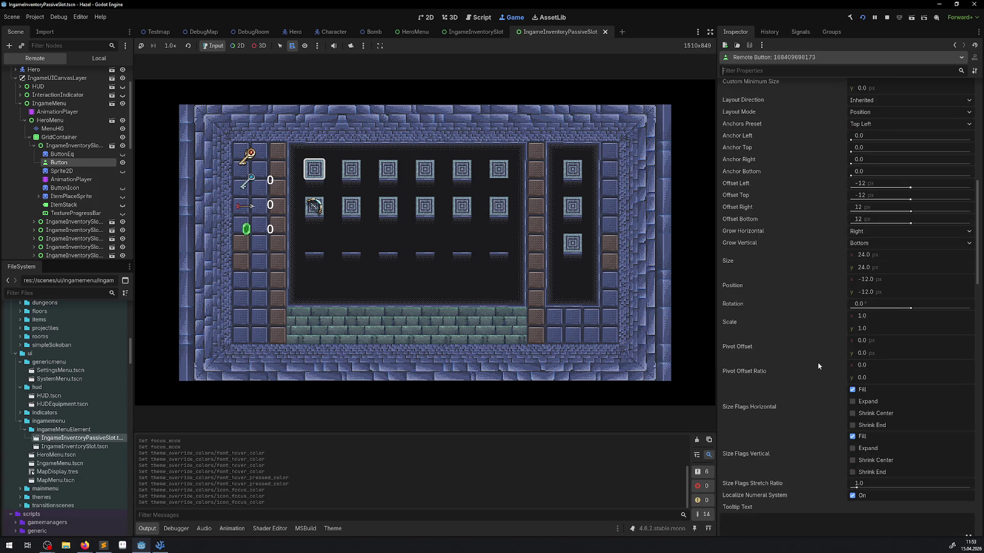
{"action": "scroll", "coordinate": [813, 360], "scroll_direction": "up", "scroll_amount": 8}
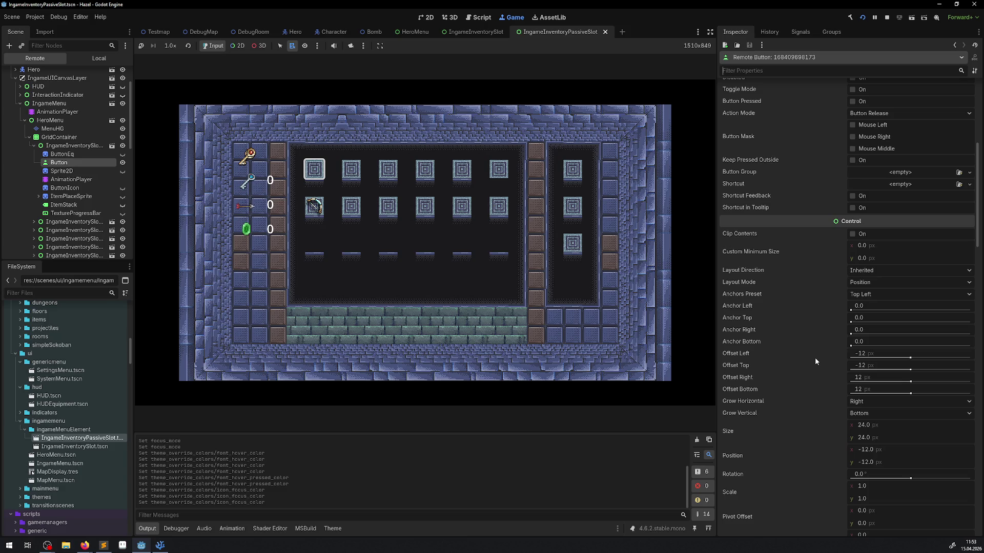
{"action": "scroll", "coordinate": [814, 358], "scroll_direction": "up", "scroll_amount": 10}
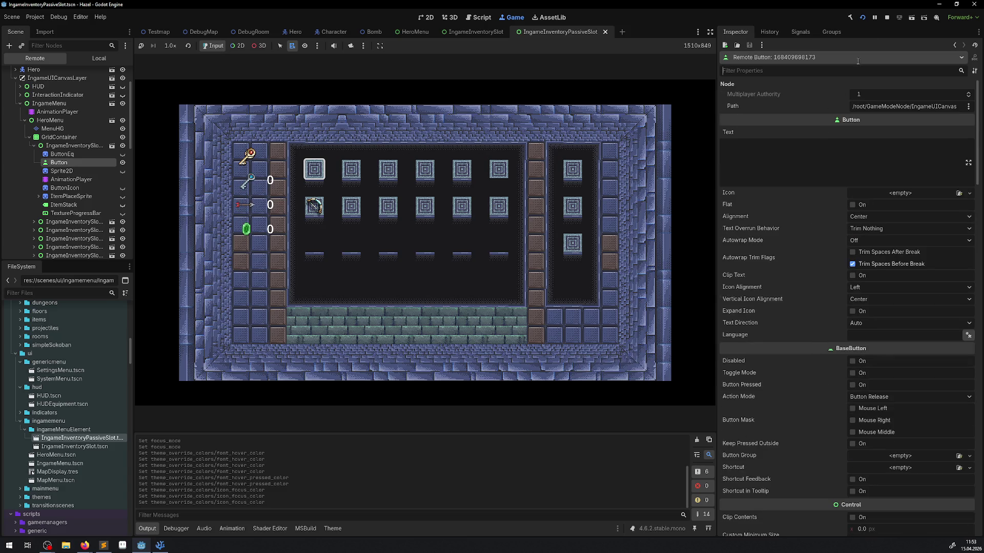
{"action": "left_click", "coordinate": [890, 17]}
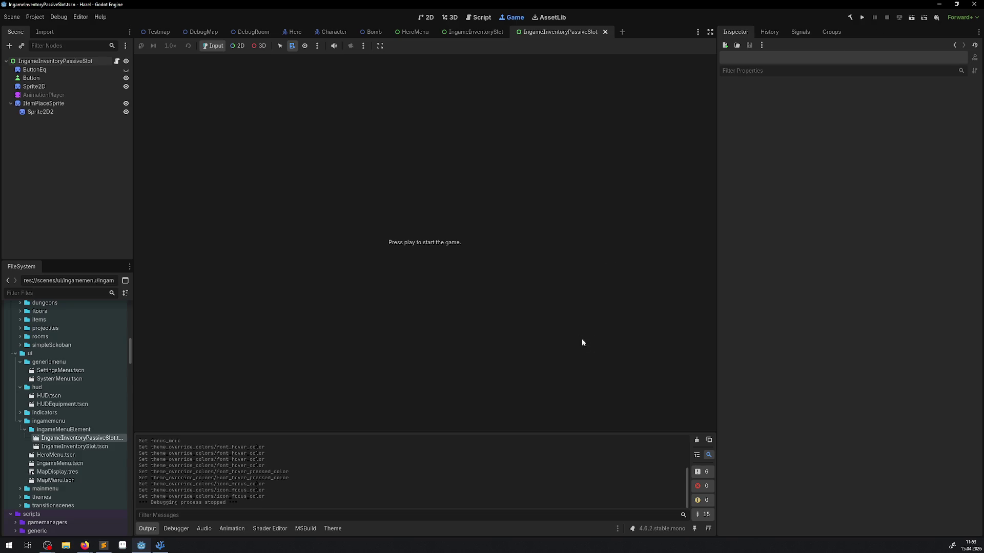
Delete ButtonEq from both inventory slot scenes and save IngameInventorySlot
{"action": "left_click", "coordinate": [426, 17]}
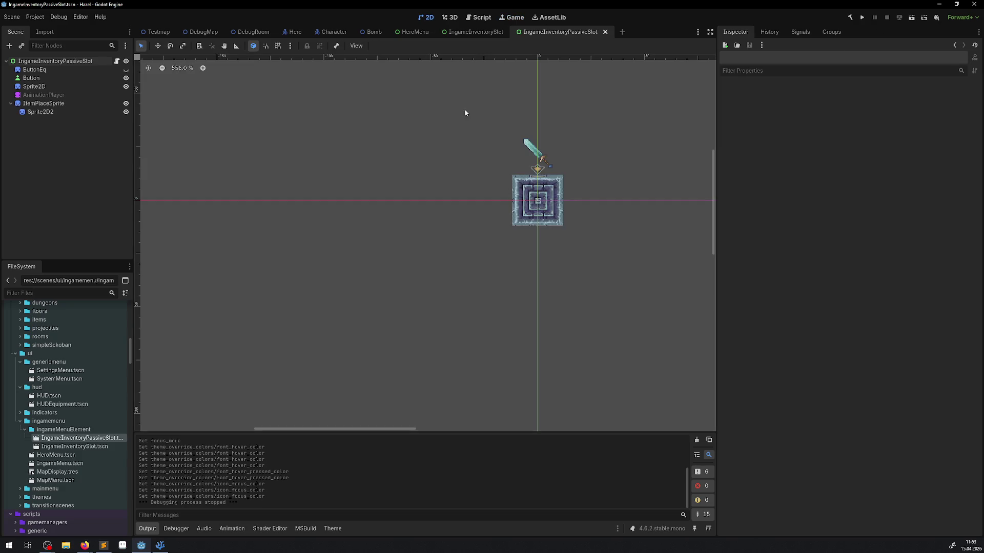
{"action": "left_click", "coordinate": [53, 71]}
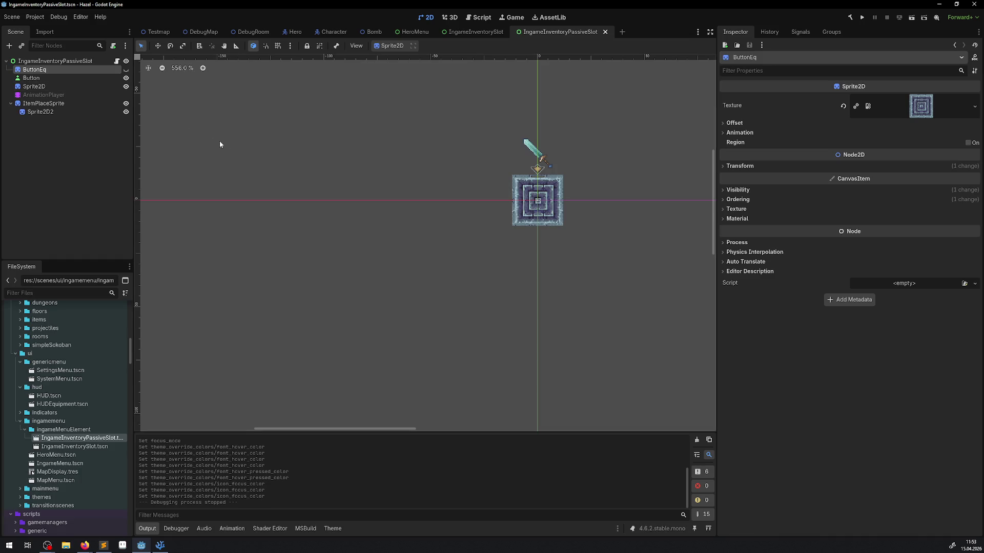
{"action": "key", "text": "Delete"}
{"action": "left_click", "coordinate": [486, 284]}
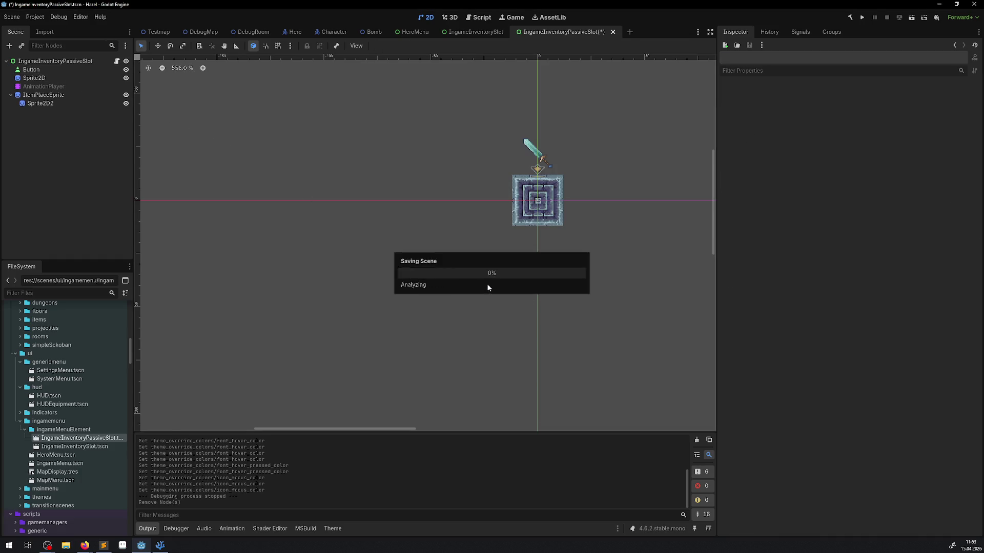
{"action": "left_click", "coordinate": [476, 31]}
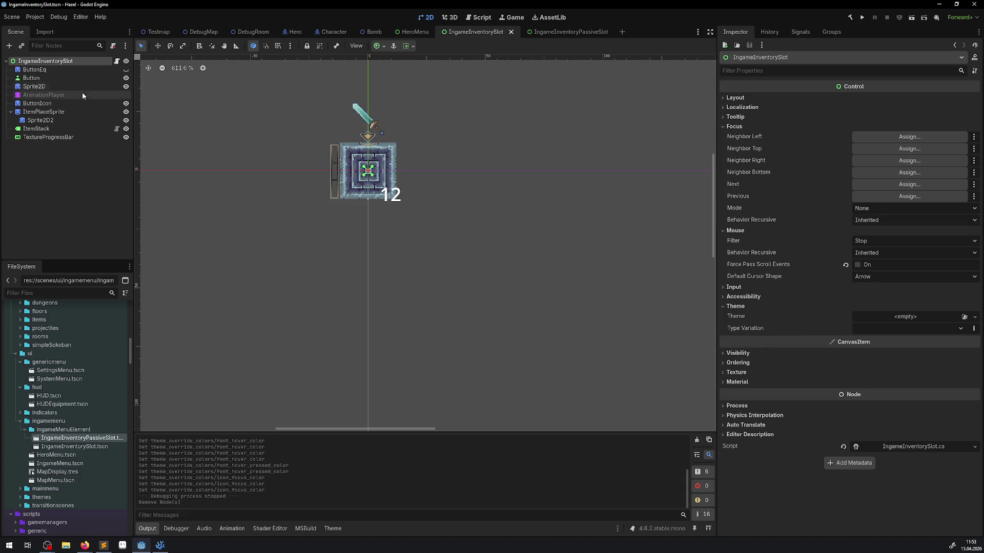
{"action": "left_click", "coordinate": [54, 70]}
{"action": "key", "text": "Delete"}
{"action": "left_click", "coordinate": [470, 283]}
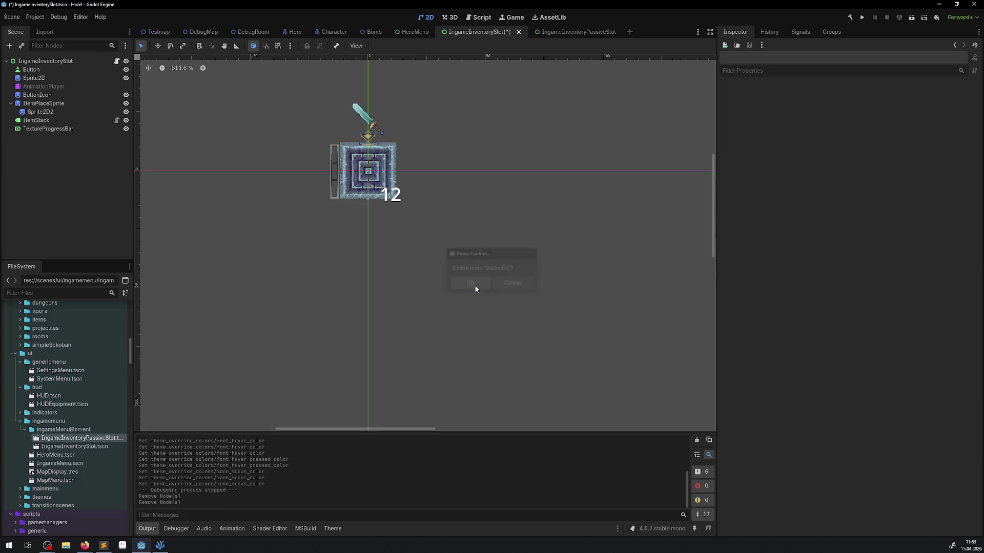
{"action": "key", "text": "ctrl+s"}
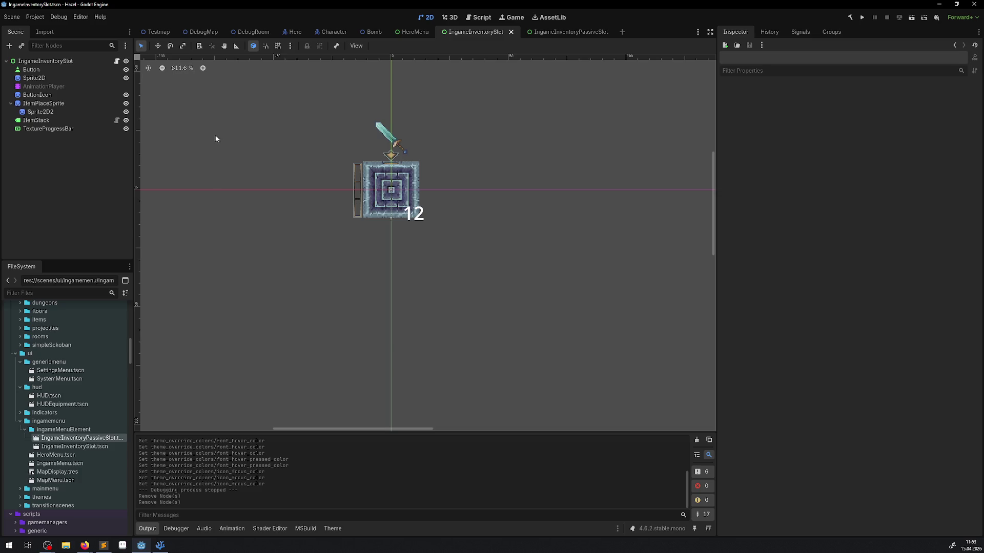
{"action": "left_click", "coordinate": [34, 70]}
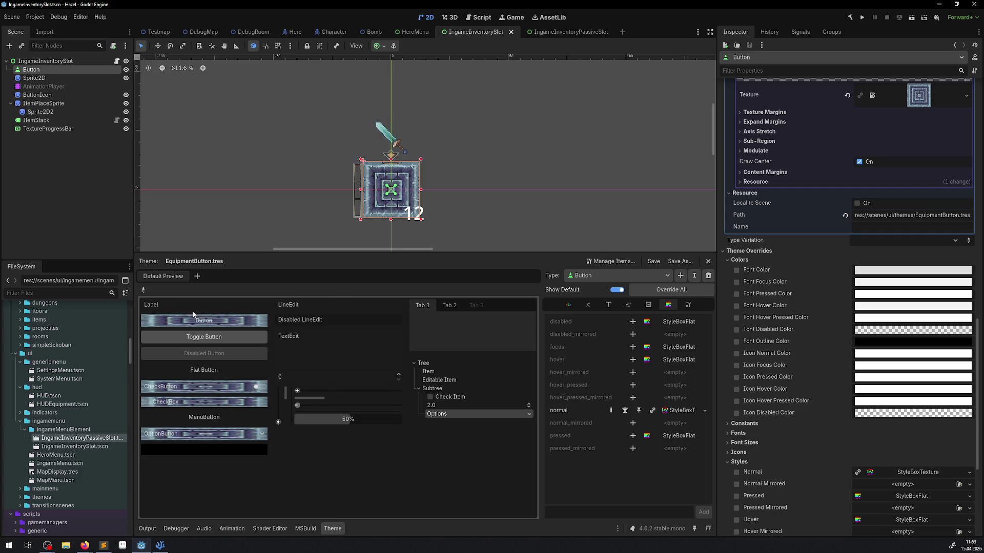
Preview the MenuButton popup in the EquipmentButton theme editor, then list Button's colour items
{"action": "left_click", "coordinate": [209, 419]}
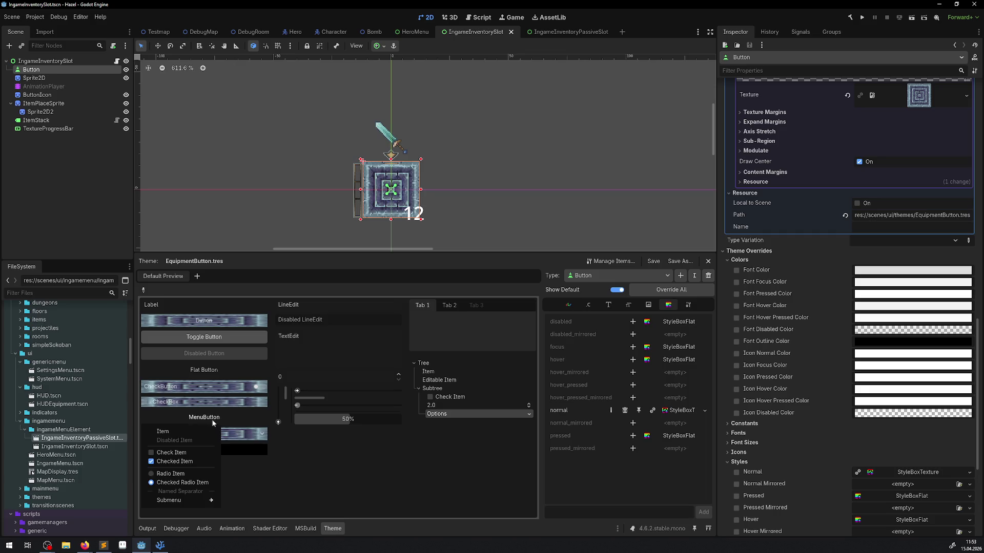
{"action": "mouse_move", "coordinate": [179, 502]}
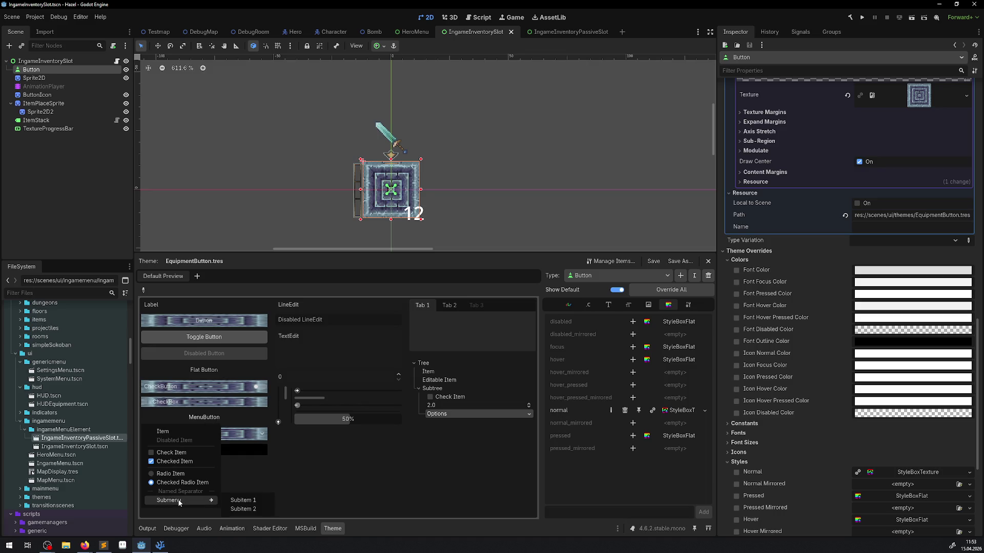
{"action": "left_click", "coordinate": [297, 455]}
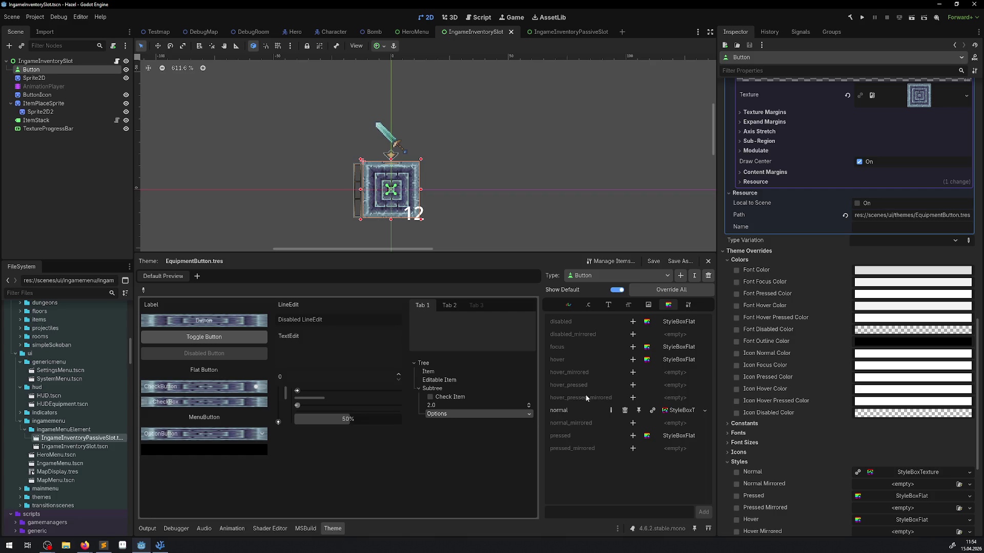
{"action": "left_click", "coordinate": [570, 306]}
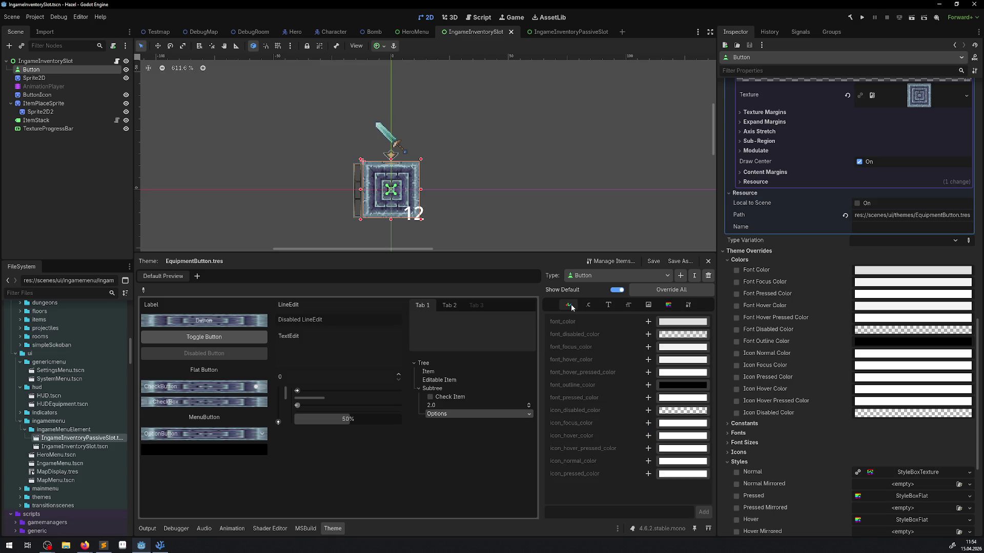
Add an icon_hover_color override for Button in the EquipmentButton theme
{"action": "scroll", "coordinate": [471, 230], "scroll_direction": "up", "scroll_amount": 4}
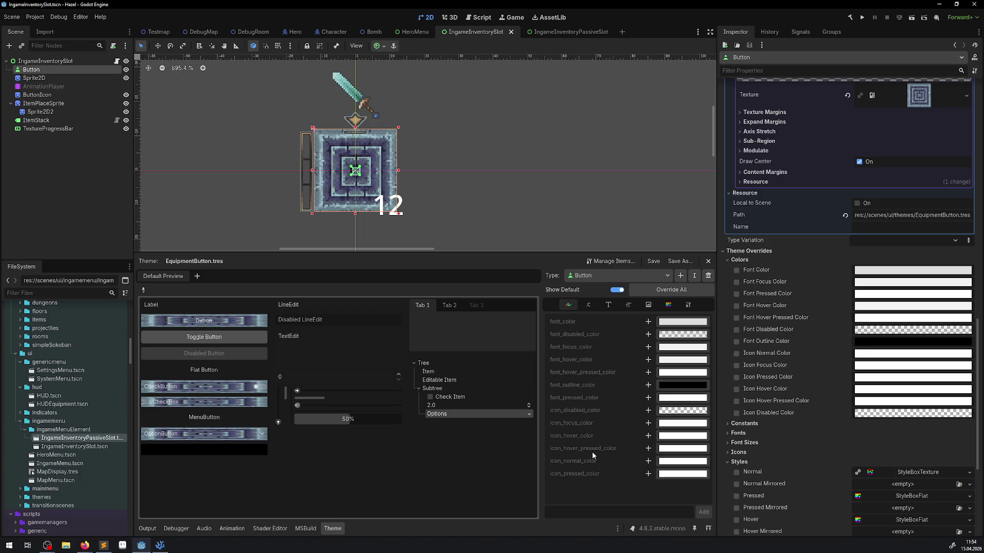
{"action": "left_click", "coordinate": [650, 424]}
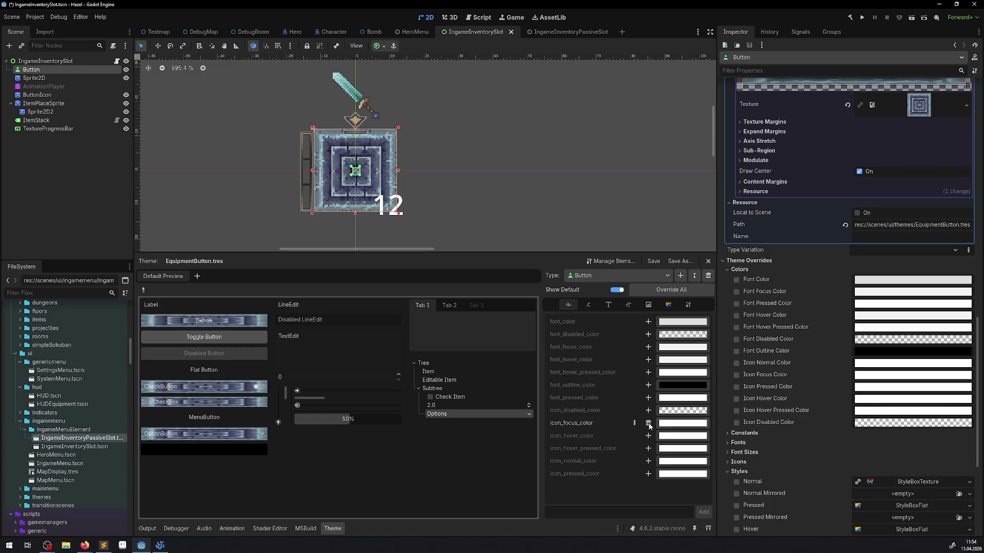
{"action": "left_click", "coordinate": [648, 425]}
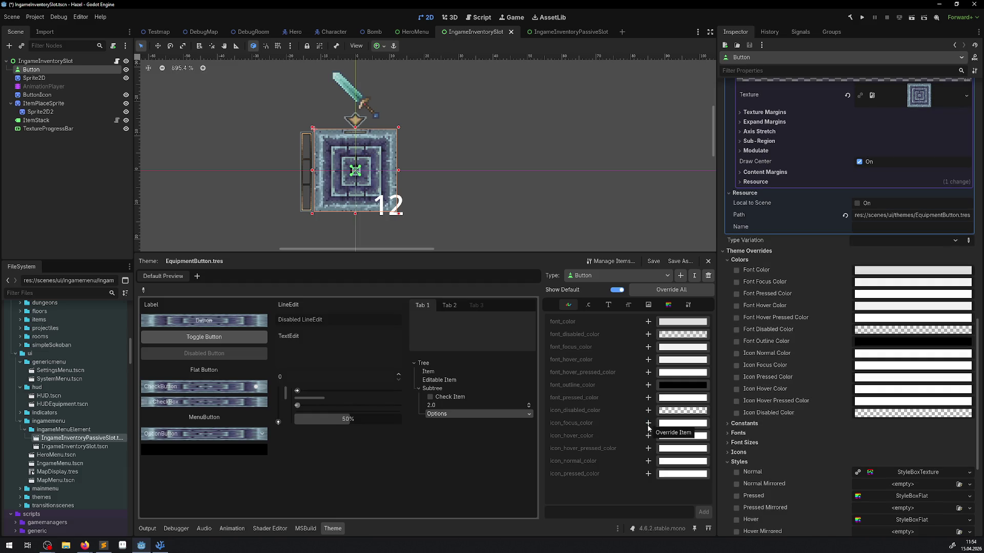
{"action": "left_click", "coordinate": [648, 436]}
{"action": "scroll", "coordinate": [862, 383], "scroll_direction": "up", "scroll_amount": 8}
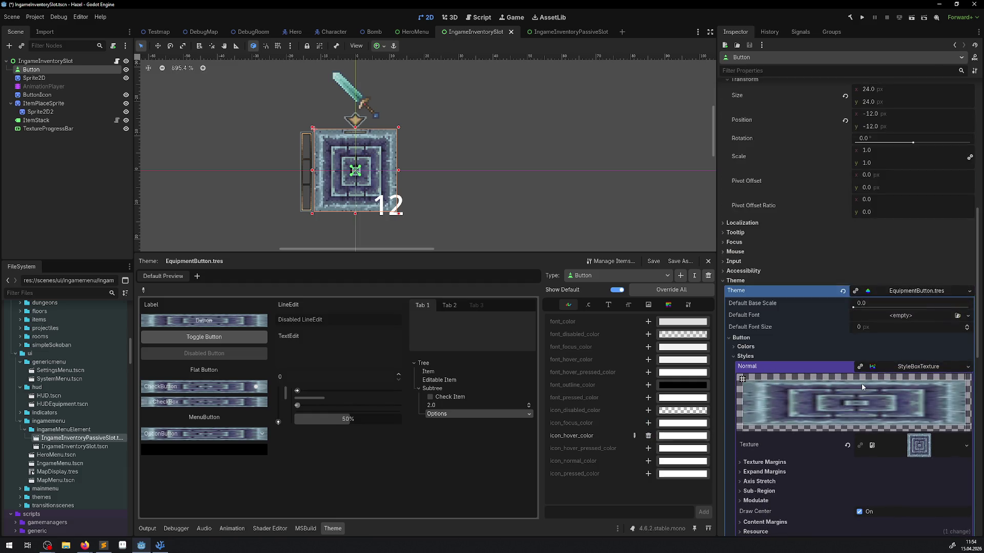
{"action": "scroll", "coordinate": [862, 384], "scroll_direction": "down", "scroll_amount": 3}
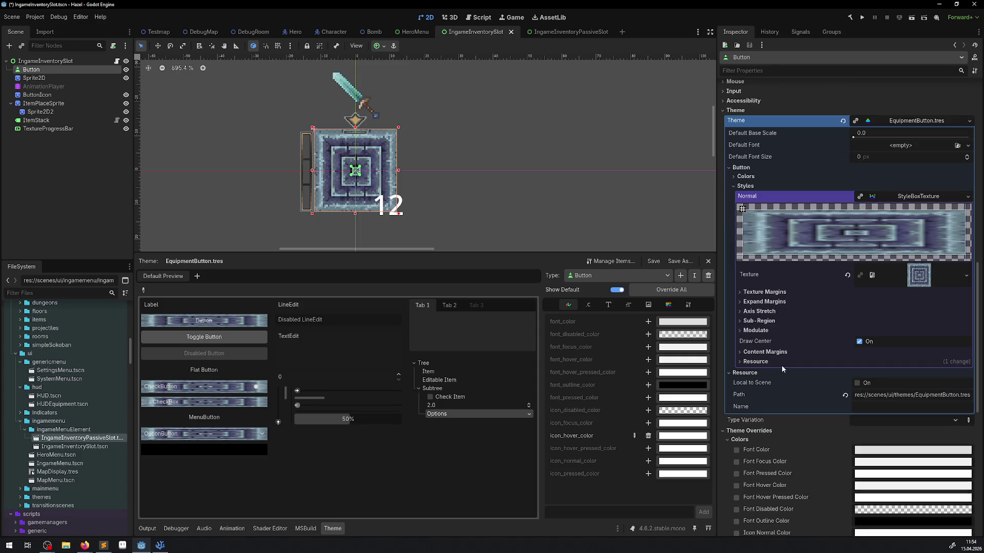
{"action": "left_click", "coordinate": [649, 436]}
{"action": "left_click", "coordinate": [649, 436]}
{"action": "left_click", "coordinate": [649, 437]}
{"action": "left_click", "coordinate": [649, 437]}
Set Icon Hover Color to pink ff92b8 in the Inspector
{"action": "left_click", "coordinate": [734, 177]}
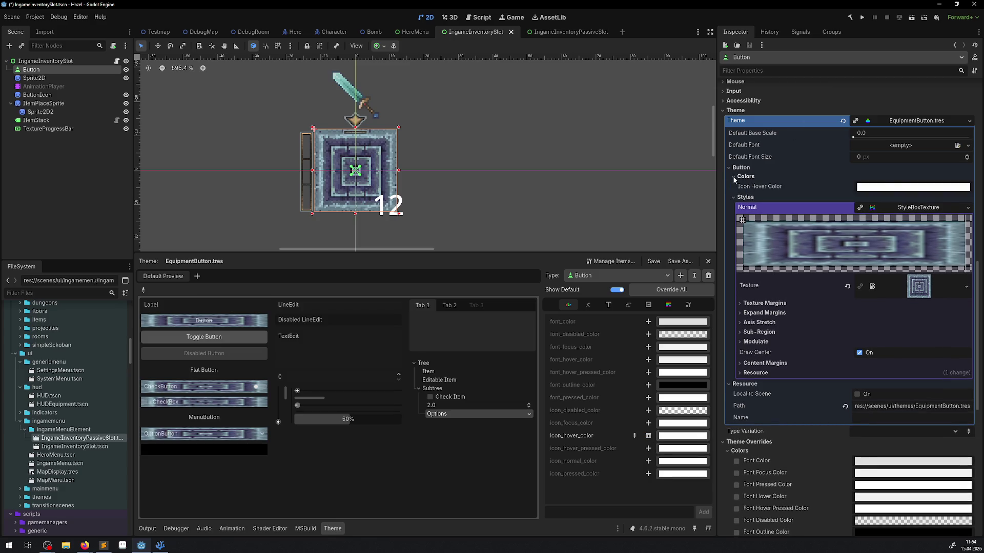
{"action": "left_click", "coordinate": [902, 188]}
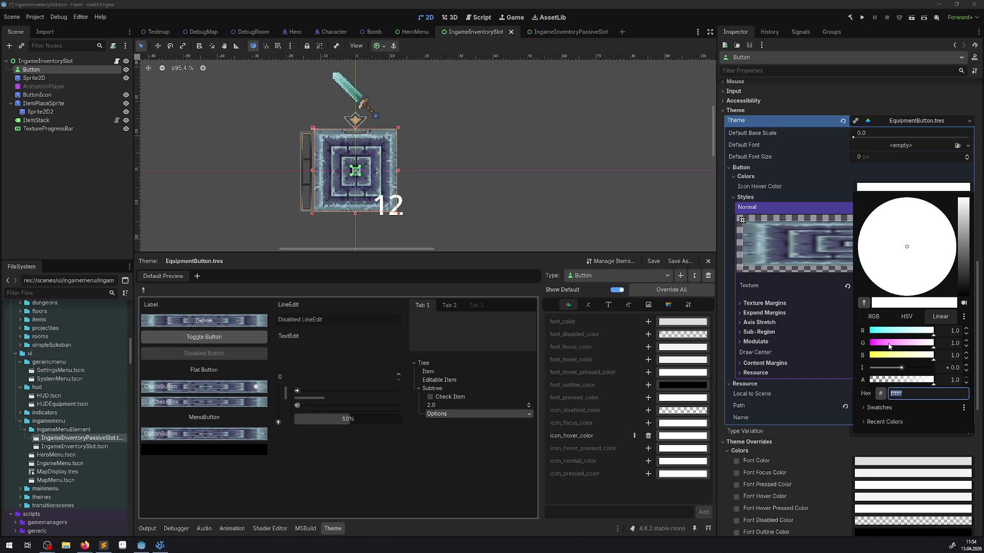
{"action": "key", "text": "ctrl+v"}
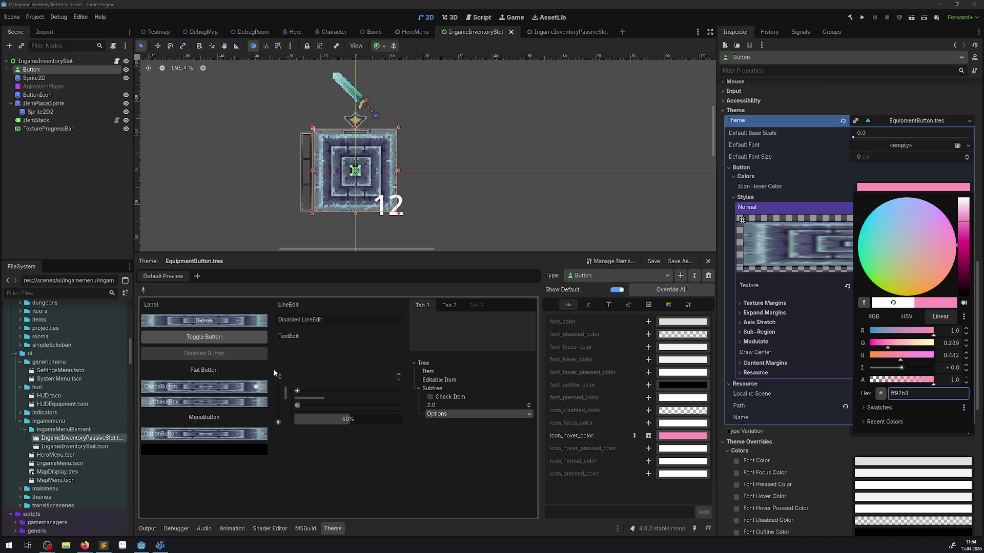
{"action": "left_click", "coordinate": [40, 71]}
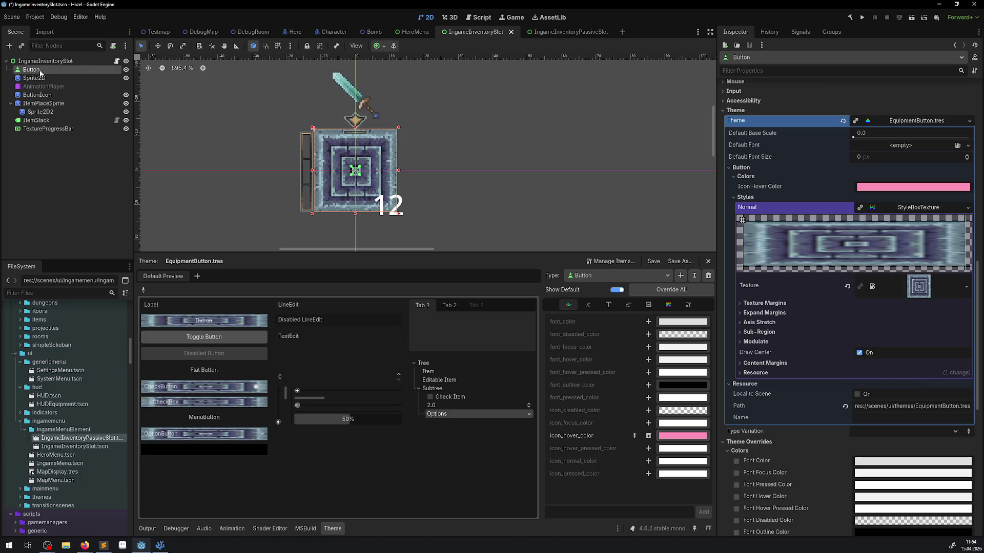
Open the Button class documentation and search it for 'icon'
{"action": "right_click", "coordinate": [40, 71]}
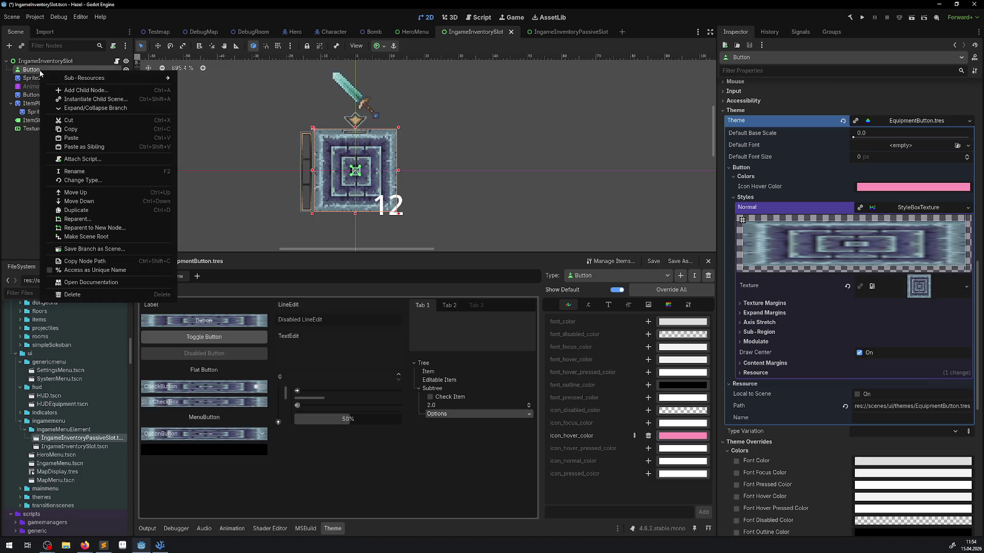
{"action": "left_click", "coordinate": [88, 285]}
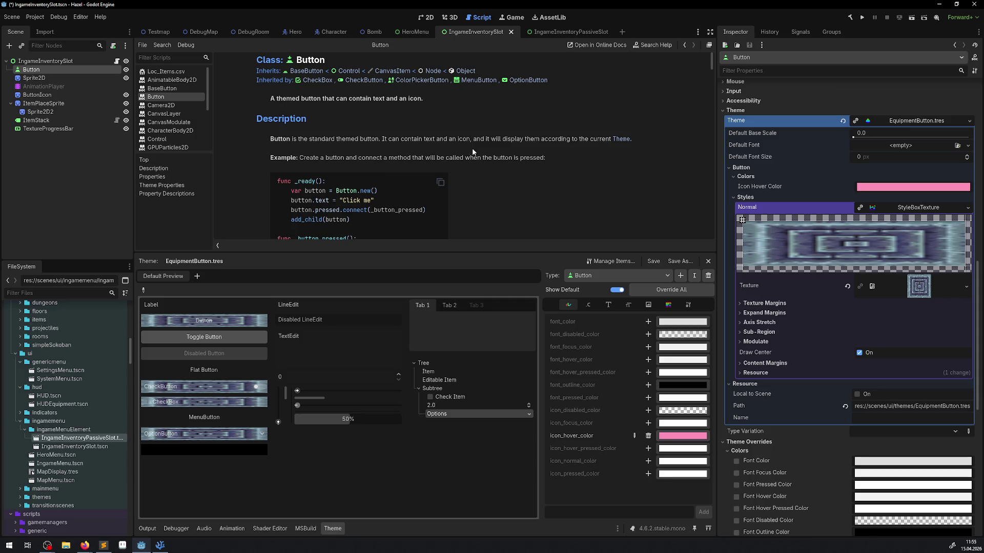
{"action": "scroll", "coordinate": [425, 200], "scroll_direction": "down", "scroll_amount": 2}
{"action": "scroll", "coordinate": [445, 193], "scroll_direction": "up", "scroll_amount": 2}
{"action": "key", "text": "ctrl+f"}
{"action": "type", "text": "icon"}
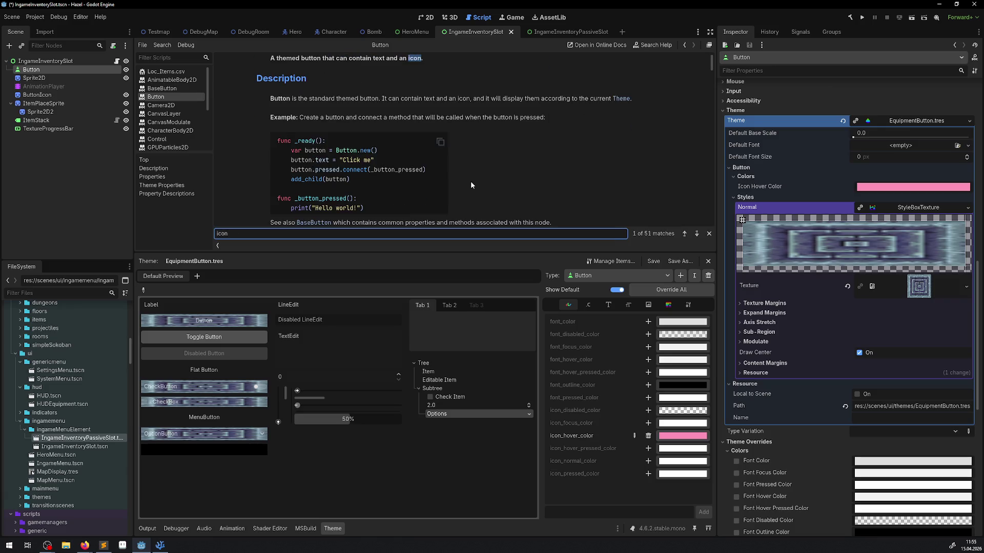
Step through the 'icon' matches up to icon_max_width, then remove the icon_hover_color override
{"action": "scroll", "coordinate": [477, 140], "scroll_direction": "up", "scroll_amount": 1}
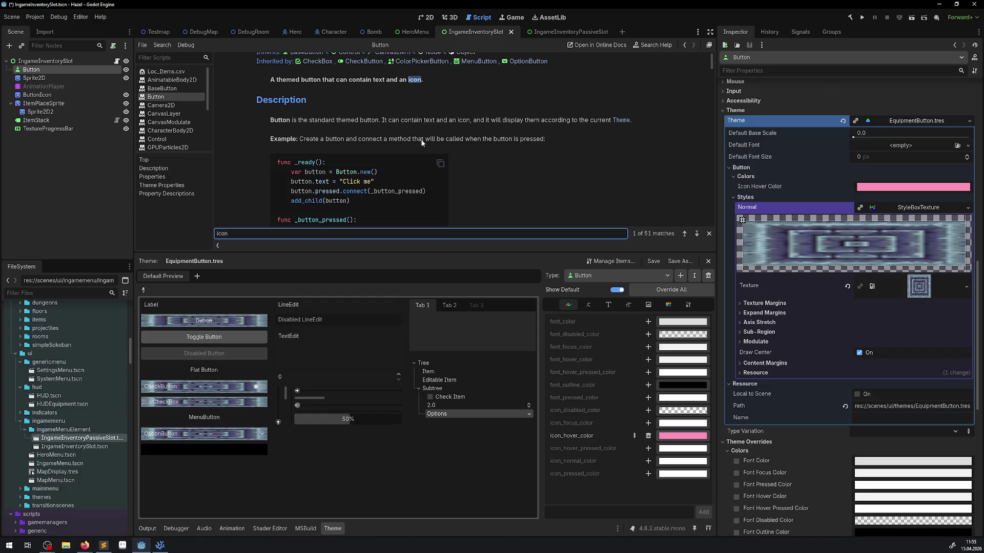
{"action": "key", "text": "Return"}
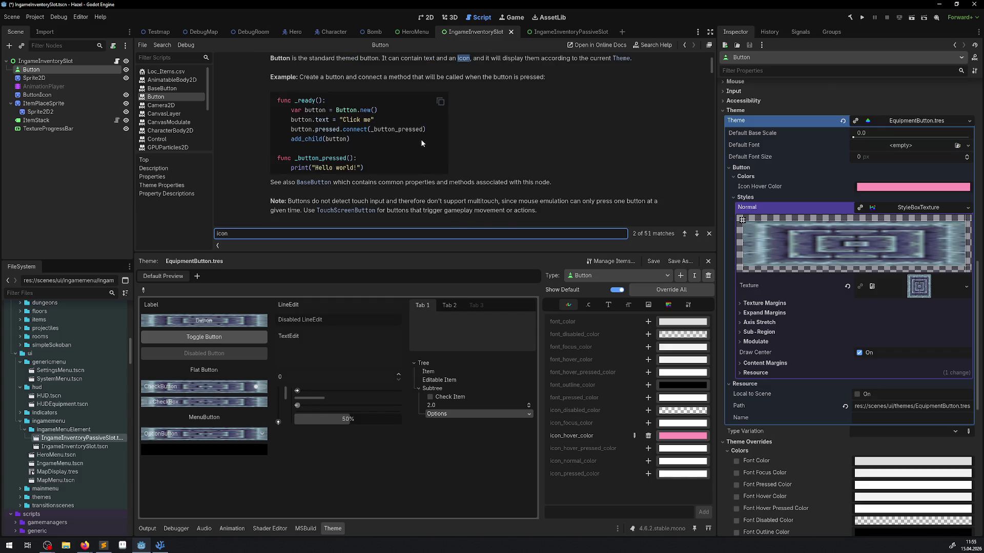
{"action": "key", "text": "Return"}
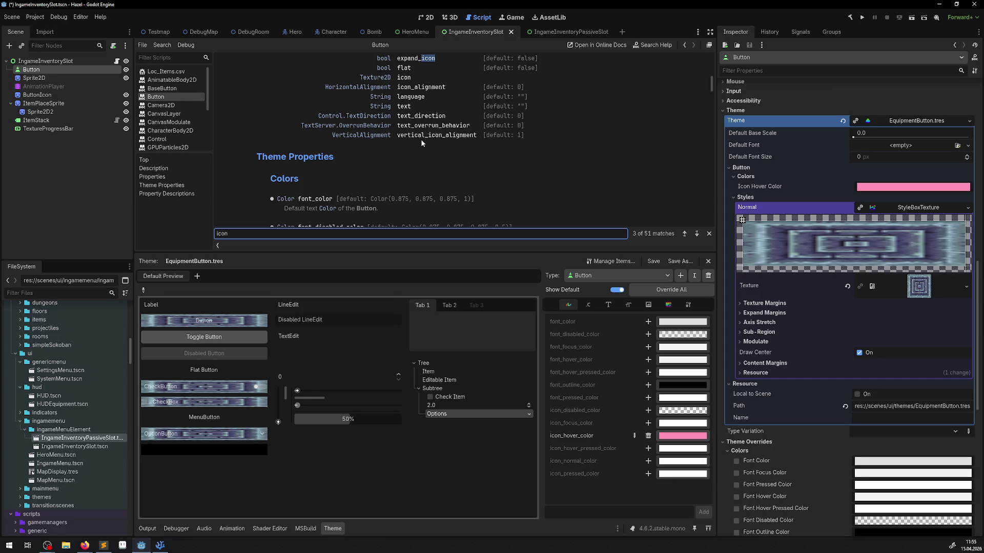
{"action": "key", "text": "Return"}
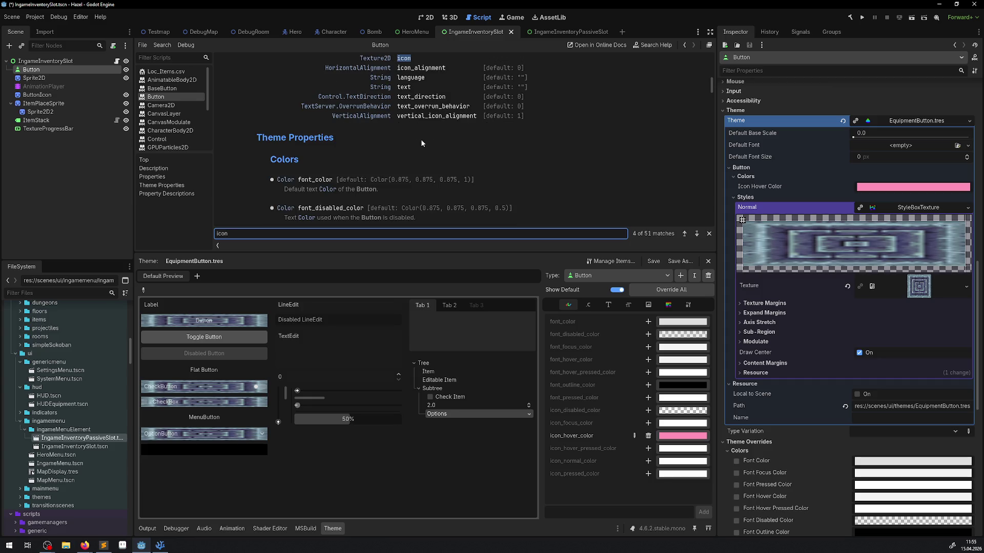
{"action": "key", "text": "Return"}
{"action": "key", "text": "Return"}
{"action": "key", "text": "Return"}
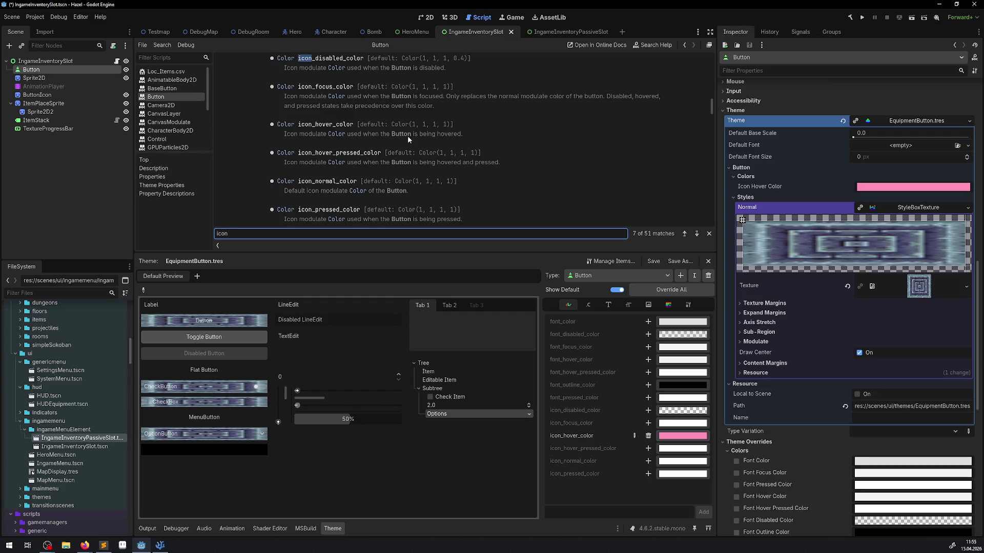
{"action": "key", "text": "Return"}
{"action": "key", "text": "Return"}
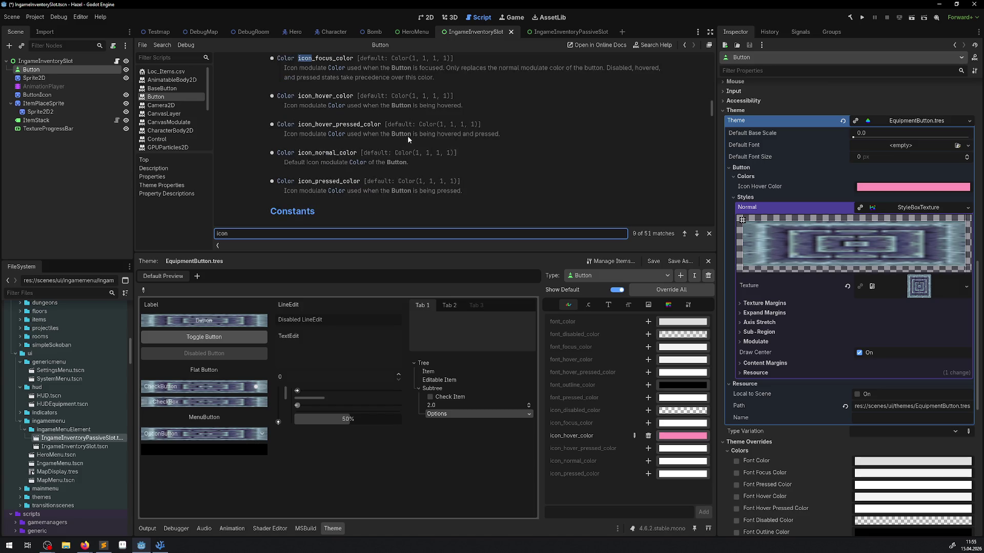
{"action": "key", "text": "Return"}
{"action": "key", "text": "Return"}
{"action": "key", "text": "Return"}
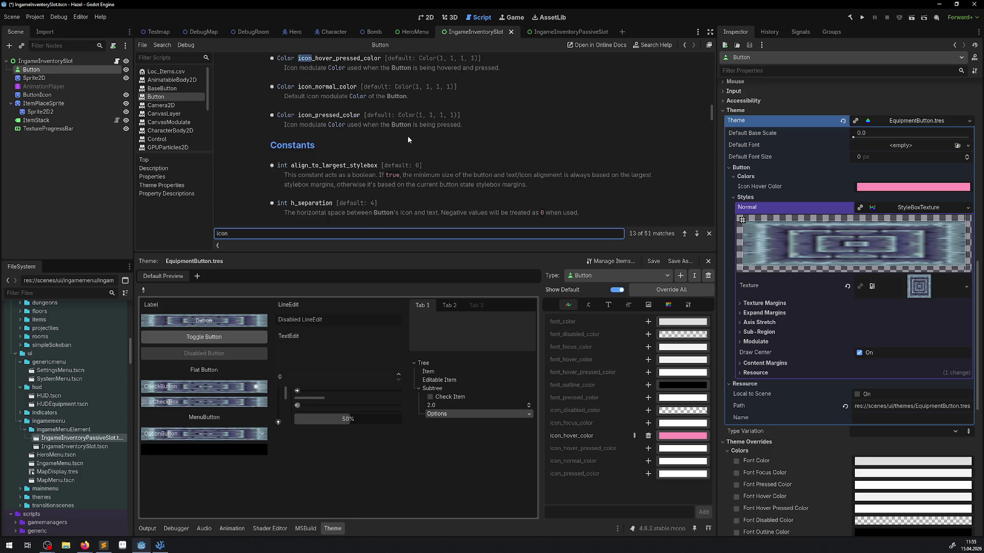
{"action": "key", "text": "Return"}
{"action": "key", "text": "Return"}
{"action": "key", "text": "Return"}
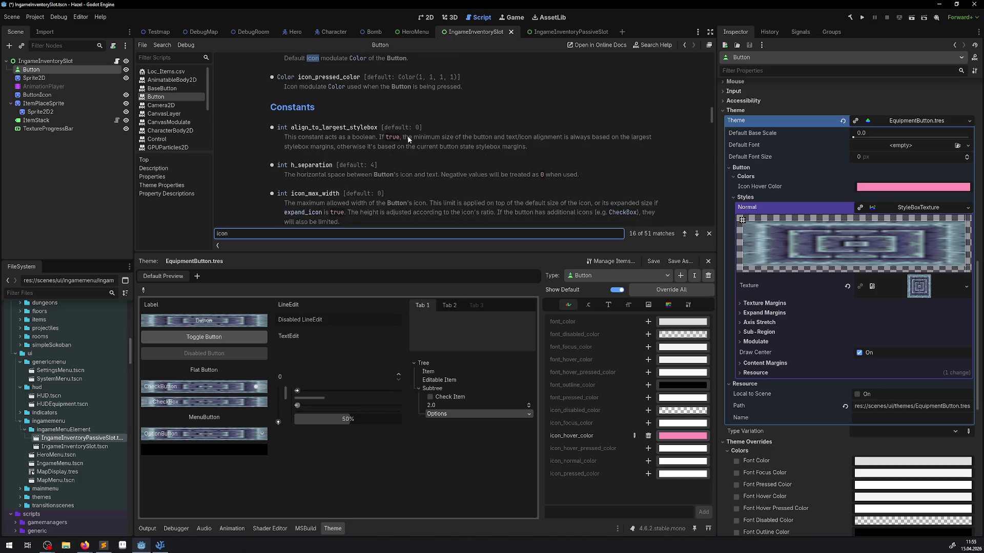
{"action": "key", "text": "Return"}
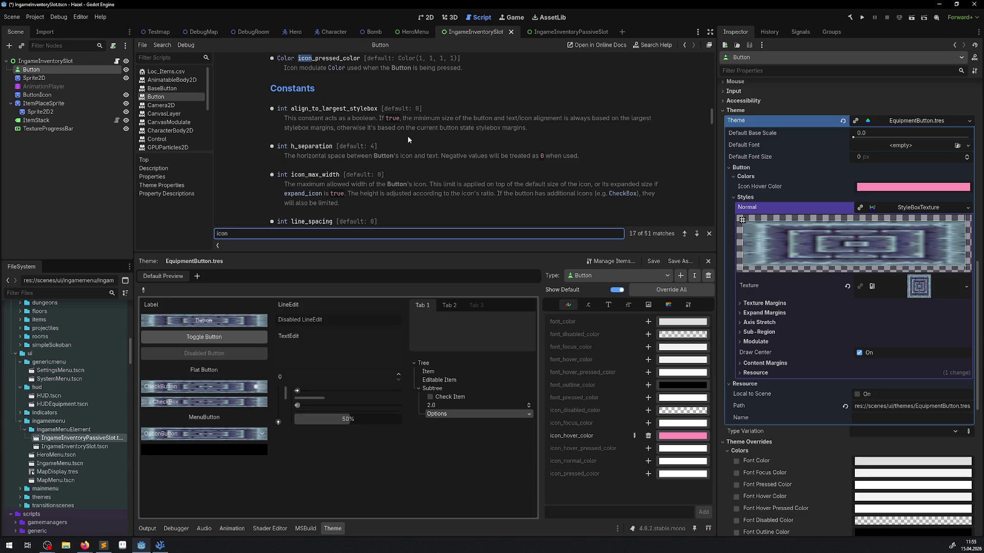
{"action": "key", "text": "Return"}
{"action": "key", "text": "Return"}
{"action": "key", "text": "Return"}
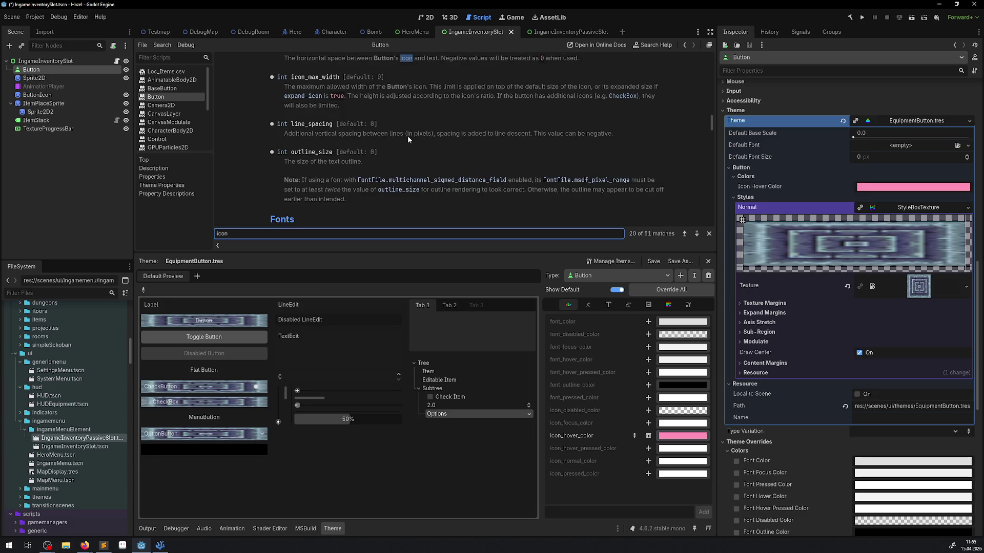
{"action": "key", "text": "Return"}
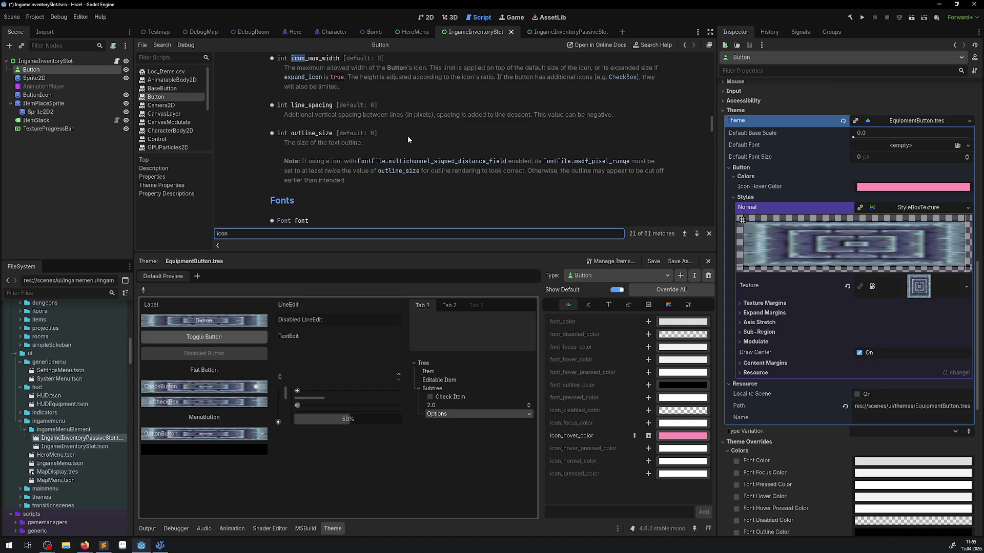
{"action": "key", "text": "Return"}
{"action": "key", "text": "Return"}
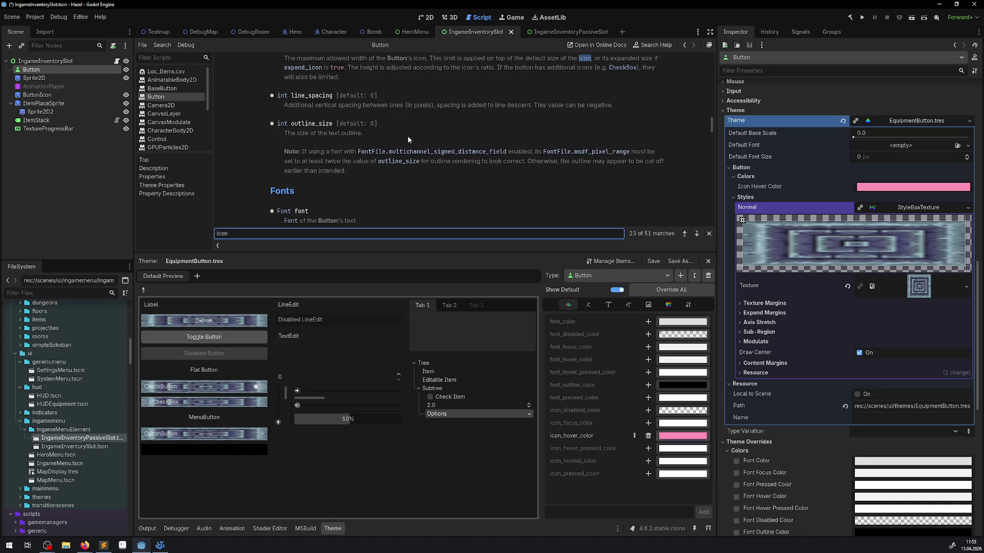
{"action": "key", "text": "Return"}
{"action": "key", "text": "Return"}
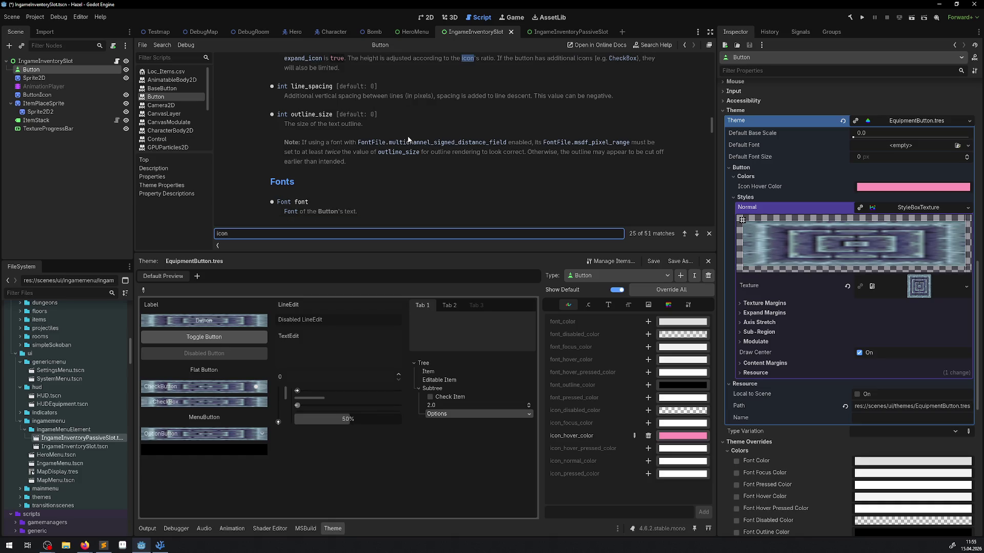
{"action": "key", "text": "Return"}
{"action": "key", "text": "Return"}
{"action": "key", "text": "Return"}
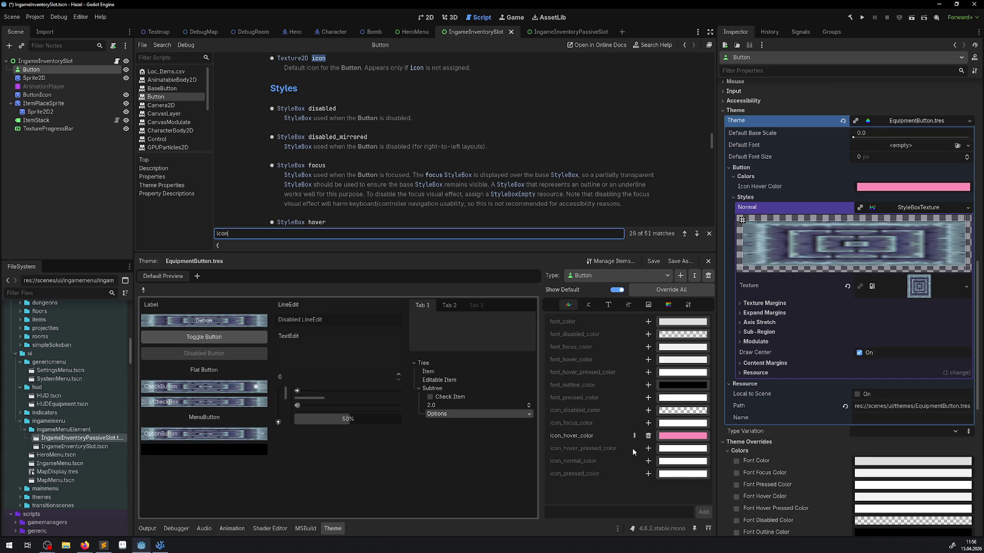
{"action": "left_click", "coordinate": [648, 435]}
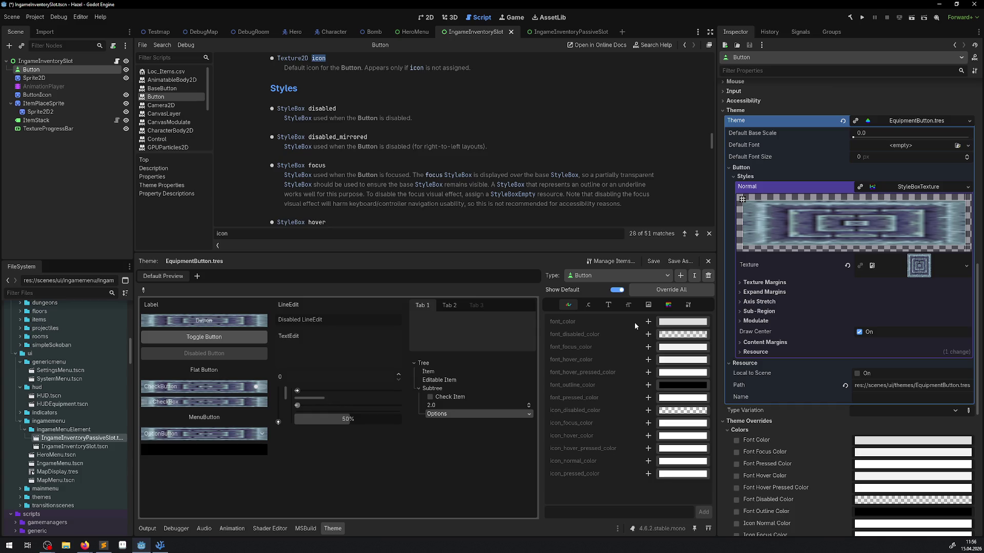
Browse the Button theme's constant, font size and icon entries, then go back to the slot's 2D view
{"action": "left_click", "coordinate": [589, 305]}
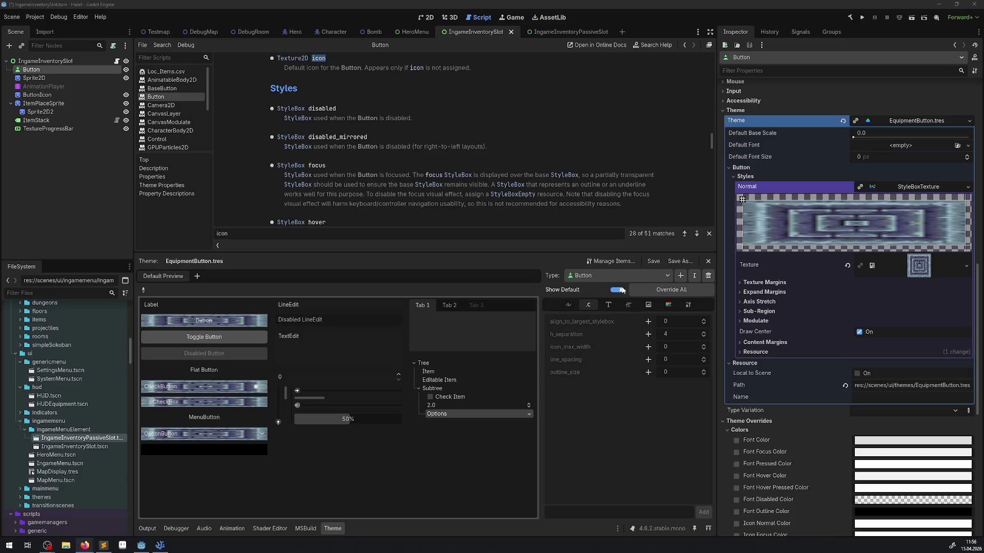
{"action": "left_click", "coordinate": [628, 305]}
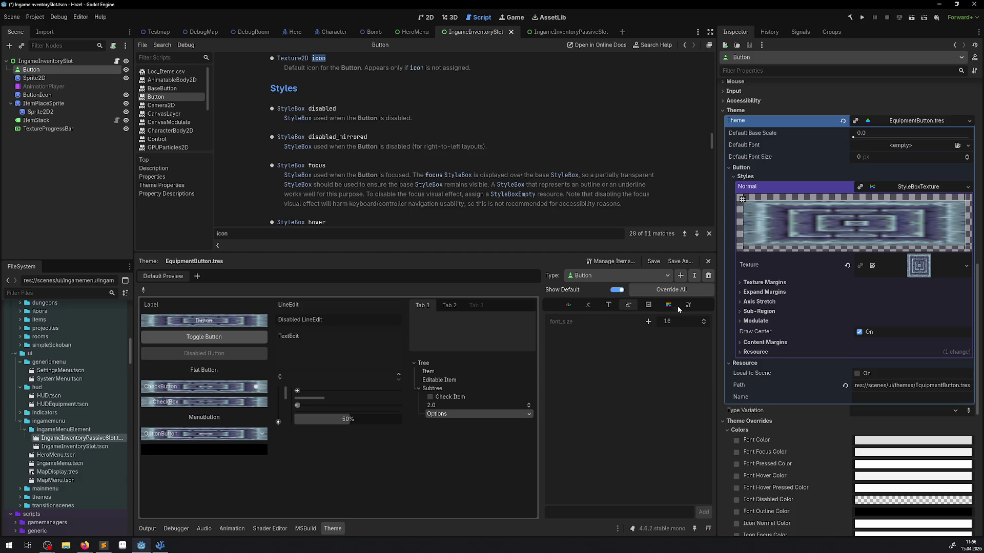
{"action": "left_click", "coordinate": [648, 305]}
{"action": "left_click", "coordinate": [629, 306]}
{"action": "mouse_move", "coordinate": [562, 325]}
{"action": "left_click", "coordinate": [650, 306]}
{"action": "left_click", "coordinate": [424, 20]}
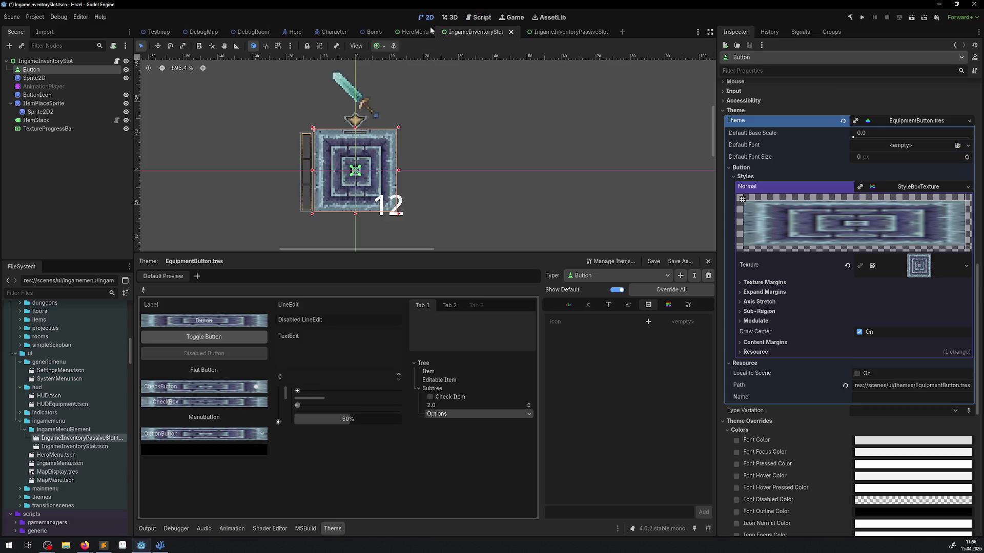
{"action": "left_click", "coordinate": [648, 321]}
{"action": "left_click", "coordinate": [679, 324]}
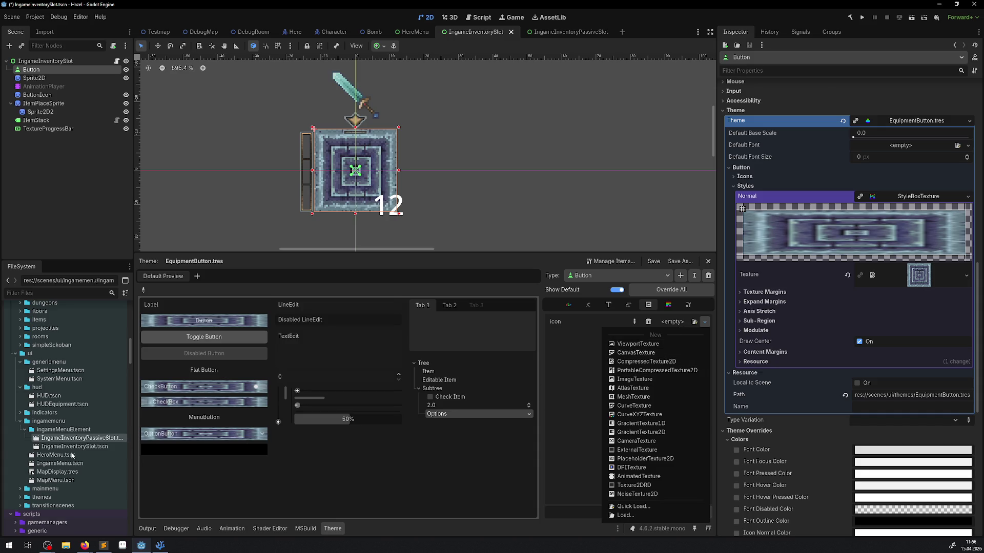
{"action": "scroll", "coordinate": [84, 434], "scroll_direction": "down", "scroll_amount": 15}
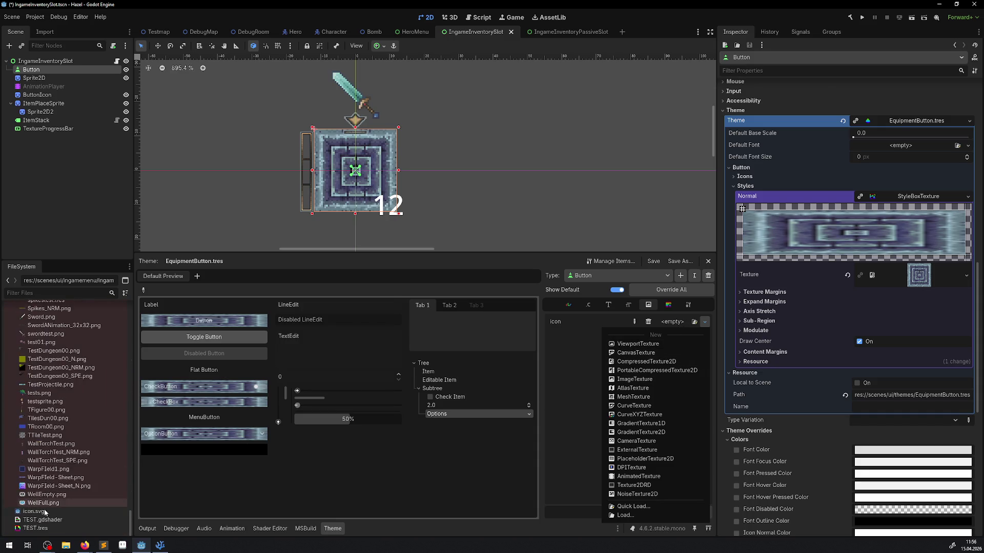
{"action": "left_click", "coordinate": [33, 512]}
{"action": "mouse_move", "coordinate": [32, 512]}
{"action": "left_mouse_down"}
{"action": "mouse_move", "coordinate": [687, 332]}
{"action": "mouse_move", "coordinate": [678, 325]}
{"action": "left_mouse_up"}
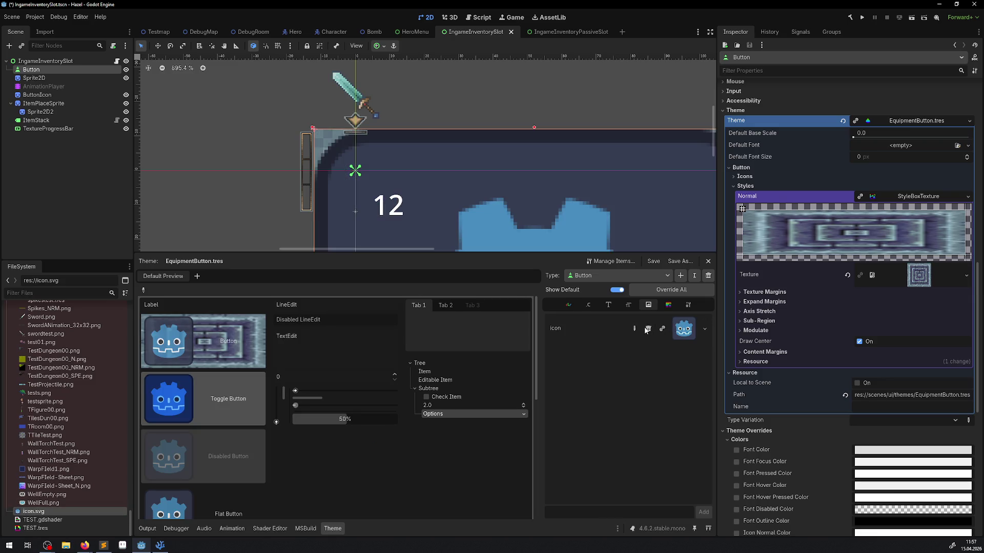
{"action": "left_click", "coordinate": [647, 329]}
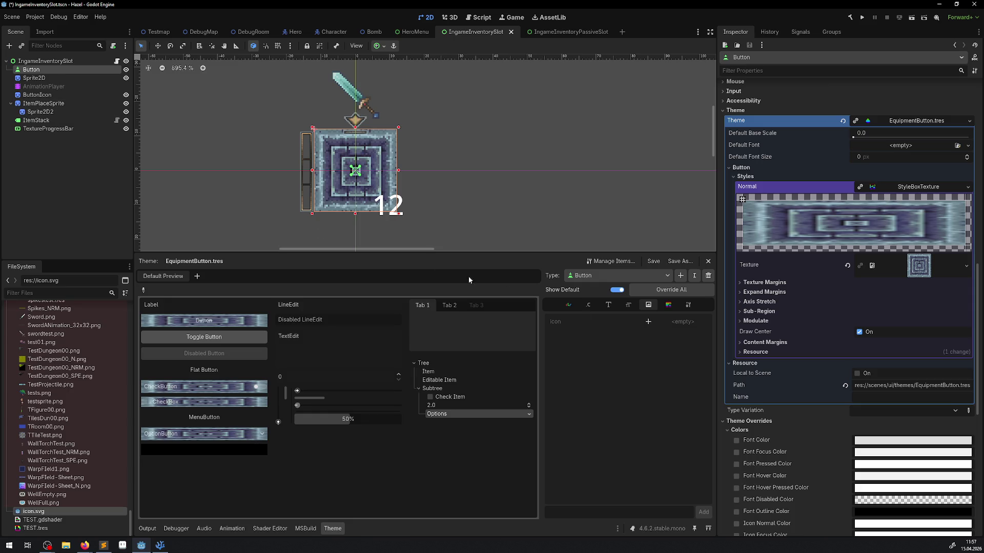
Add an empty focus style override to the Button theme's styleboxes and save
{"action": "left_click", "coordinate": [669, 306]}
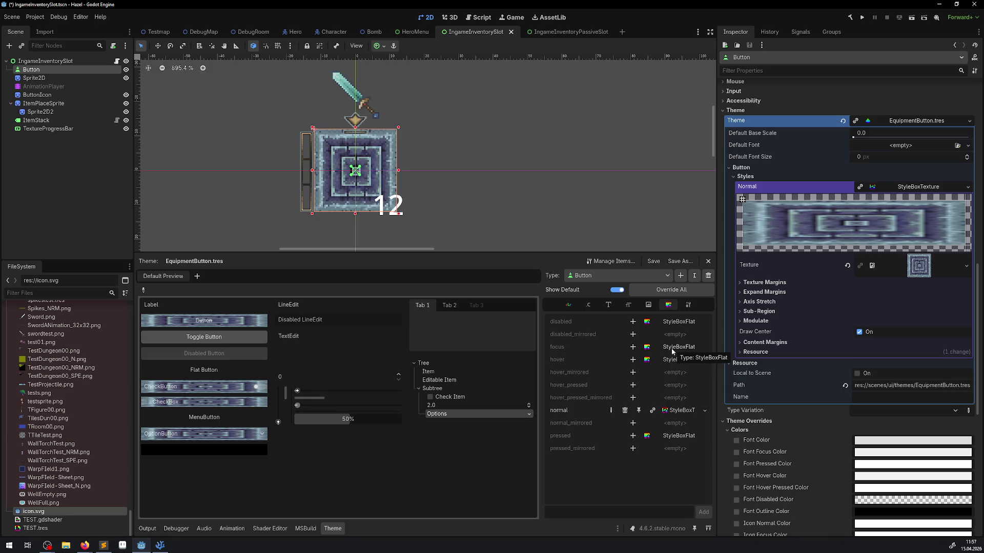
{"action": "left_click", "coordinate": [635, 348]}
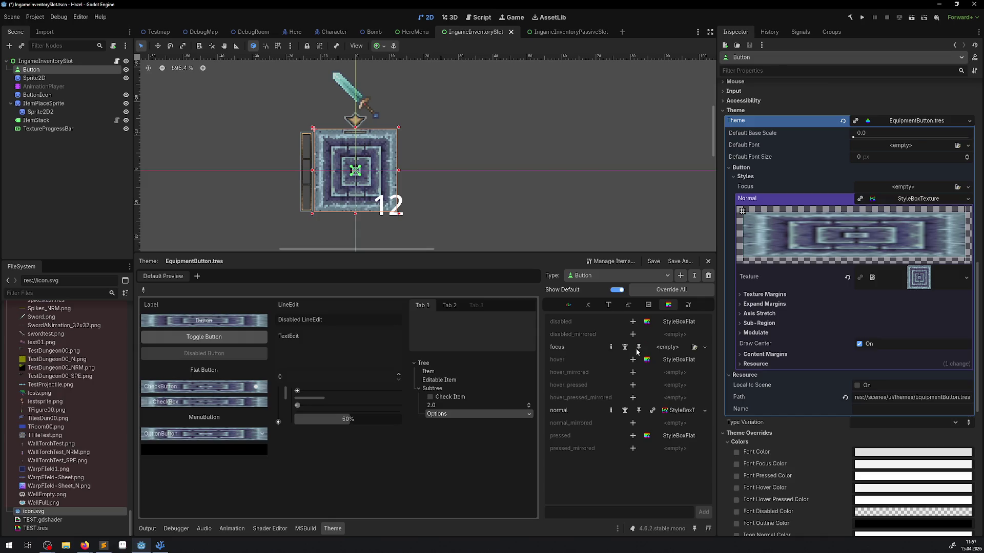
{"action": "left_click", "coordinate": [638, 347]}
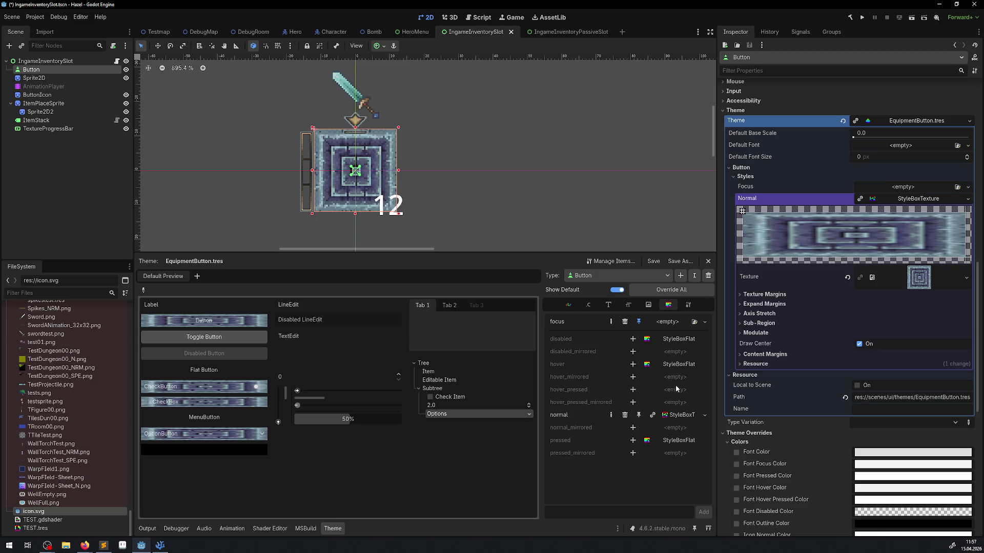
{"action": "left_click", "coordinate": [624, 415]}
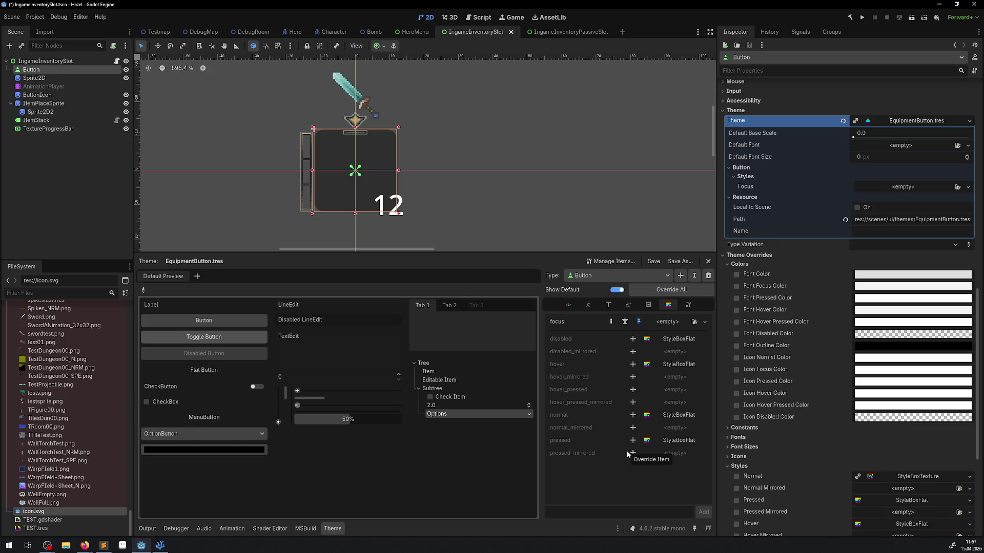
{"action": "key", "text": "ctrl+z"}
{"action": "key", "text": "ctrl+s"}
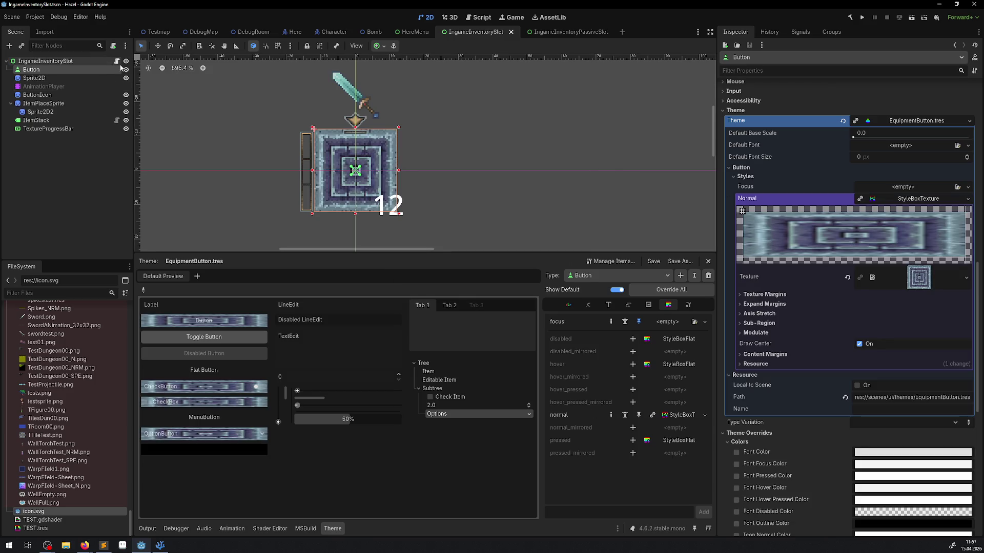
{"action": "left_click", "coordinate": [126, 70]}
{"action": "left_click", "coordinate": [126, 70]}
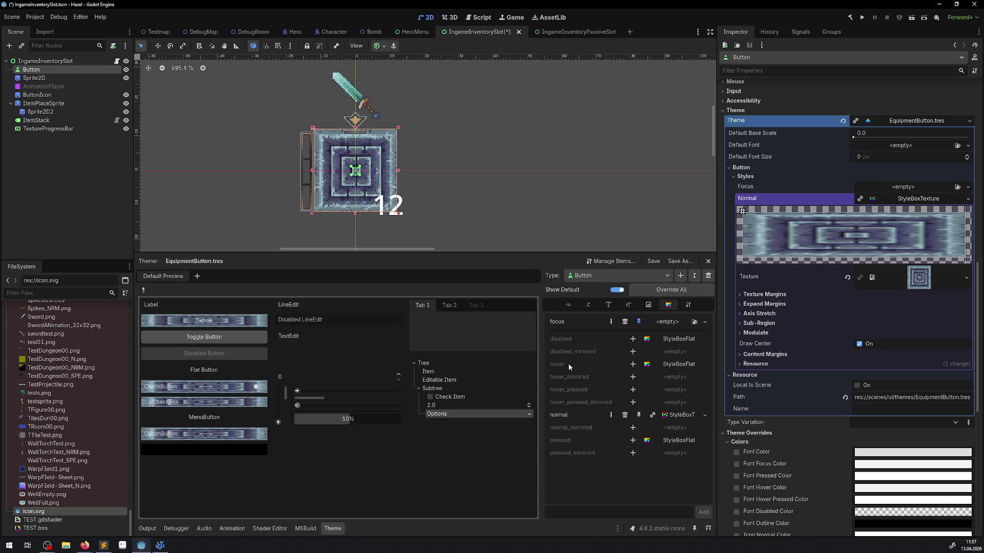
Add a hover style override to the theme and make it a new StyleBoxLine
{"action": "left_click", "coordinate": [633, 364]}
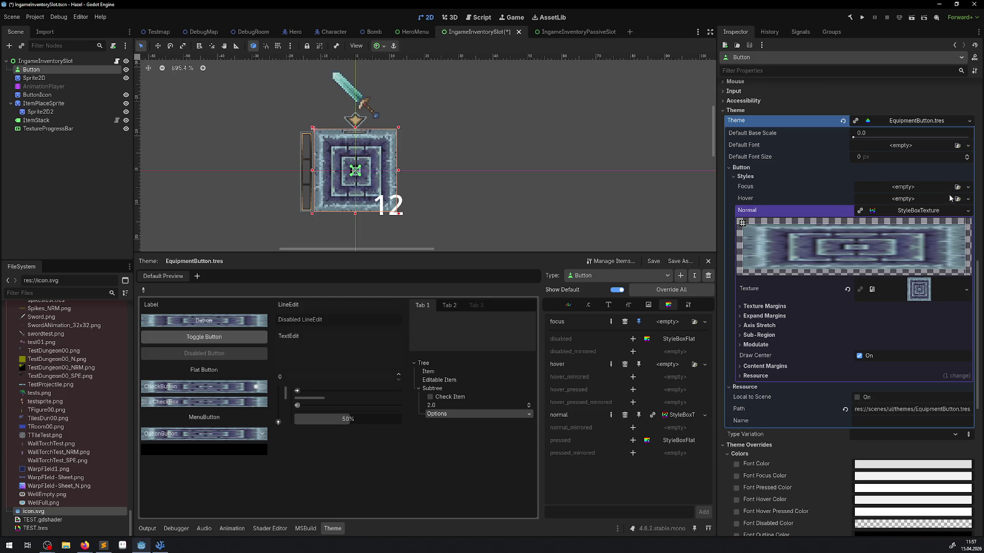
{"action": "left_click", "coordinate": [735, 177]}
{"action": "left_click", "coordinate": [736, 177]}
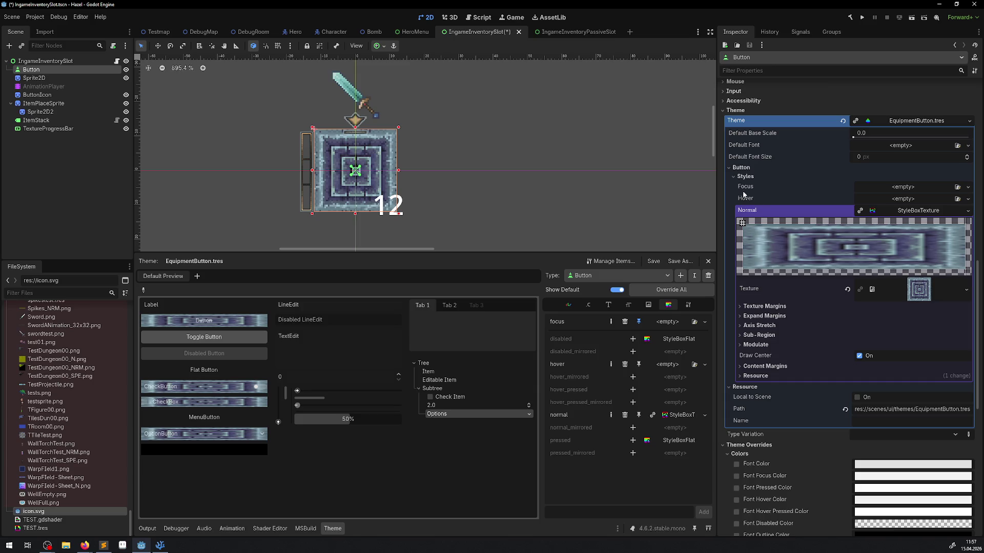
{"action": "left_click", "coordinate": [903, 188]}
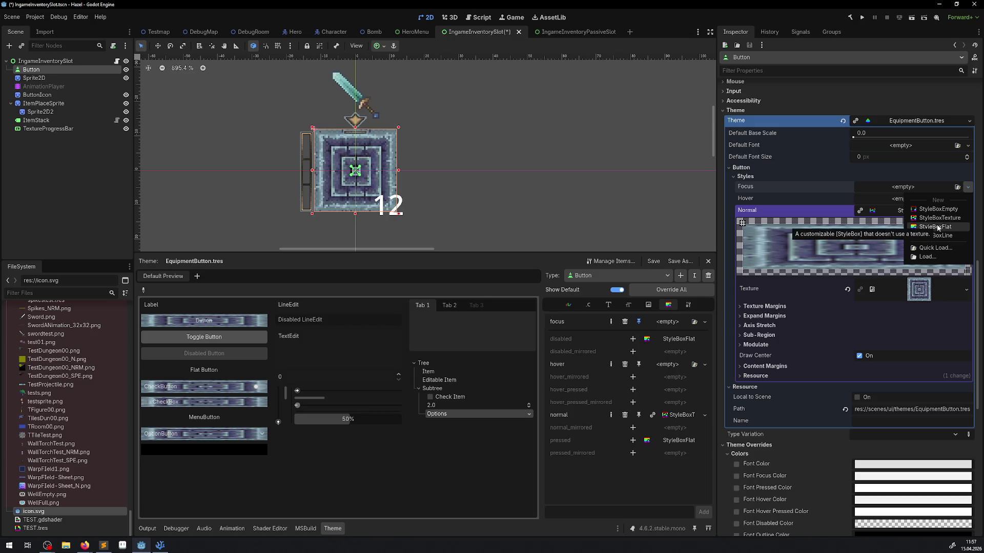
{"action": "left_click", "coordinate": [672, 365]}
{"action": "left_click", "coordinate": [695, 364]}
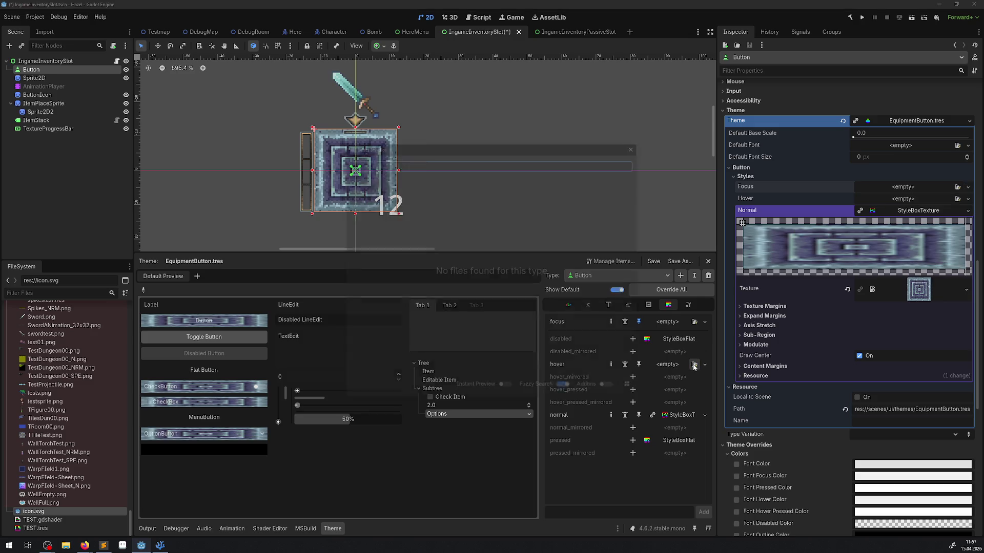
{"action": "left_click", "coordinate": [635, 146]}
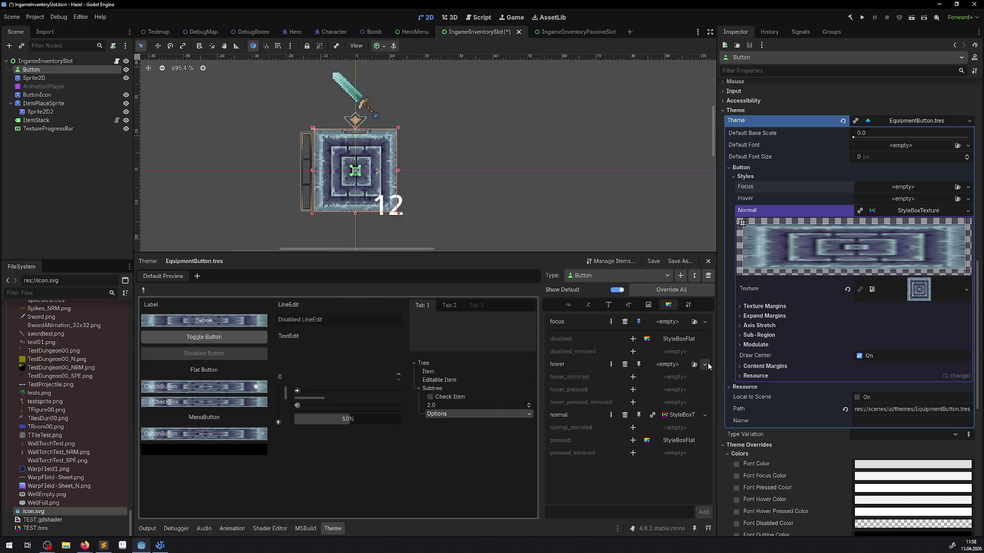
{"action": "left_click", "coordinate": [705, 365]}
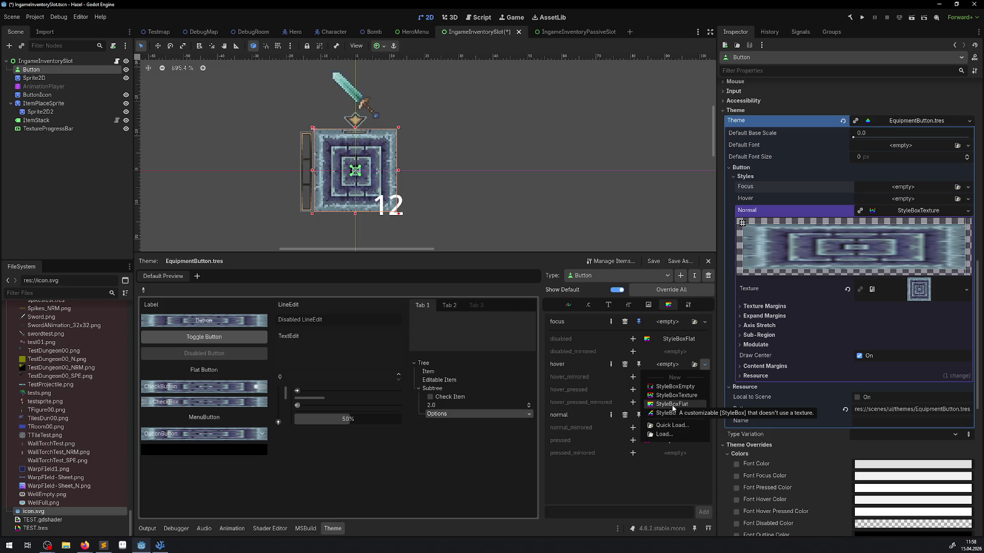
{"action": "left_click", "coordinate": [669, 413]}
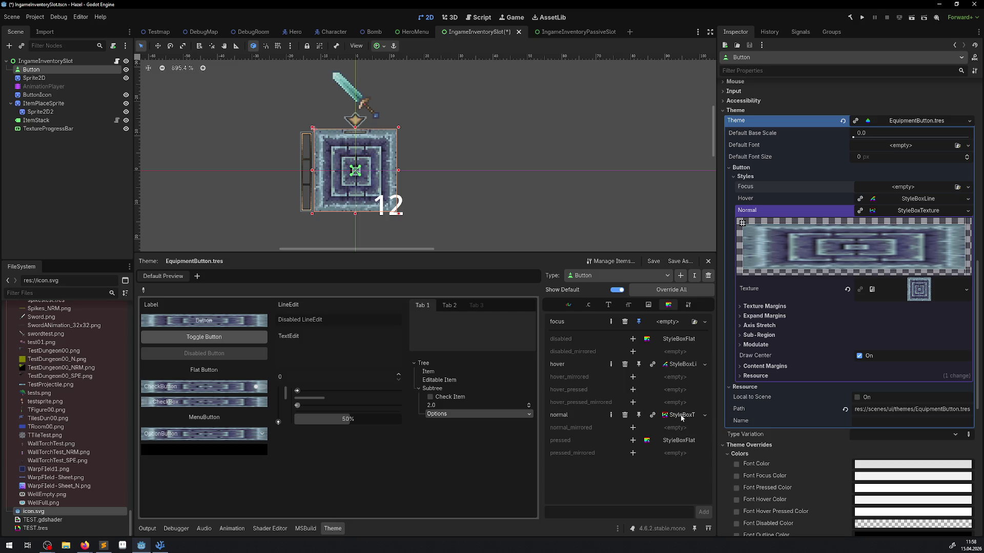
Set the hover line to yellow with Grow Begin 19, Grow End 7, Thickness 13, and save
{"action": "left_click", "coordinate": [677, 365]}
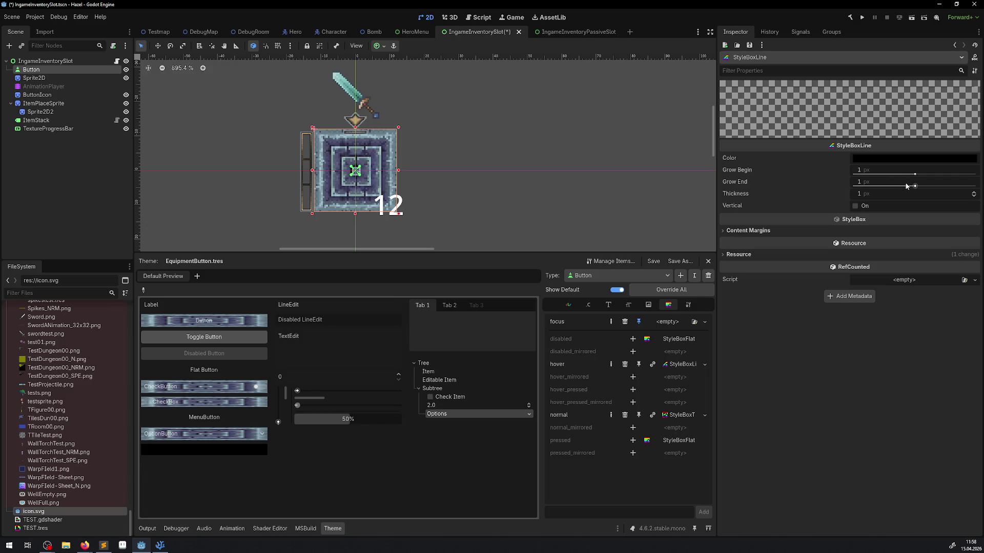
{"action": "mouse_move", "coordinate": [915, 174]}
{"action": "left_mouse_down"}
{"action": "mouse_move", "coordinate": [940, 174]}
{"action": "mouse_move", "coordinate": [919, 178]}
{"action": "left_mouse_up"}
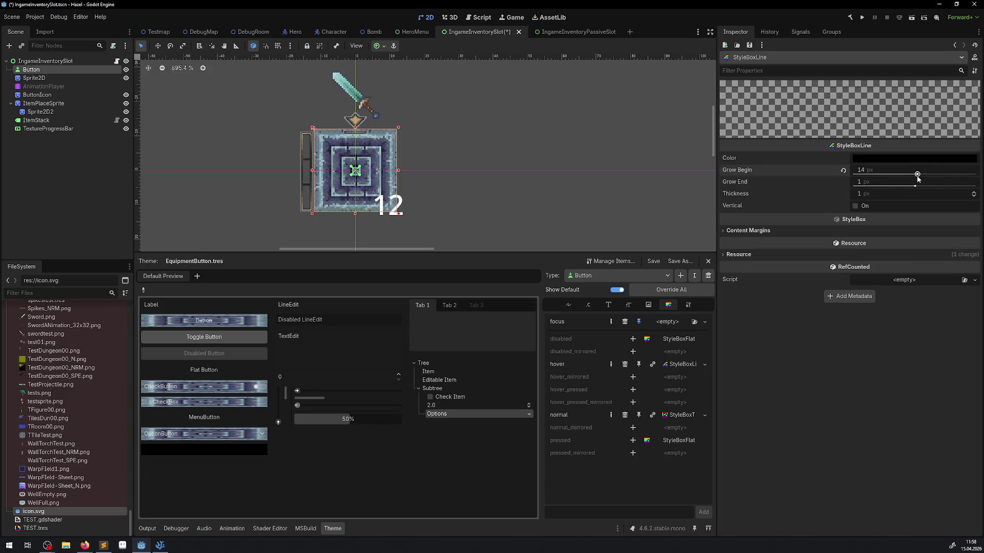
{"action": "left_click", "coordinate": [896, 157]}
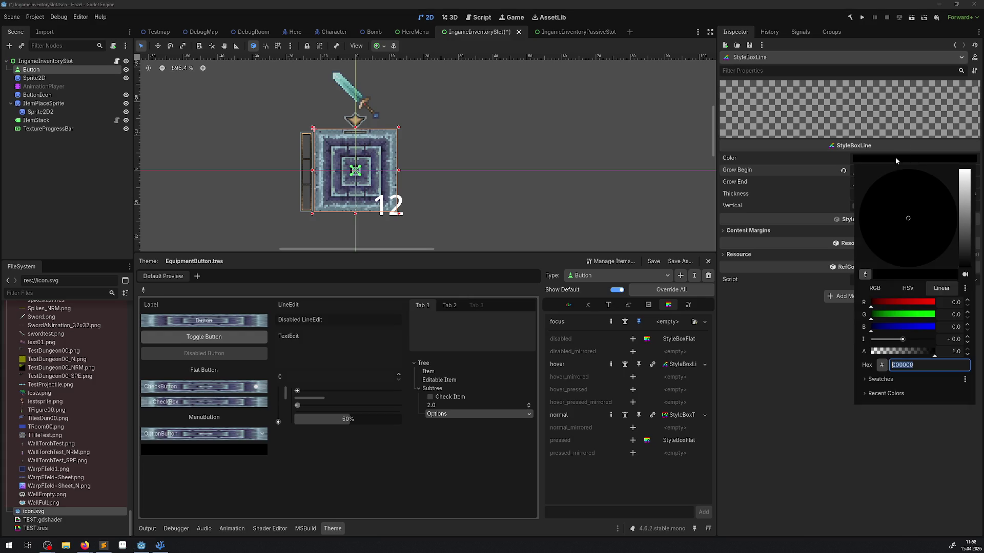
{"action": "left_click", "coordinate": [900, 315]}
{"action": "left_click", "coordinate": [905, 304]}
{"action": "left_click", "coordinate": [792, 297]}
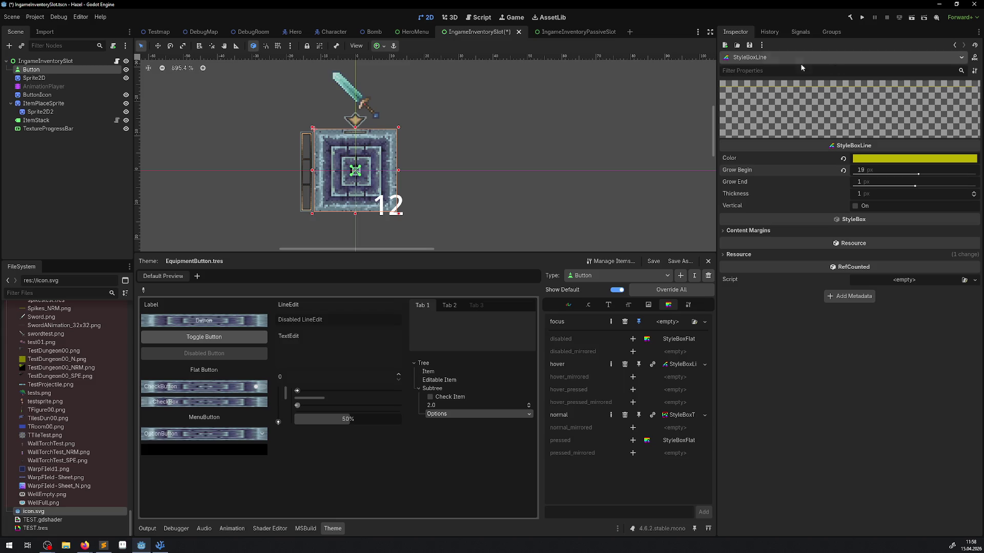
{"action": "left_click_drag", "start_coordinate": [915, 186], "coordinate": [916, 185]}
{"action": "left_click", "coordinate": [974, 194]}
{"action": "left_click", "coordinate": [974, 194]}
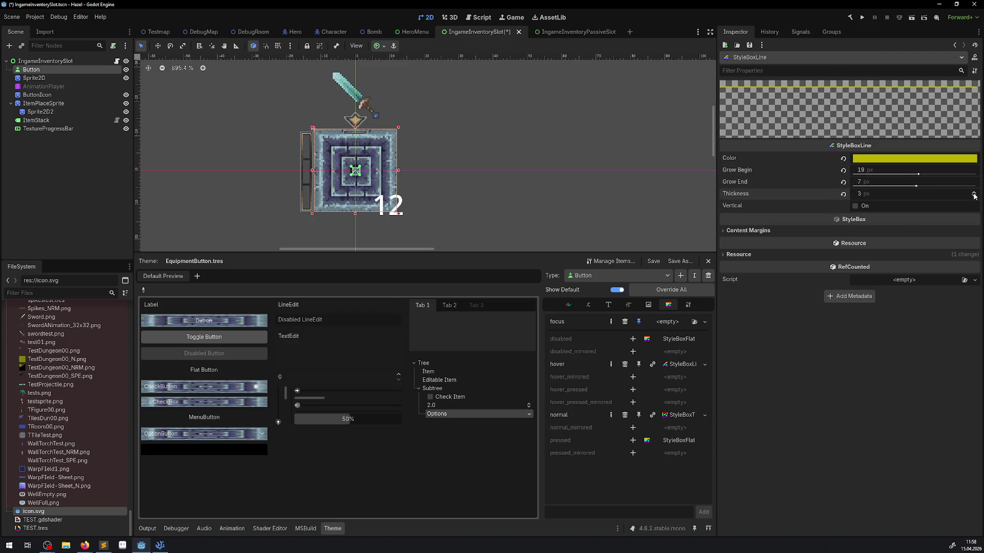
{"action": "left_click", "coordinate": [974, 193]}
{"action": "left_click", "coordinate": [974, 194]}
{"action": "left_click", "coordinate": [974, 194]}
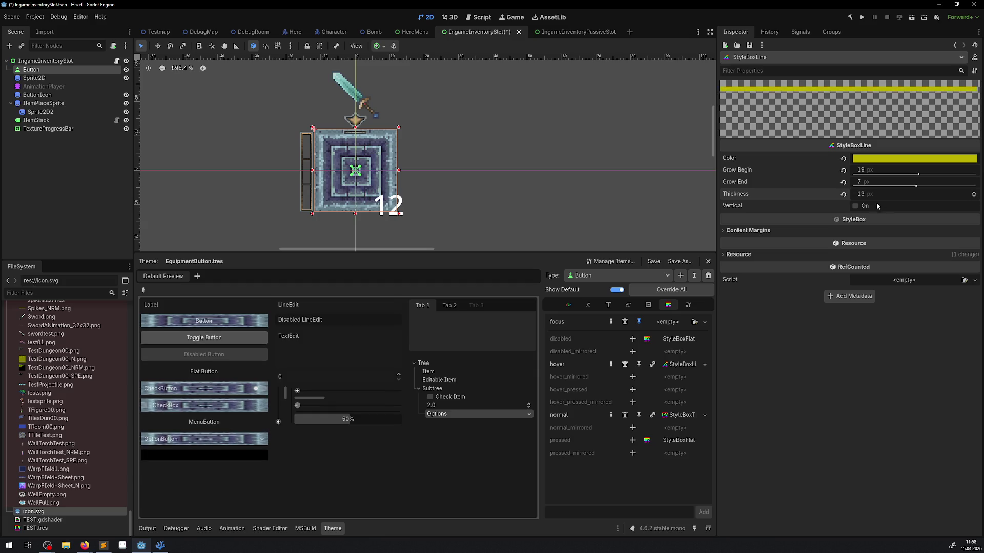
{"action": "key", "text": "ctrl+s"}
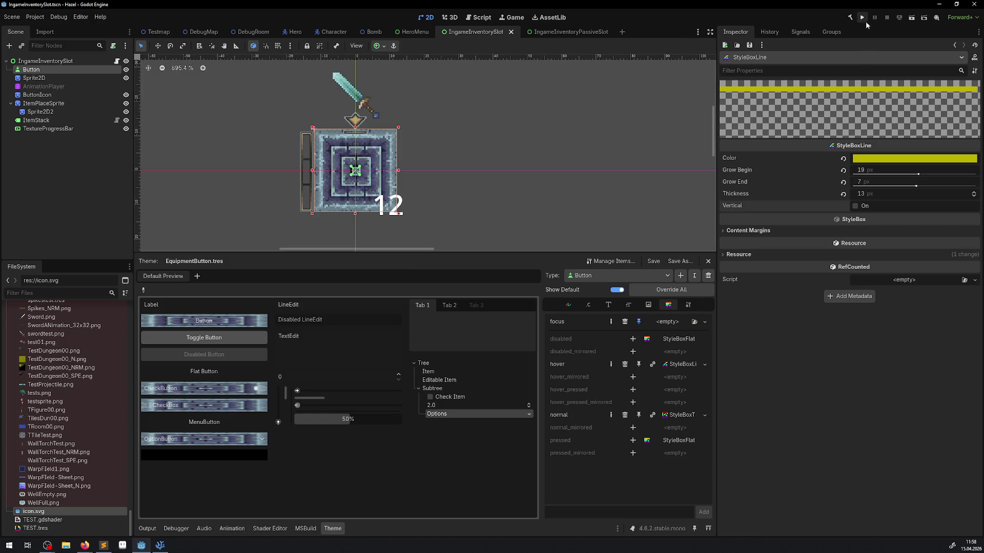
Run the game, open the inventory, move focus between the first two slots, then stop it
{"action": "left_click", "coordinate": [863, 19]}
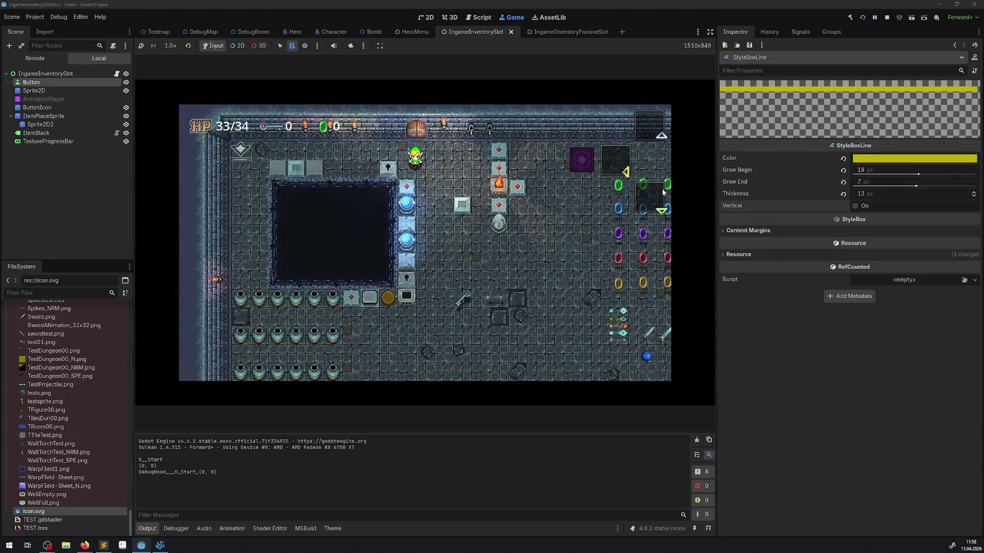
{"action": "key", "text": "Return"}
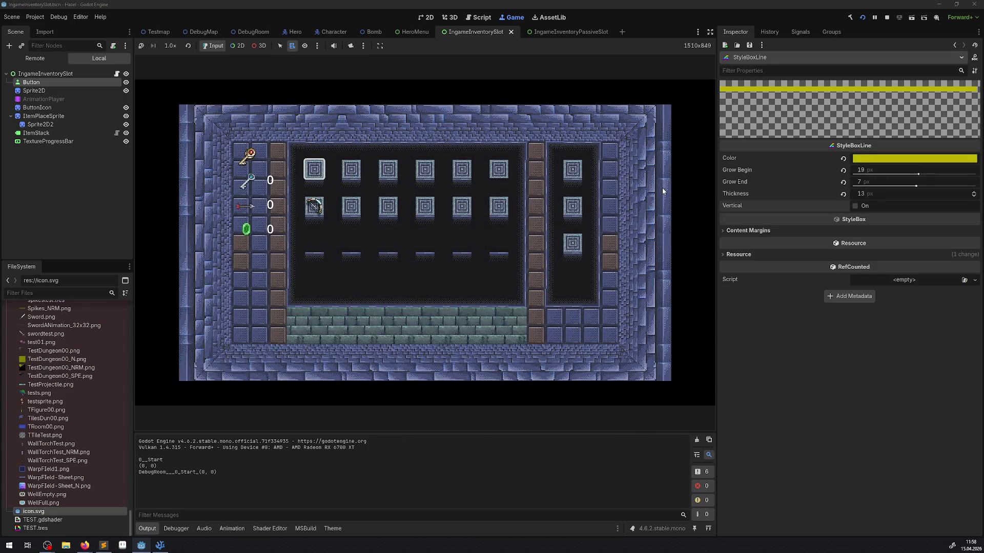
{"action": "key", "text": "Right"}
{"action": "key", "text": "Left"}
{"action": "key", "text": "Right"}
{"action": "key", "text": "Left"}
{"action": "key", "text": "Right"}
{"action": "left_click", "coordinate": [887, 17]}
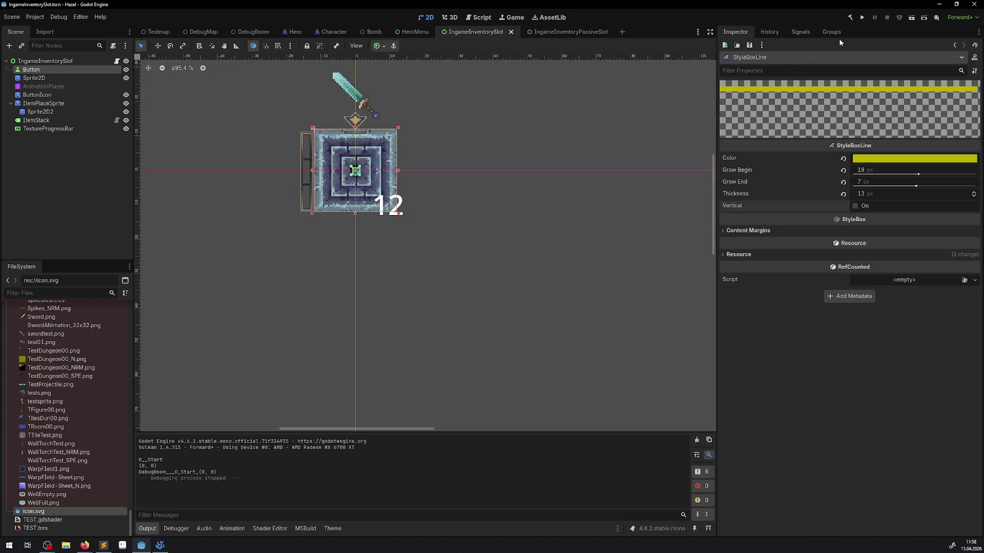
Select the Button node, delete the theme's hover stylebox, and open the normal texture style
{"action": "left_click", "coordinate": [35, 78]}
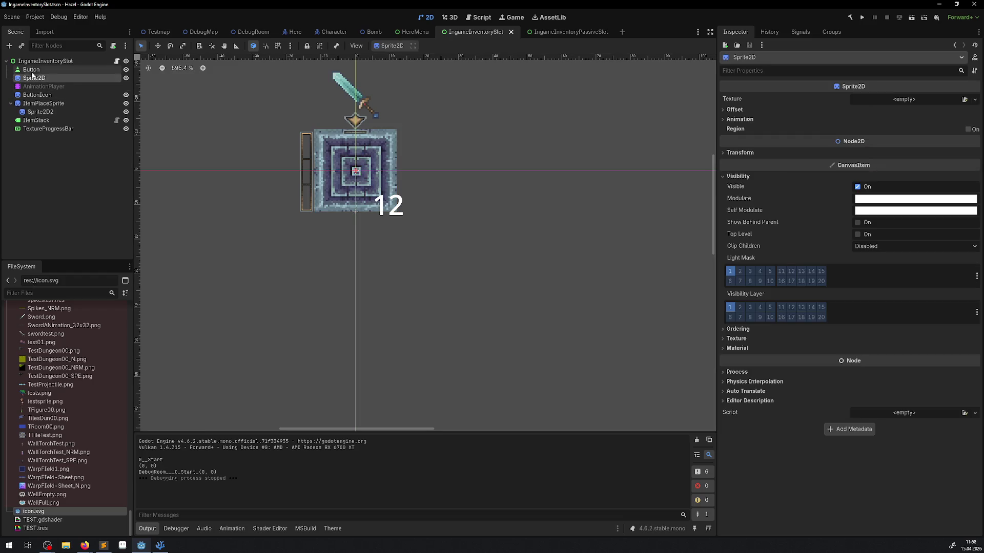
{"action": "key", "text": "Up"}
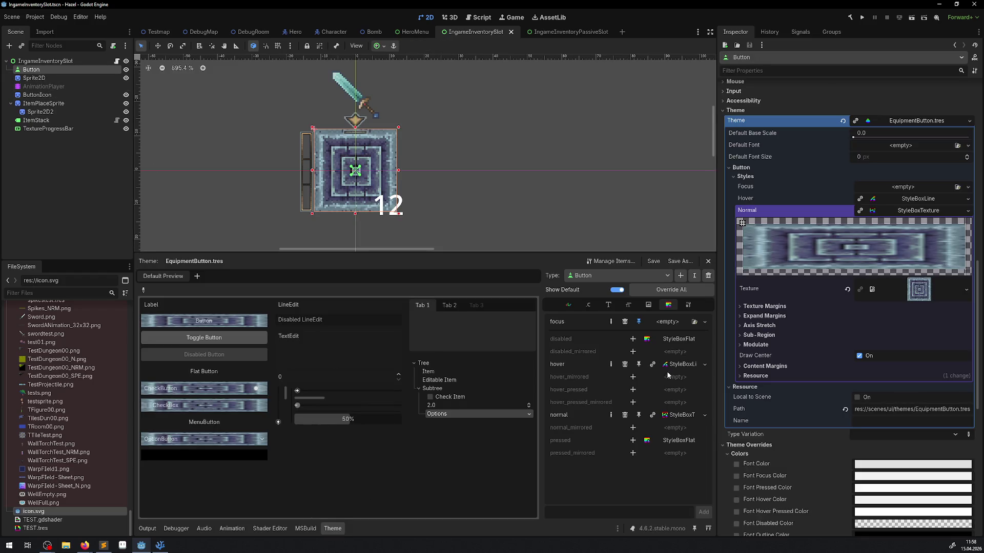
{"action": "left_click", "coordinate": [625, 365]}
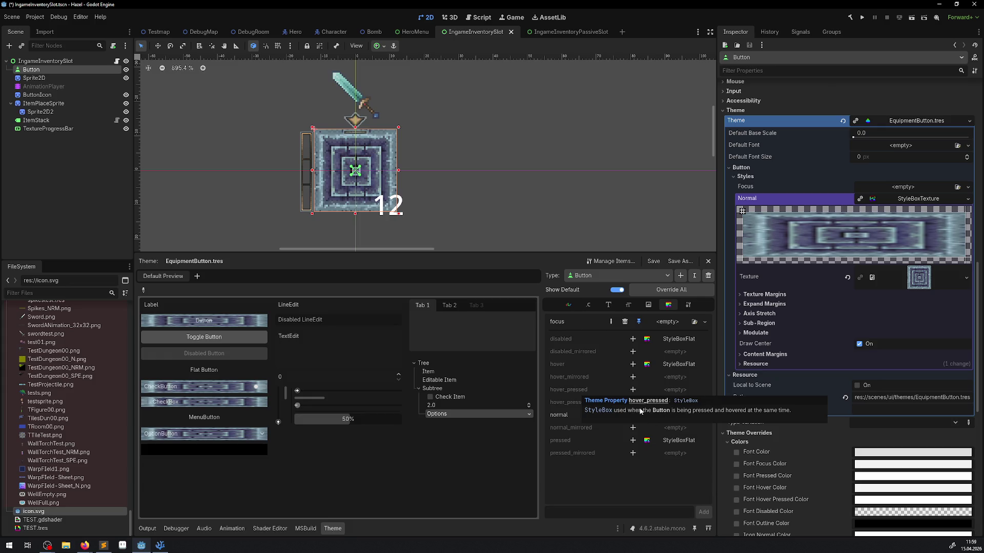
{"action": "left_click", "coordinate": [676, 416]}
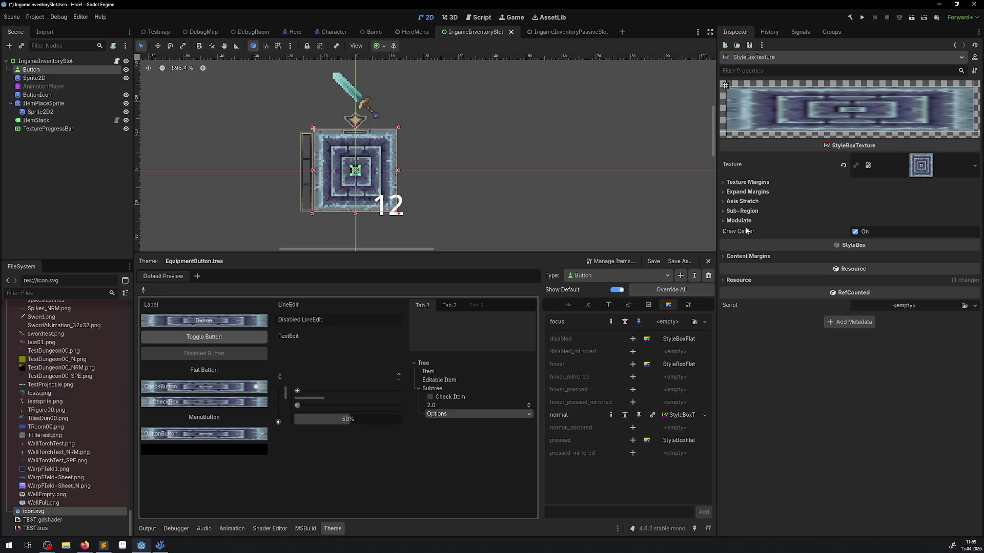
{"action": "left_click", "coordinate": [734, 184]}
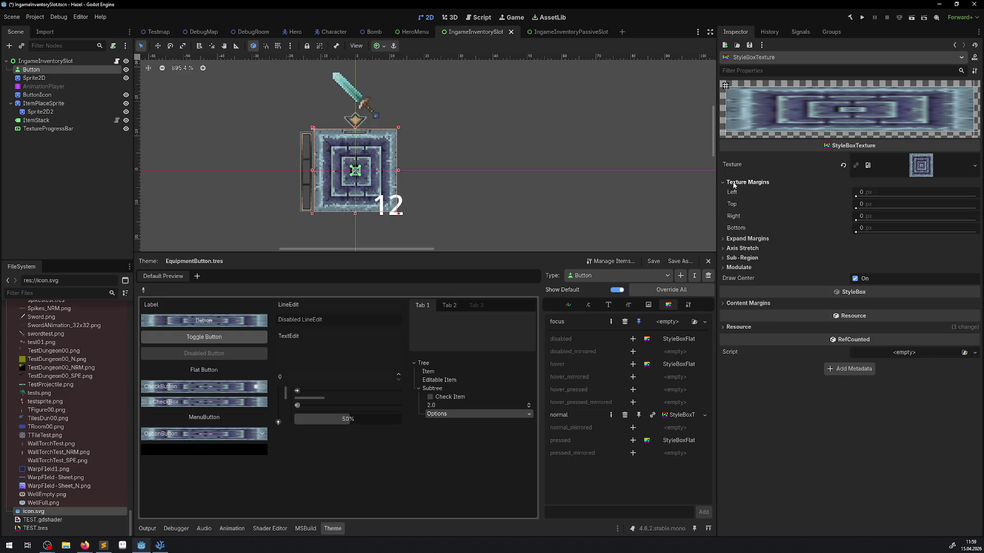
{"action": "left_click", "coordinate": [734, 184]}
{"action": "left_click", "coordinate": [737, 192]}
{"action": "left_click", "coordinate": [738, 193]}
{"action": "left_click", "coordinate": [741, 201]}
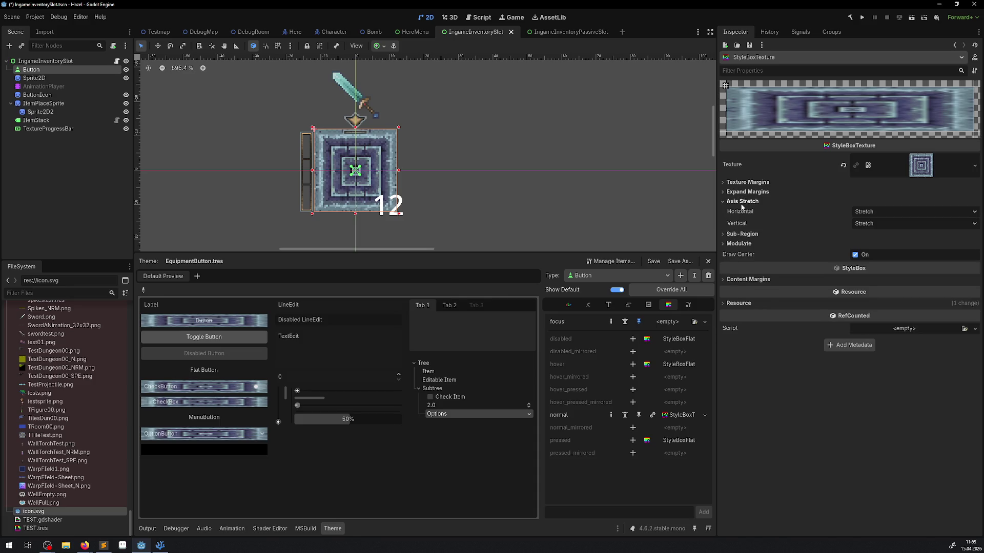
{"action": "left_click", "coordinate": [743, 202]}
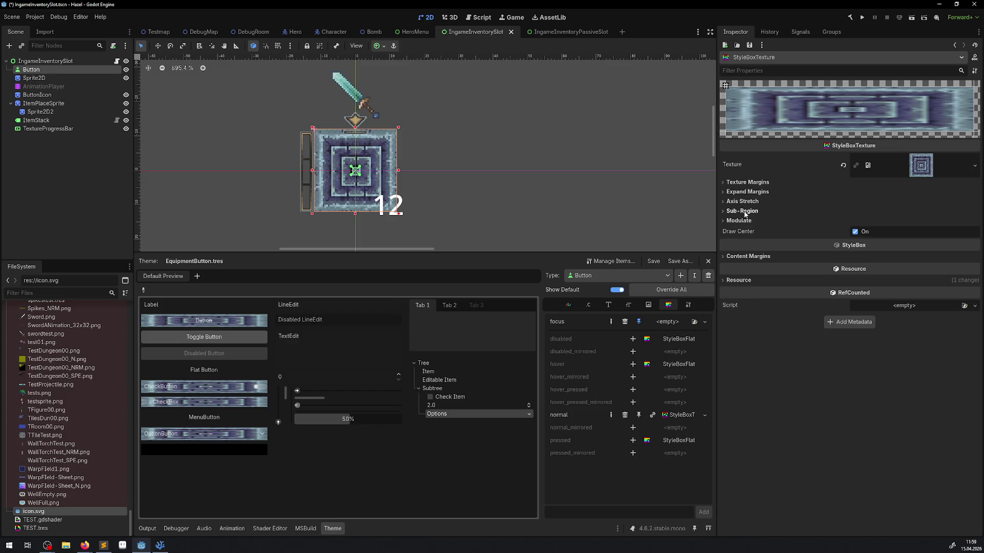
{"action": "left_click", "coordinate": [742, 211]}
{"action": "left_click", "coordinate": [742, 211]}
{"action": "left_click", "coordinate": [746, 257]}
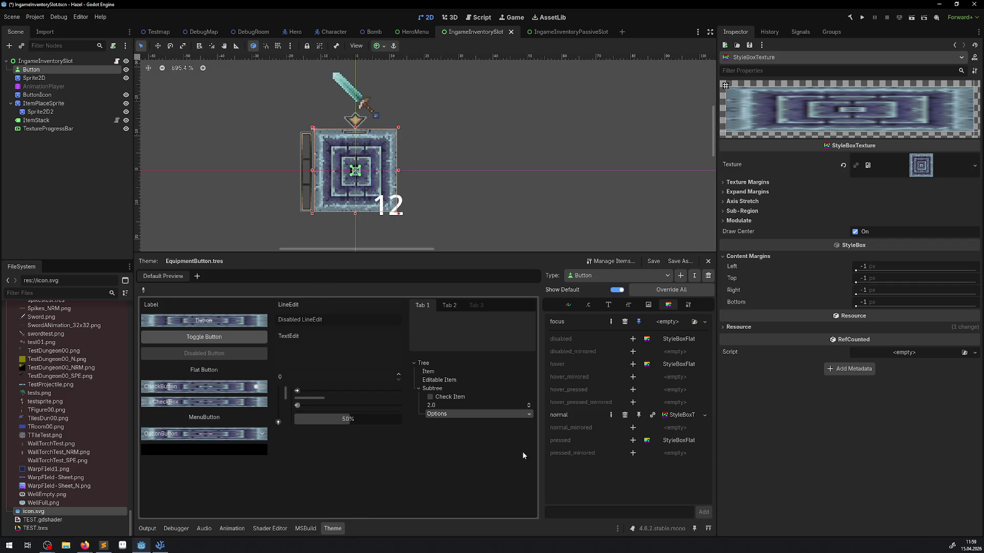
{"action": "left_click", "coordinate": [39, 87]}
{"action": "left_click", "coordinate": [30, 69]}
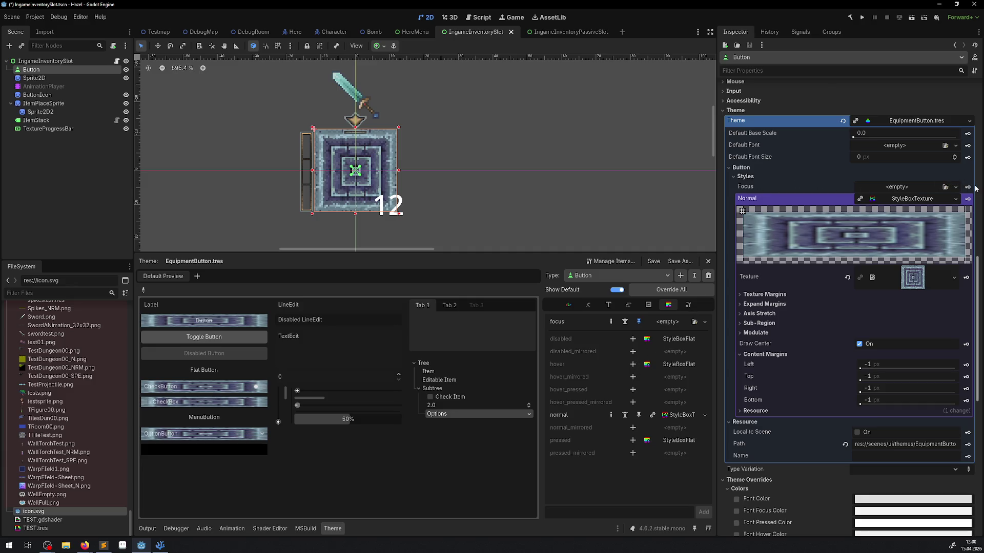
Save the EquipmentButton theme and delete its empty focus style entry
{"action": "left_click", "coordinate": [956, 187]}
{"action": "left_click", "coordinate": [957, 189]}
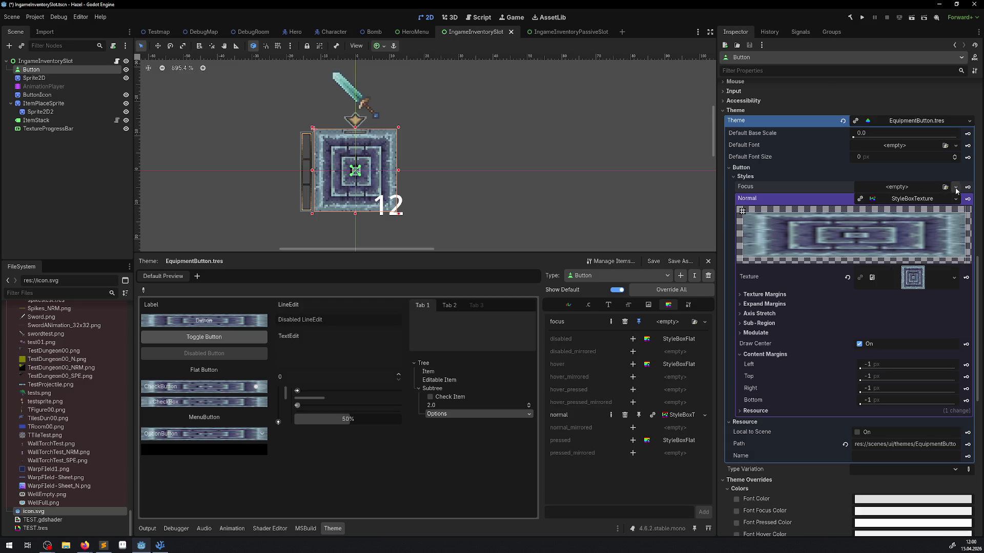
{"action": "left_click", "coordinate": [656, 263]}
{"action": "left_click", "coordinate": [625, 322]}
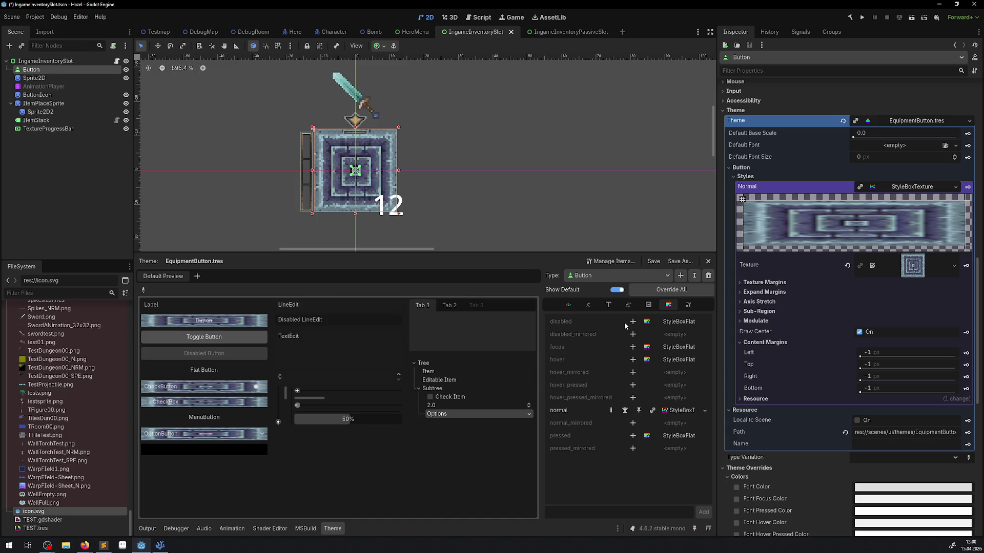
Review the Button's Theme Overrides subsections: styles, colours, constants, fonts and icons
{"action": "left_click", "coordinate": [737, 177]}
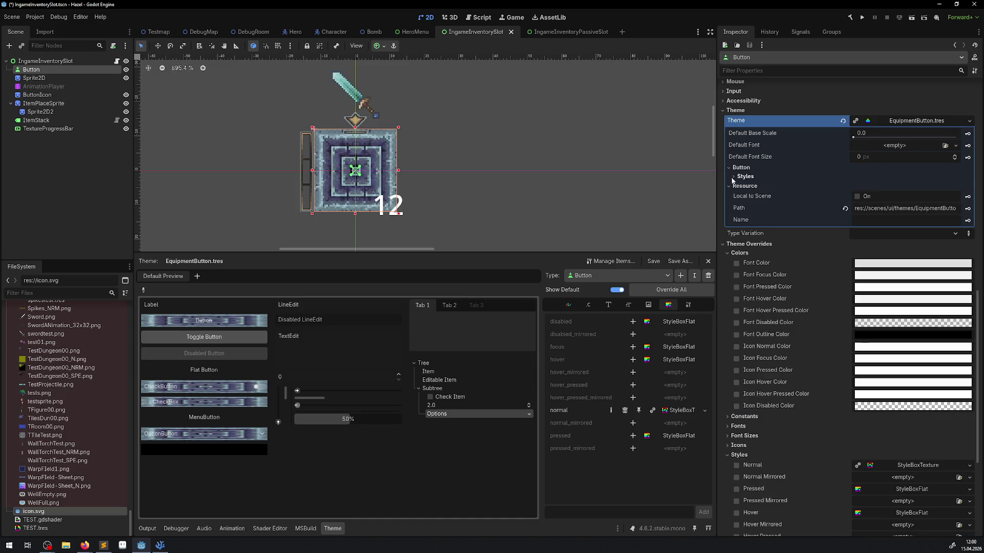
{"action": "left_click", "coordinate": [724, 111]}
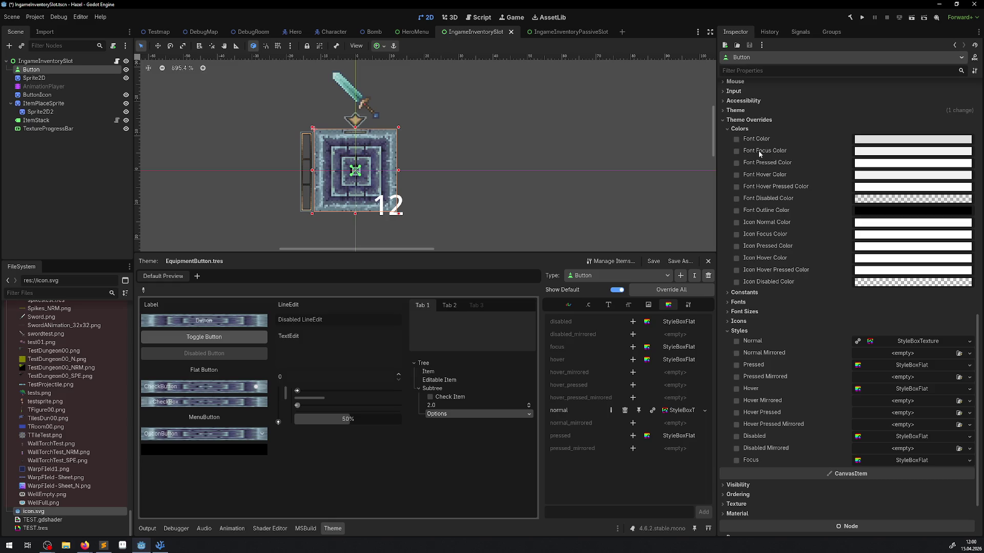
{"action": "left_click", "coordinate": [726, 129]}
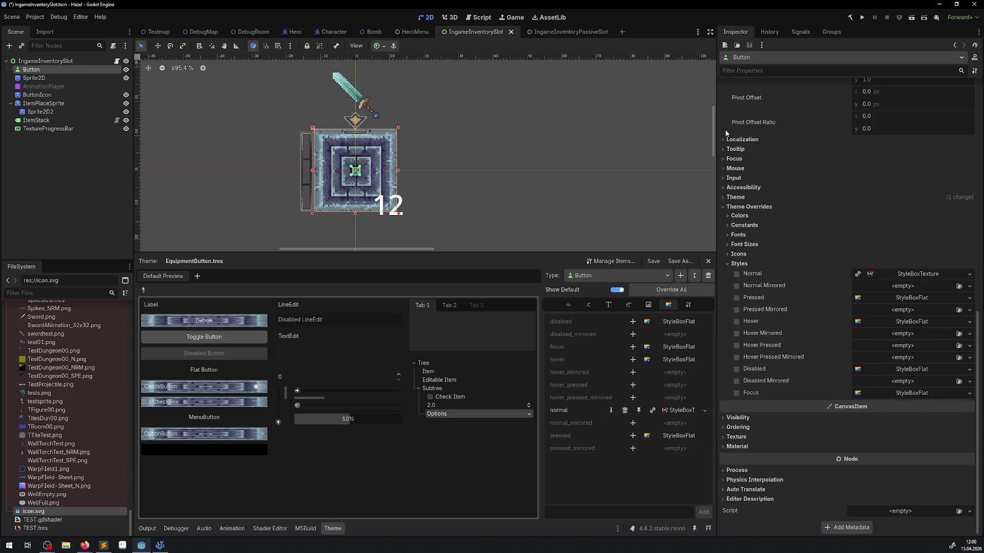
{"action": "left_click", "coordinate": [728, 226]}
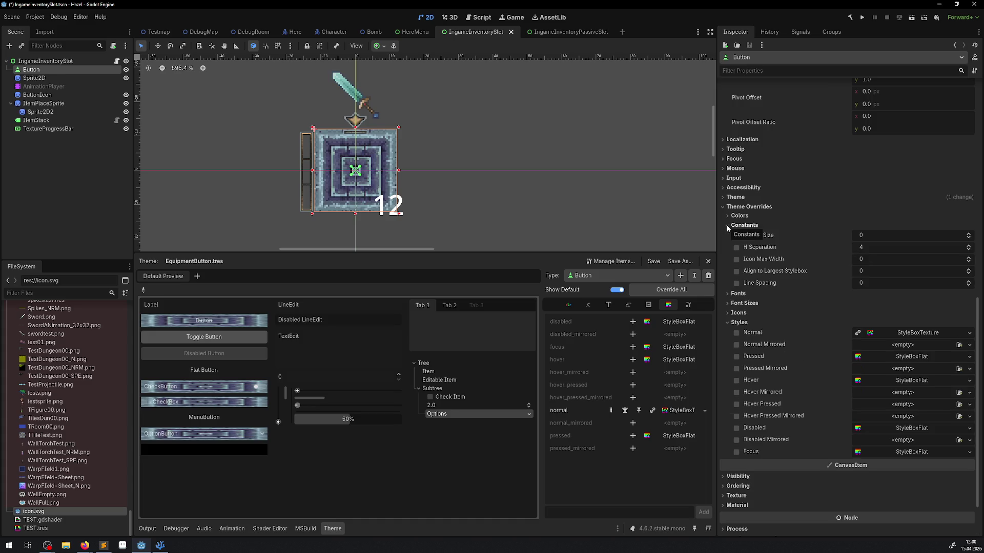
{"action": "left_click", "coordinate": [728, 226]}
{"action": "left_click", "coordinate": [726, 235]}
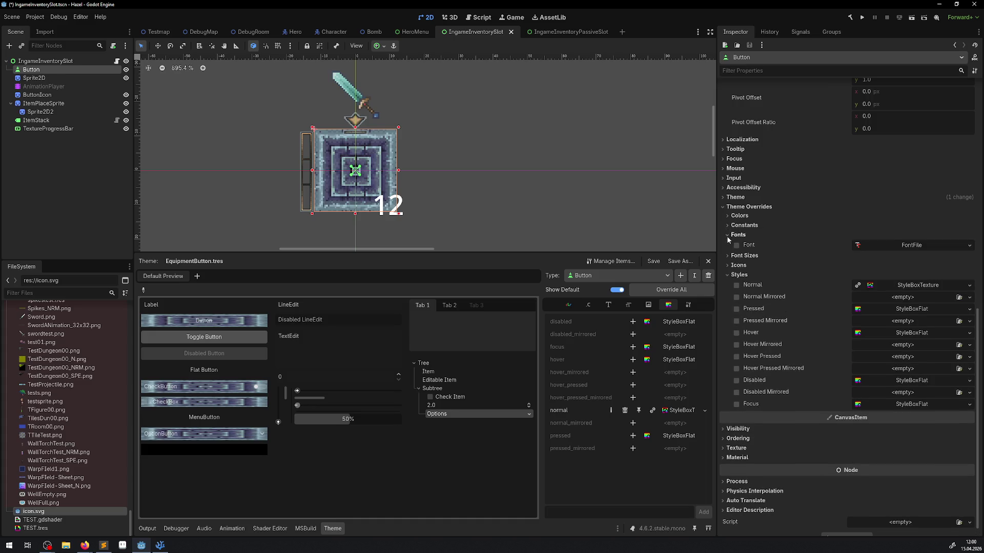
{"action": "left_click", "coordinate": [726, 236]}
{"action": "left_click", "coordinate": [728, 254]}
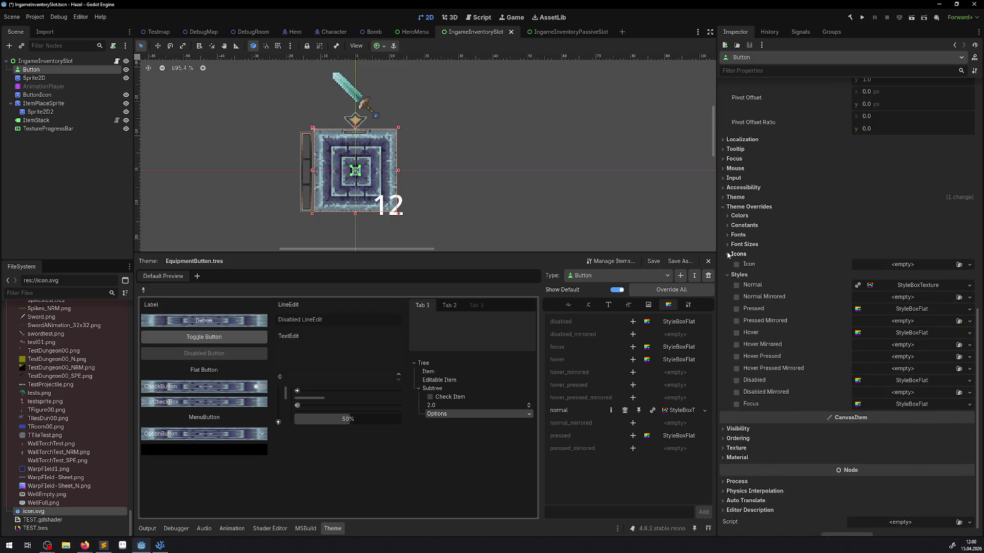
{"action": "left_click", "coordinate": [728, 255]}
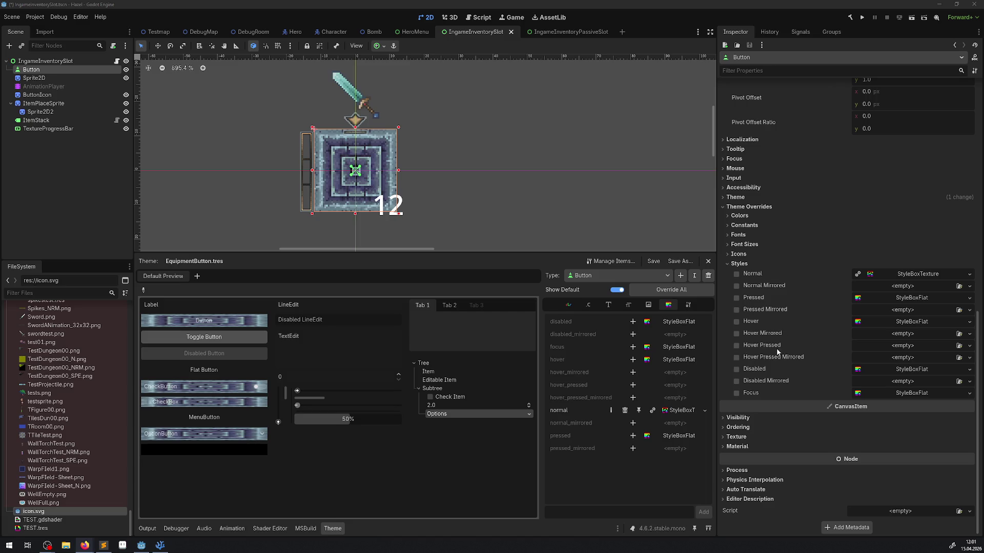
{"action": "scroll", "coordinate": [771, 354], "scroll_direction": "up", "scroll_amount": 5}
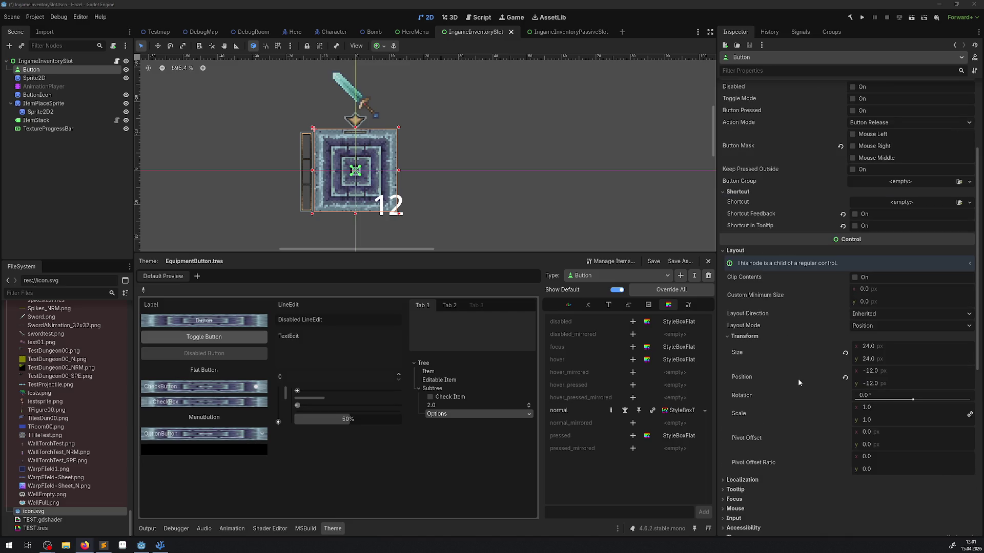
{"action": "scroll", "coordinate": [773, 312], "scroll_direction": "down", "scroll_amount": 5}
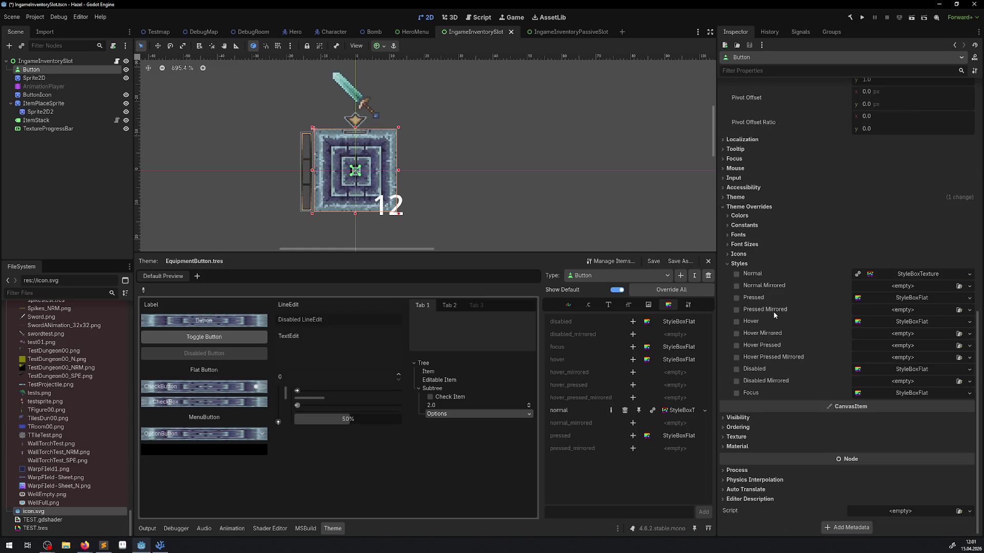
{"action": "left_click", "coordinate": [737, 418]}
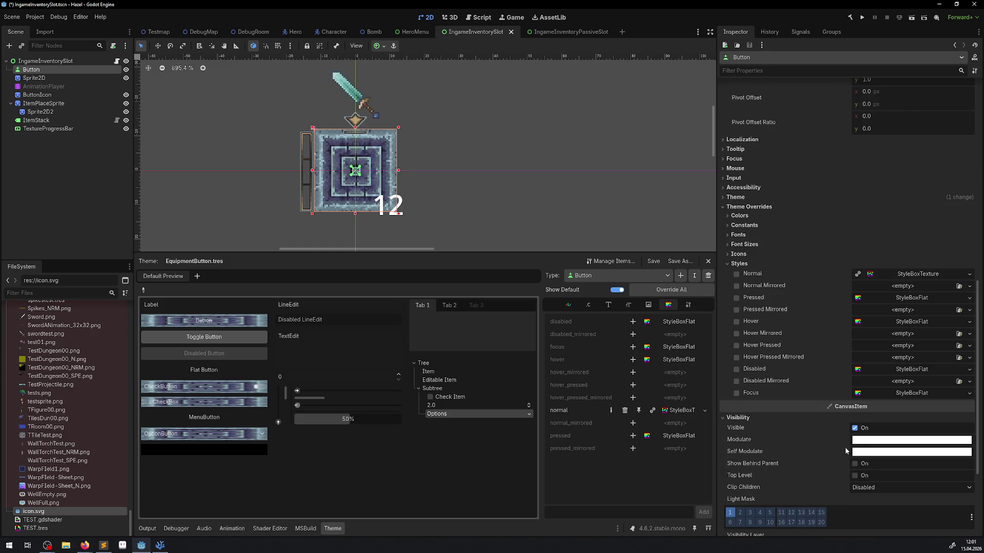
{"action": "left_click", "coordinate": [871, 452]}
{"action": "left_click", "coordinate": [882, 362]}
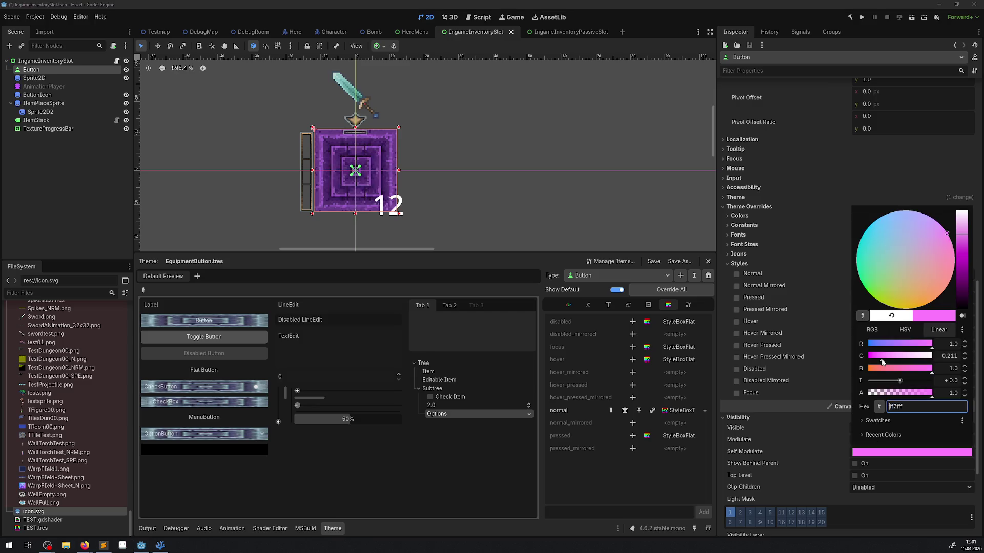
{"action": "left_click", "coordinate": [865, 20]}
{"action": "left_click", "coordinate": [862, 17]}
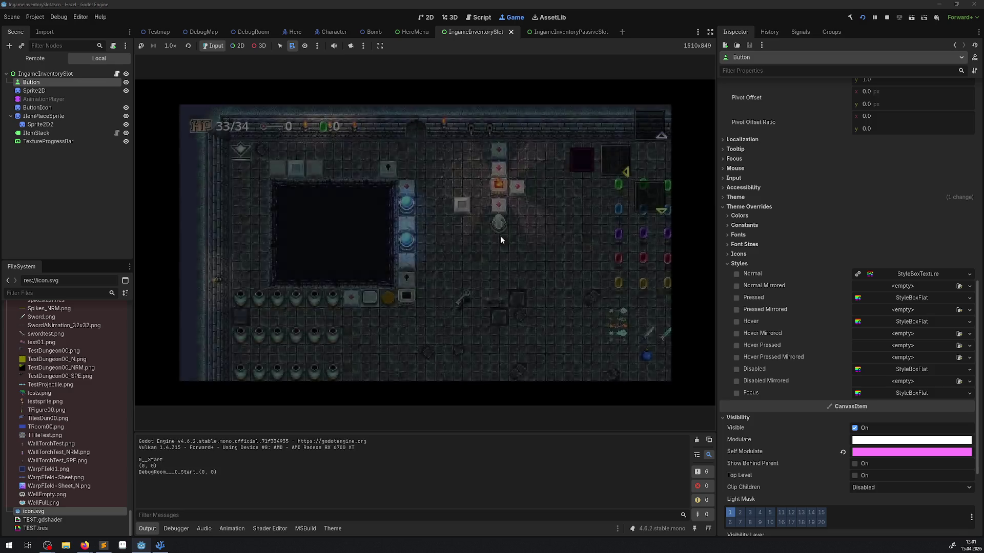
{"action": "left_click", "coordinate": [739, 322]}
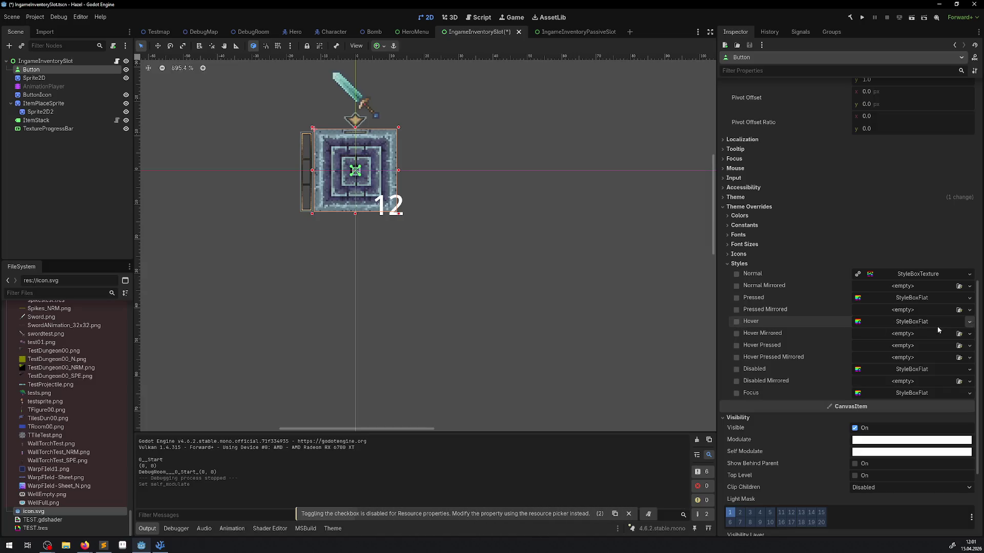
{"action": "left_click", "coordinate": [739, 322]}
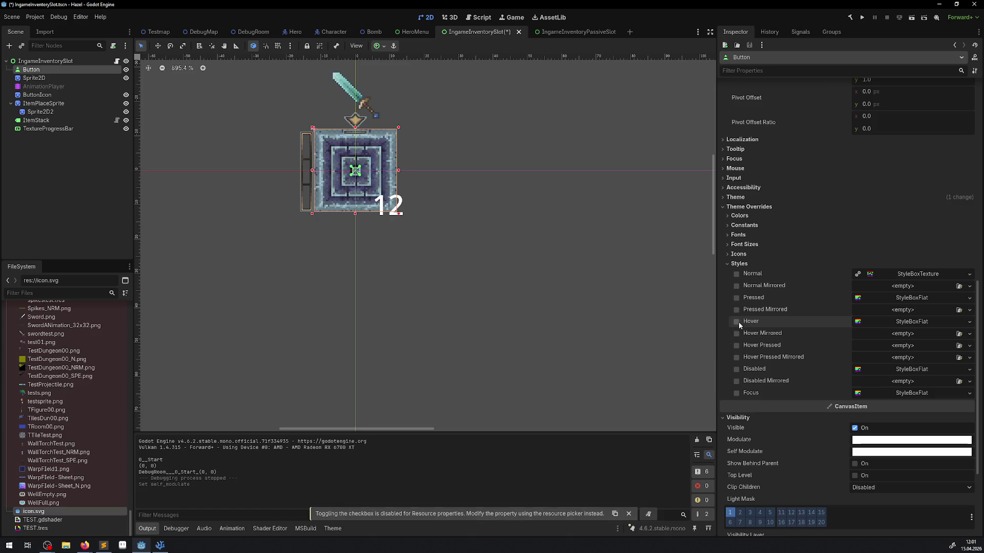
{"action": "left_click", "coordinate": [968, 322]}
{"action": "left_click", "coordinate": [927, 325]}
{"action": "left_click", "coordinate": [920, 327]}
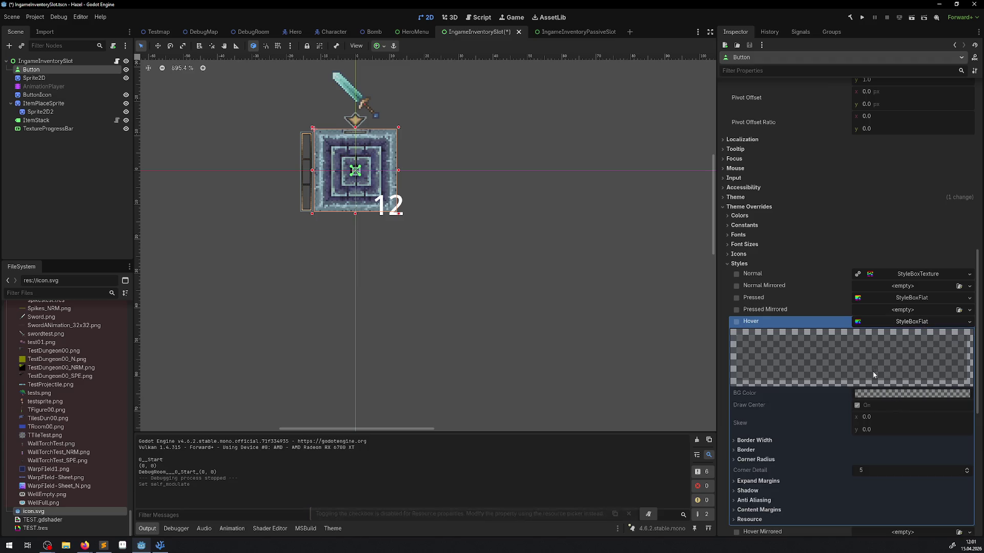
{"action": "scroll", "coordinate": [841, 419], "scroll_direction": "down", "scroll_amount": 4}
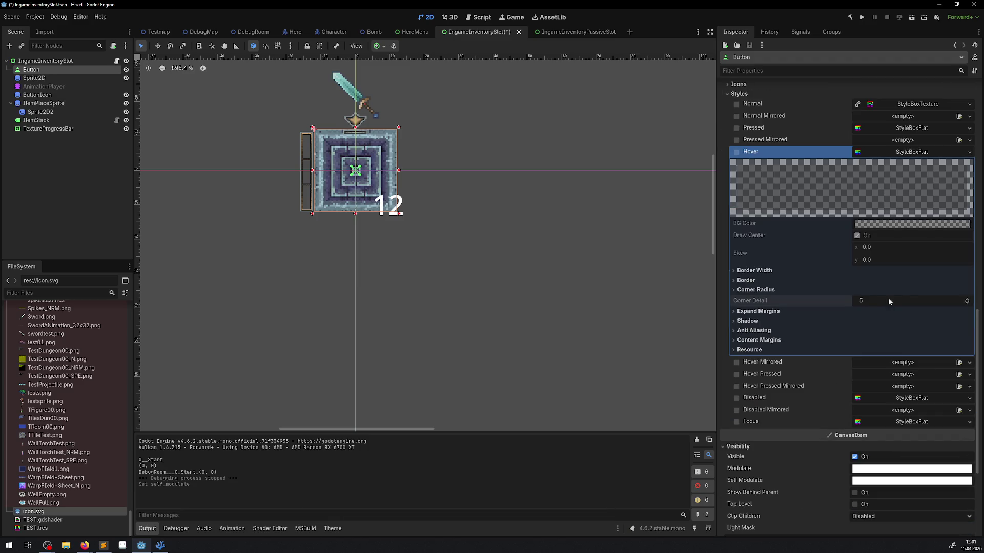
{"action": "left_click", "coordinate": [758, 281]}
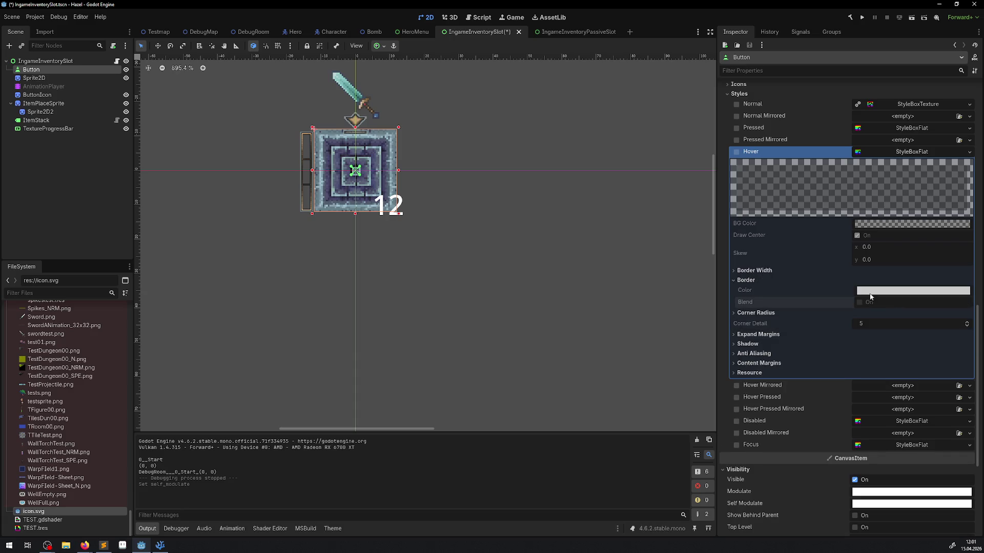
{"action": "left_click", "coordinate": [969, 152]}
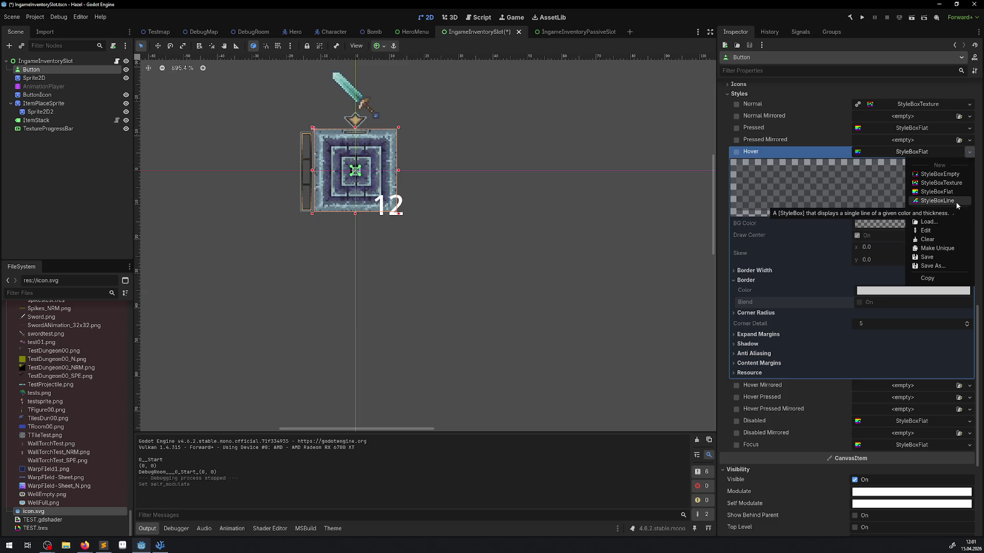
{"action": "left_click", "coordinate": [818, 252]}
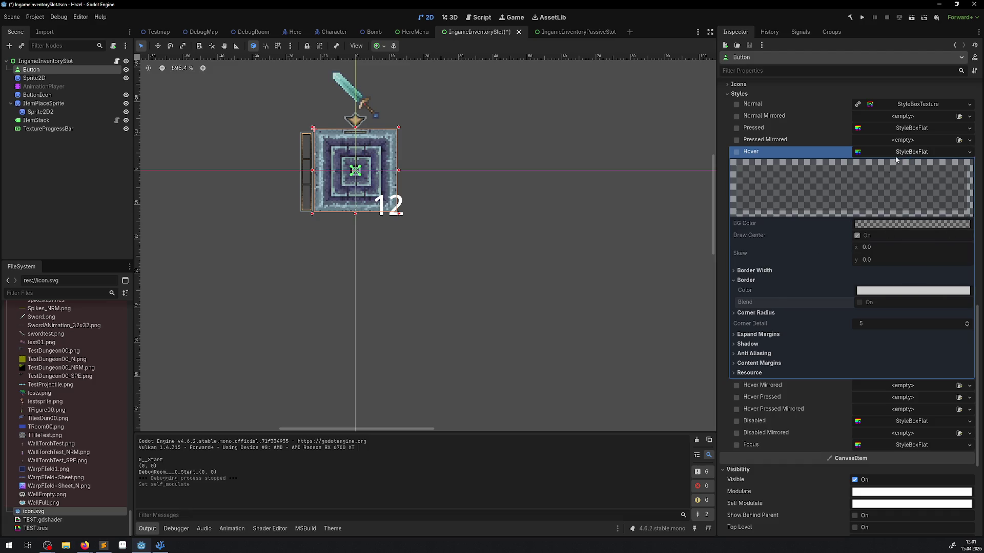
{"action": "left_click", "coordinate": [915, 152]}
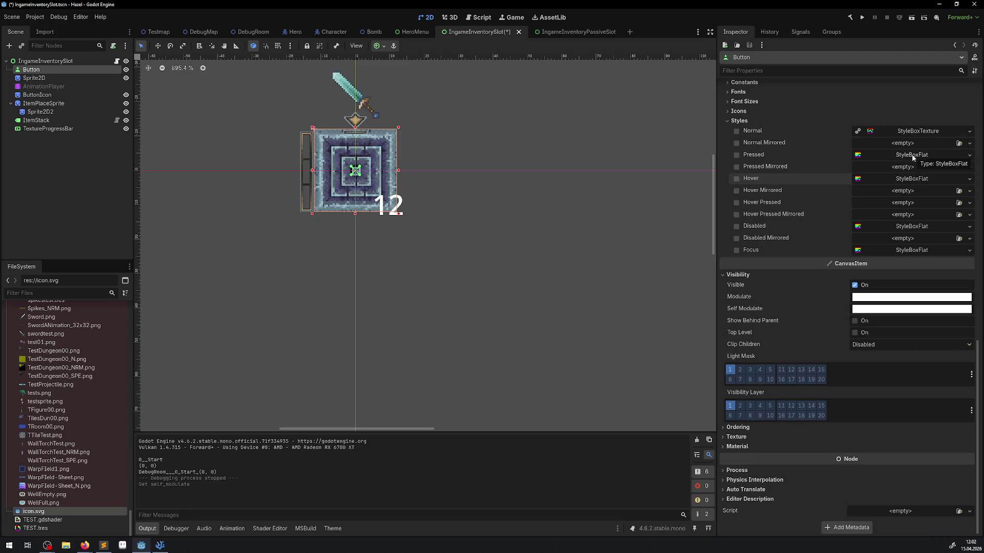
Inspect the Button's hover, normal, pressed and focus style overrides, leaving focus expanded
{"action": "left_click", "coordinate": [921, 179]}
{"action": "left_click", "coordinate": [921, 178]}
{"action": "left_click", "coordinate": [921, 132]}
{"action": "left_click", "coordinate": [920, 132]}
{"action": "left_click", "coordinate": [913, 154]}
{"action": "left_click", "coordinate": [913, 155]}
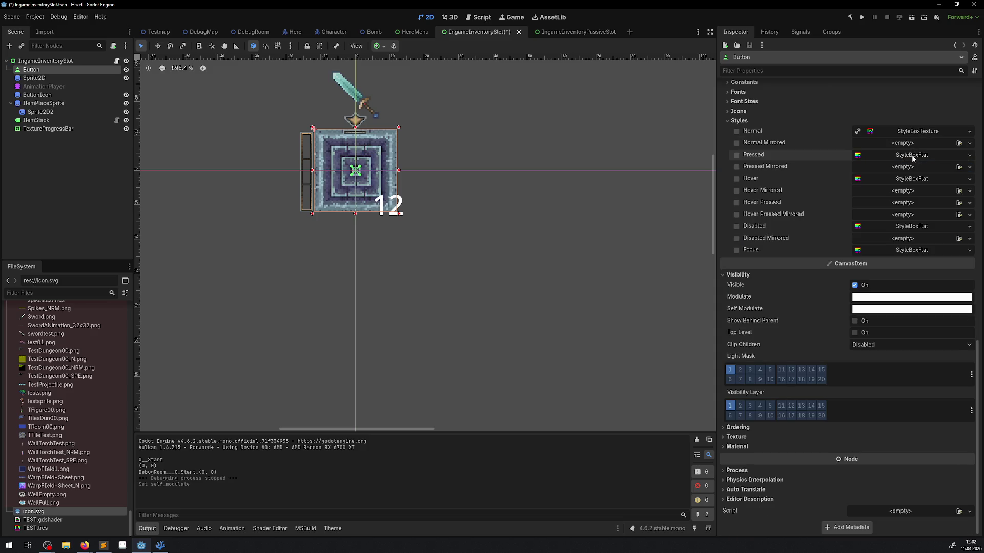
{"action": "left_click", "coordinate": [912, 250]}
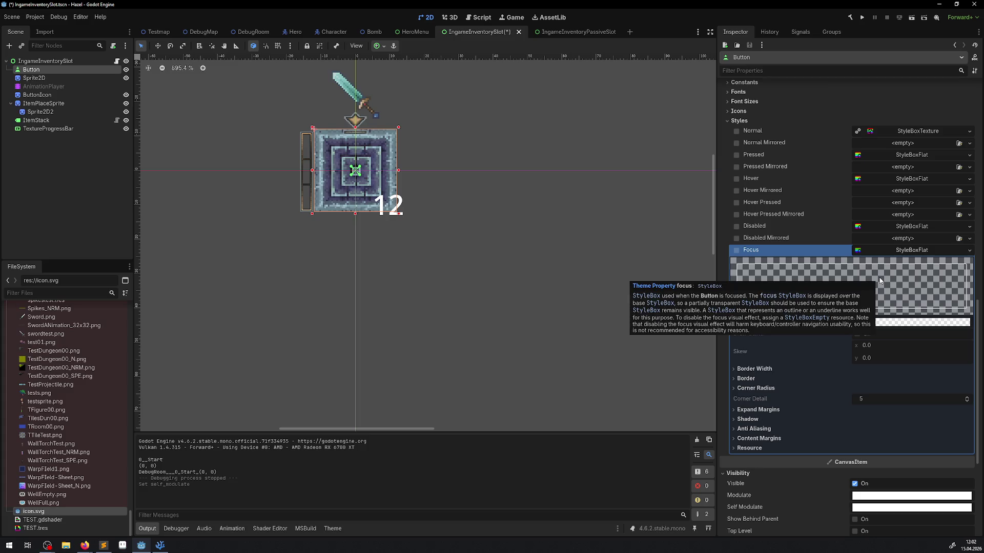
Give the Focus override a new StyleBoxFlat with pink (dc719a) BG Color and run the project
{"action": "left_click", "coordinate": [969, 251]}
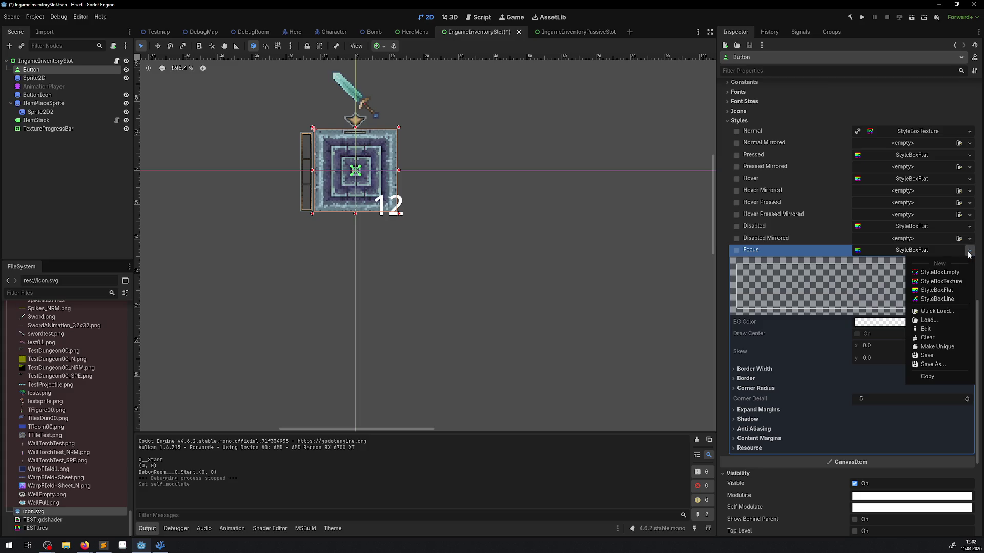
{"action": "left_click", "coordinate": [951, 290]}
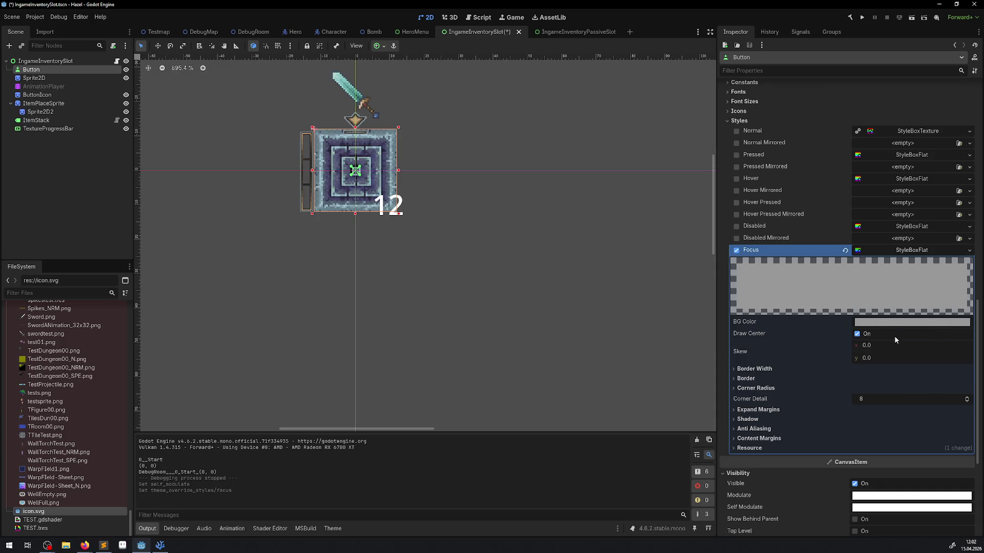
{"action": "left_click", "coordinate": [879, 326]}
{"action": "left_click", "coordinate": [938, 128]}
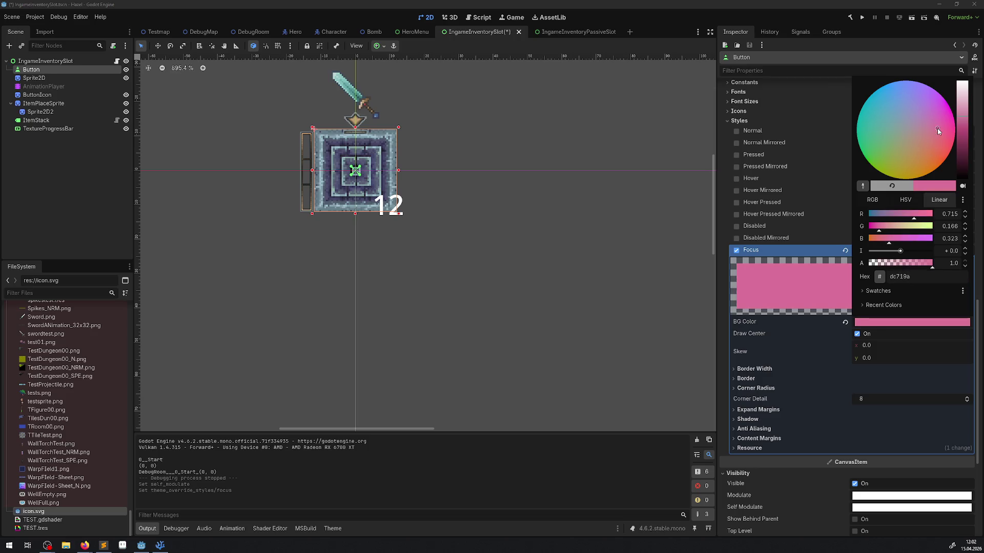
{"action": "left_click", "coordinate": [774, 368]}
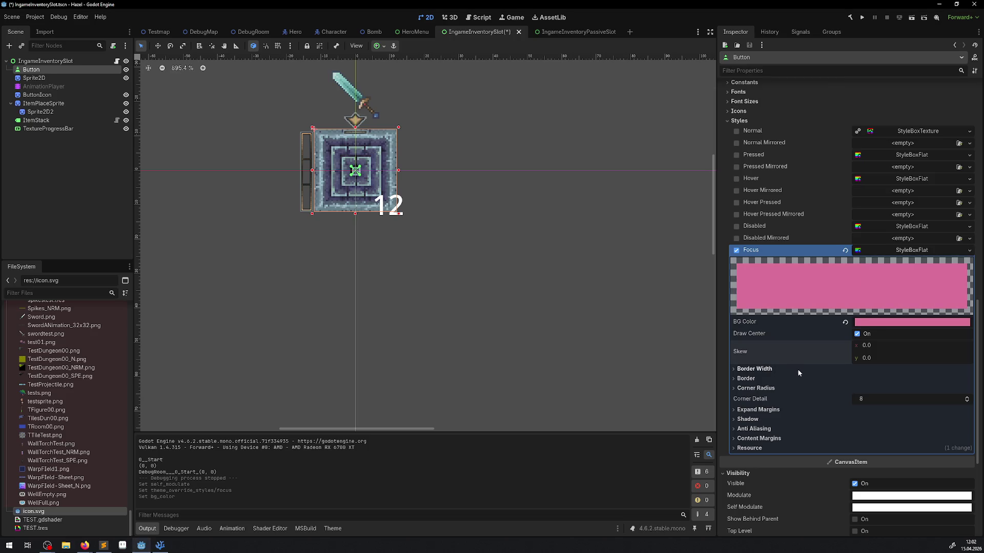
{"action": "left_click", "coordinate": [860, 18]}
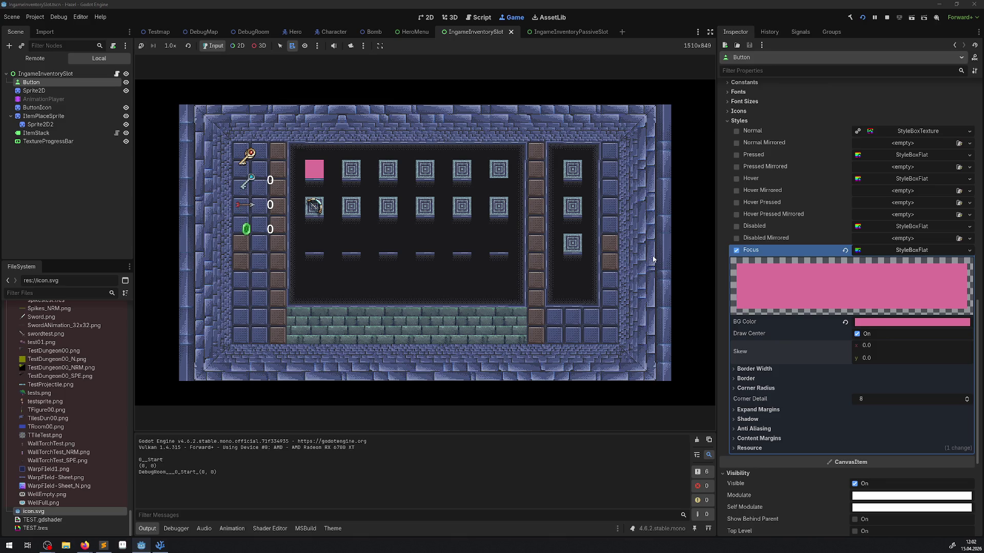
Stop the running game and revert the Button's Focus style override
{"action": "left_click", "coordinate": [886, 18]}
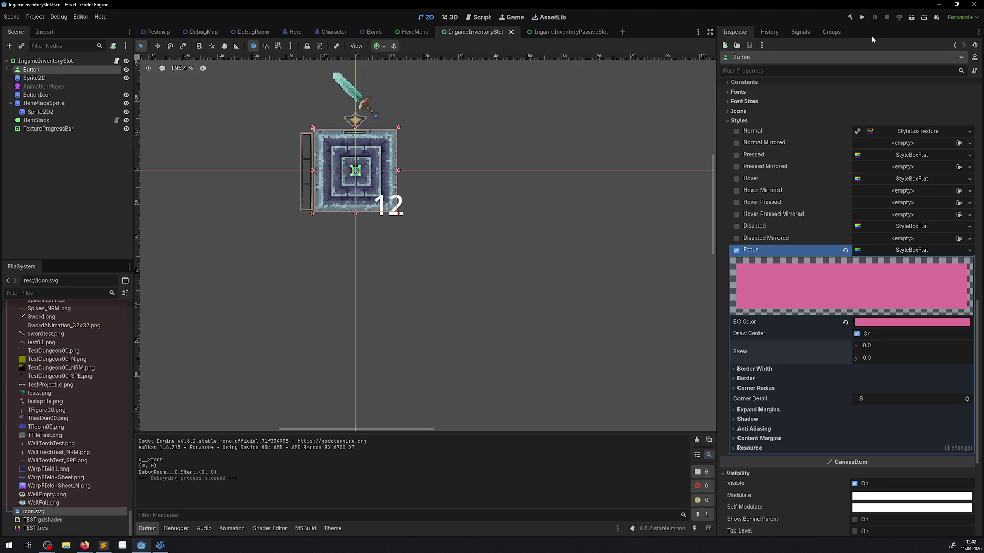
{"action": "left_click", "coordinate": [845, 250]}
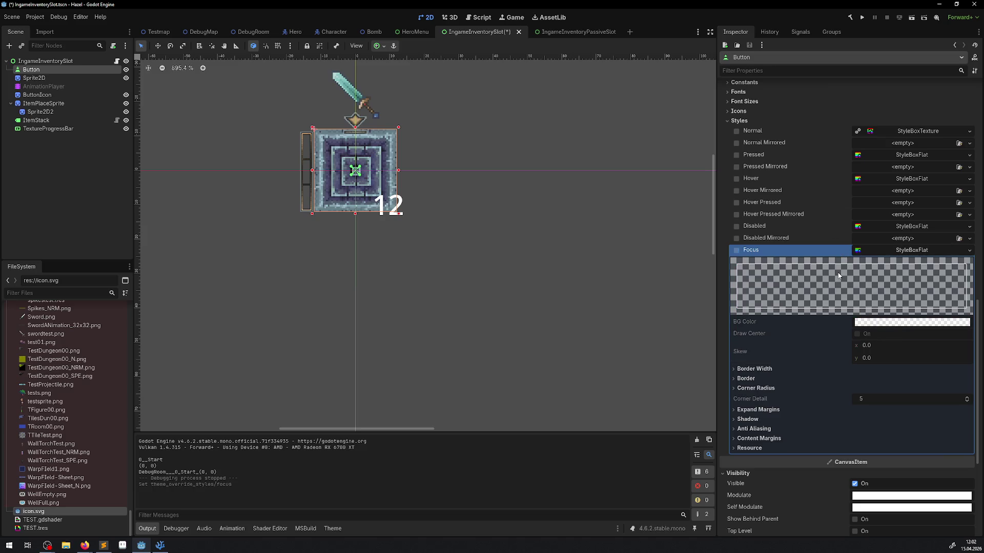
Add a Button focus StyleBoxFlat with pink BG Color (#e5689d) to EquipmentButton.tres and save it
{"action": "scroll", "coordinate": [810, 249], "scroll_direction": "up", "scroll_amount": 3}
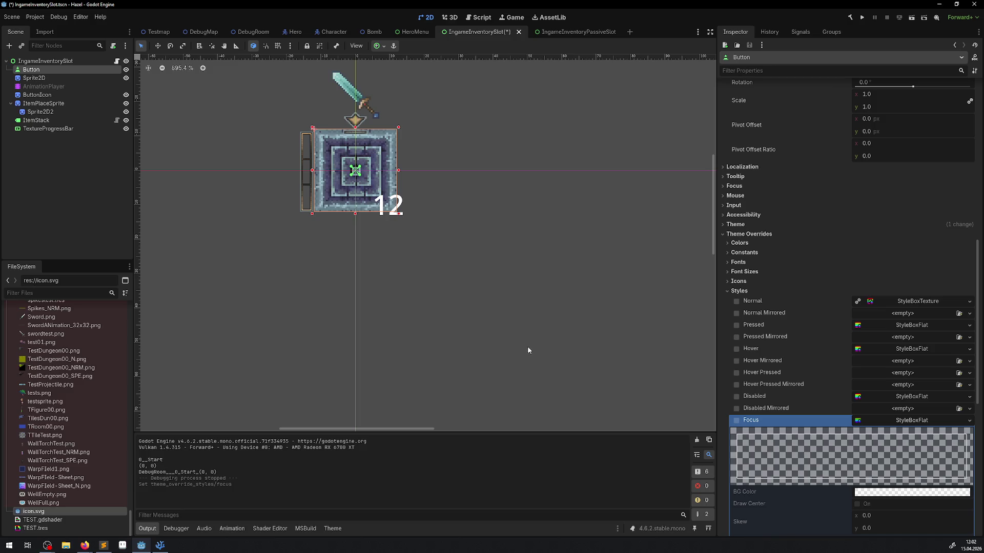
{"action": "left_click", "coordinate": [332, 528]}
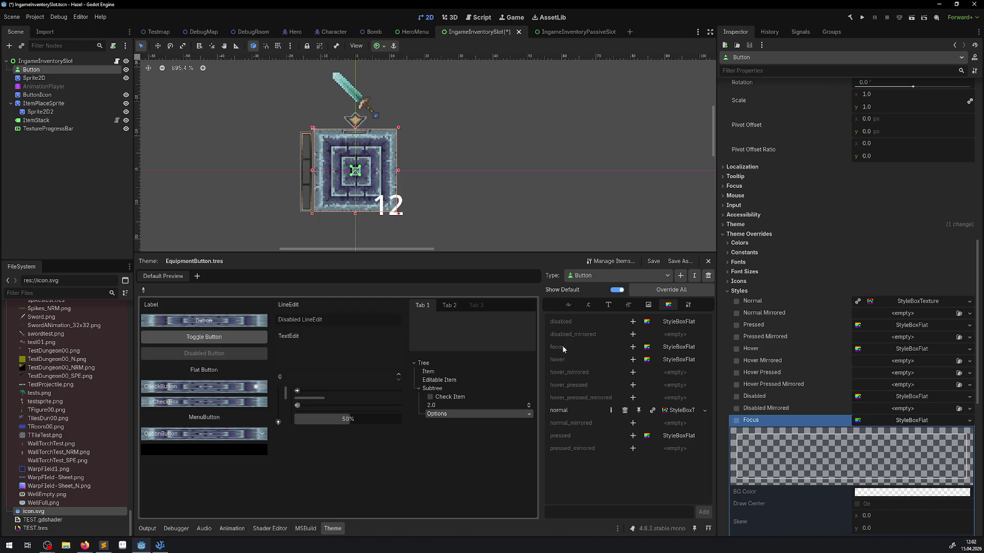
{"action": "left_click", "coordinate": [633, 347]}
{"action": "left_click", "coordinate": [705, 347]}
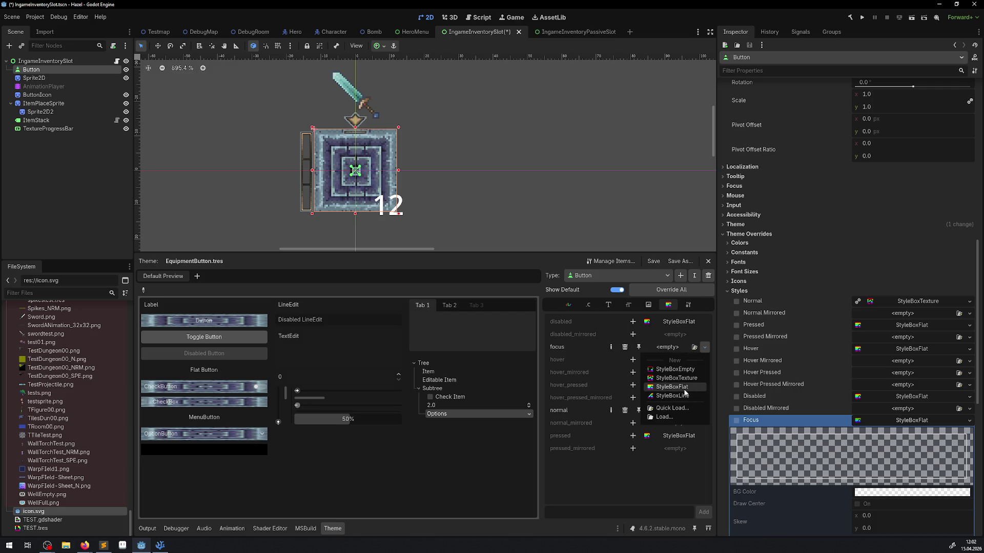
{"action": "left_click", "coordinate": [690, 387]}
{"action": "left_click", "coordinate": [676, 349]}
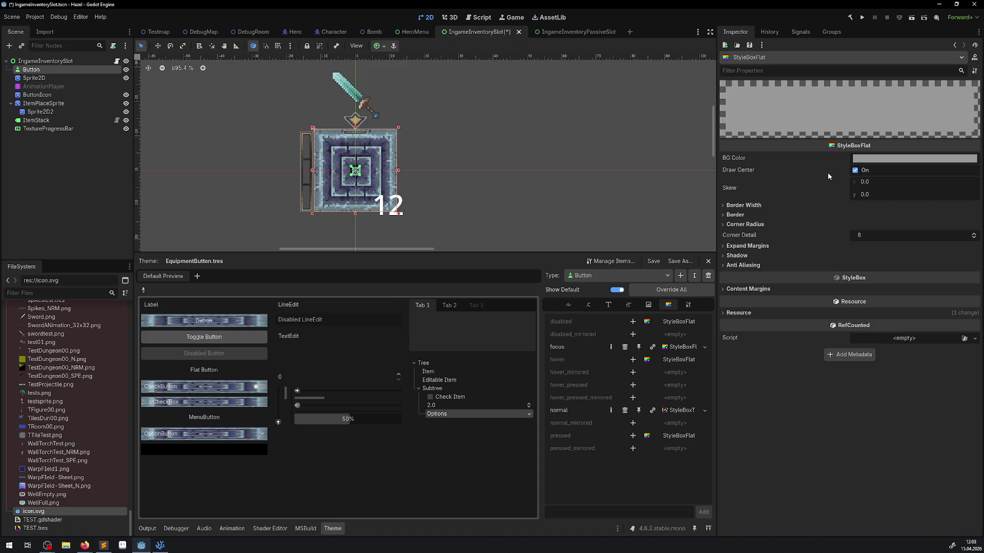
{"action": "left_click", "coordinate": [871, 159]}
{"action": "left_click", "coordinate": [945, 219]}
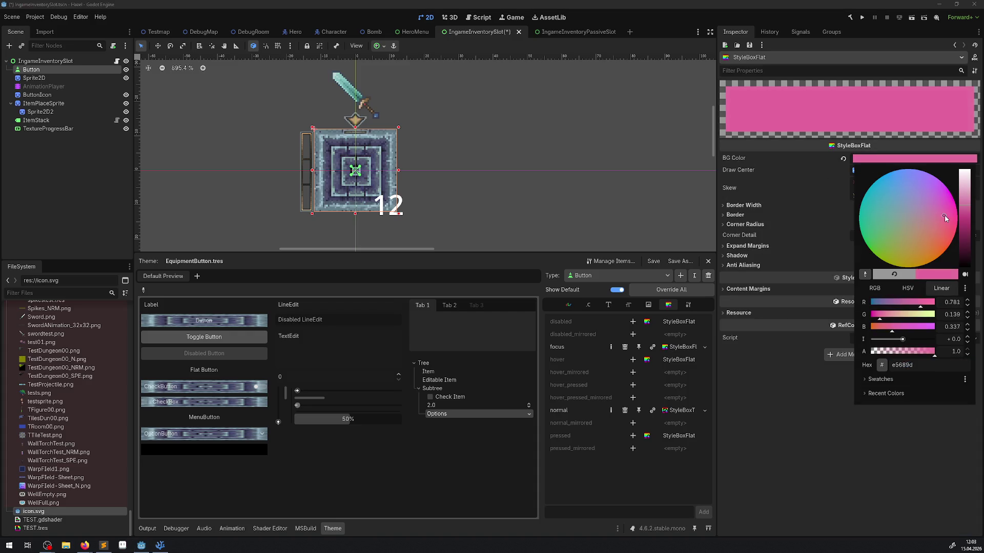
{"action": "left_click", "coordinate": [800, 364]}
{"action": "key", "text": "ctrl+s"}
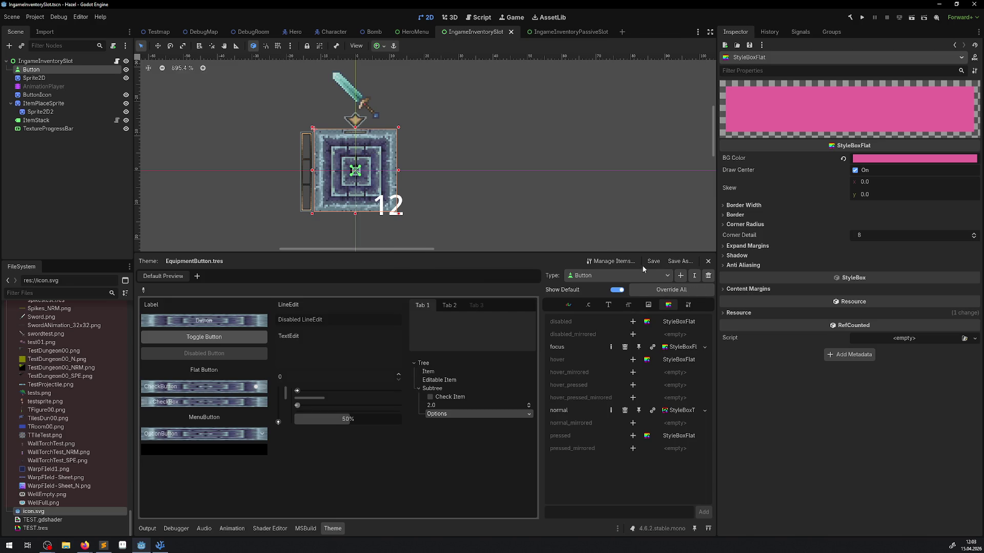
{"action": "left_click", "coordinate": [653, 263]}
Run the project, open the inventory to check the pink slot highlight, then stop
{"action": "left_click", "coordinate": [862, 18]}
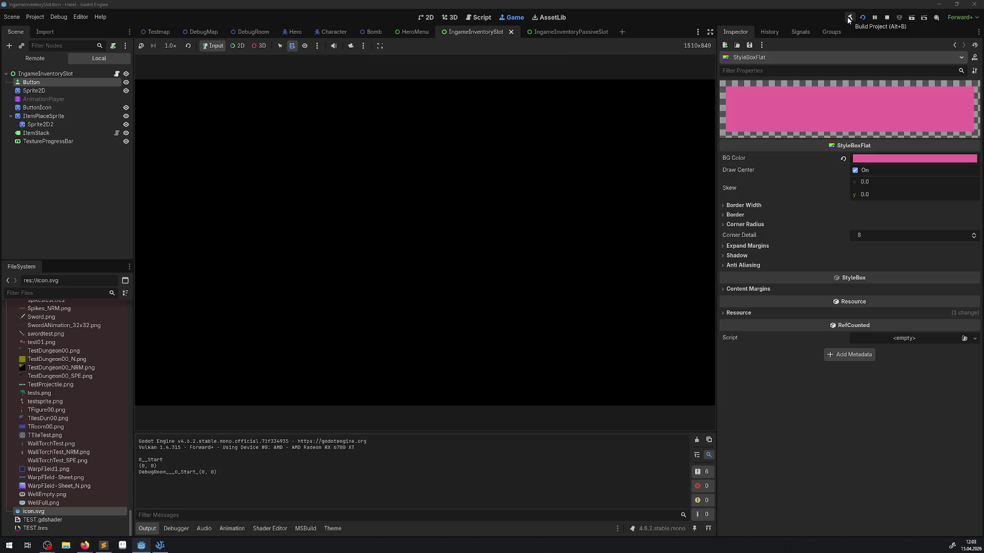
{"action": "key", "text": "Return"}
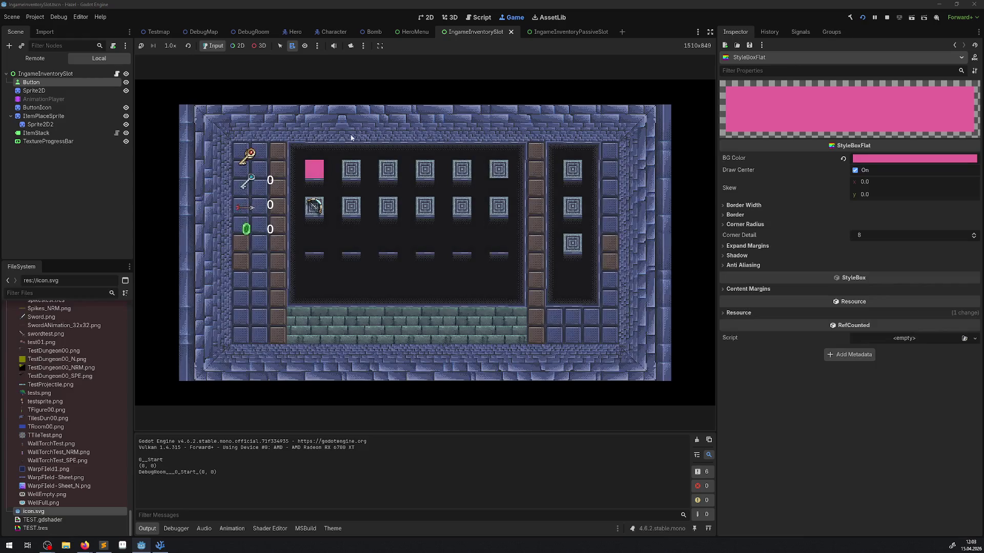
{"action": "left_click", "coordinate": [885, 20]}
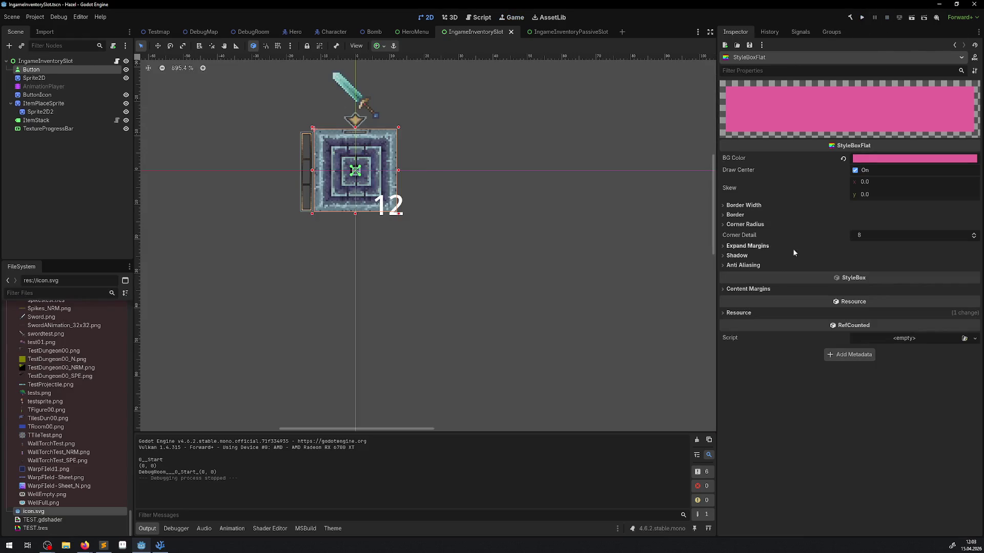
Select the Button node and make its focus style box override unique
{"action": "left_click", "coordinate": [103, 78]}
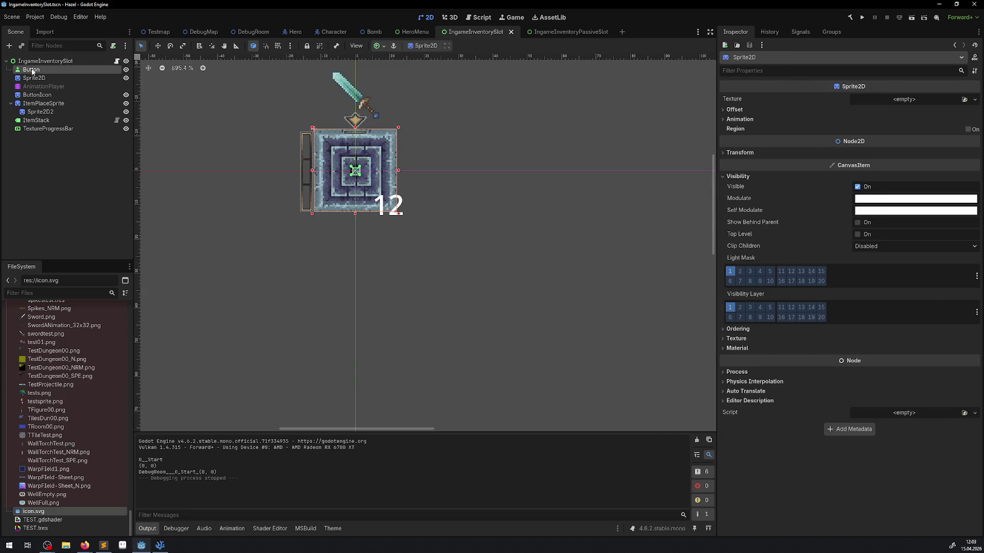
{"action": "left_click", "coordinate": [32, 70]}
{"action": "scroll", "coordinate": [816, 398], "scroll_direction": "down", "scroll_amount": 5}
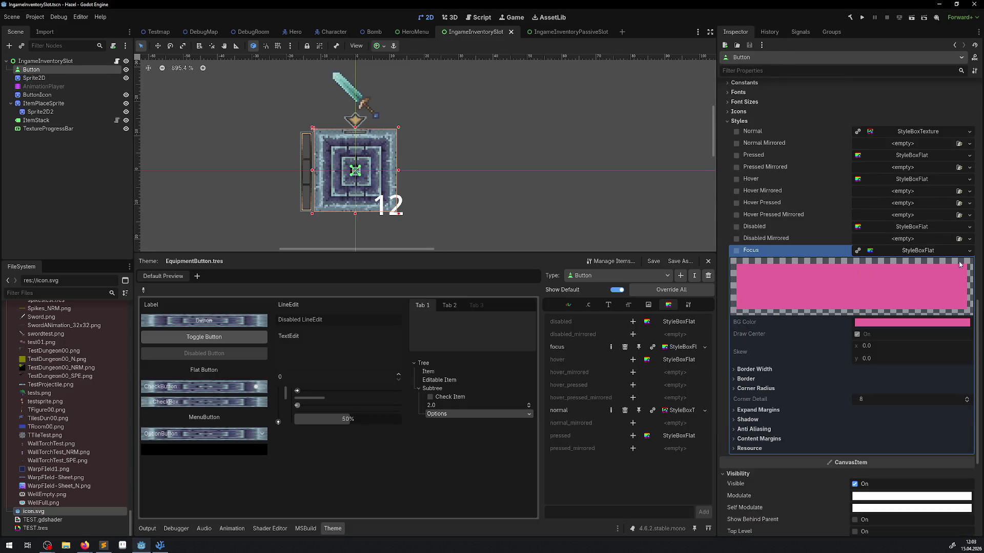
{"action": "left_click", "coordinate": [969, 251]}
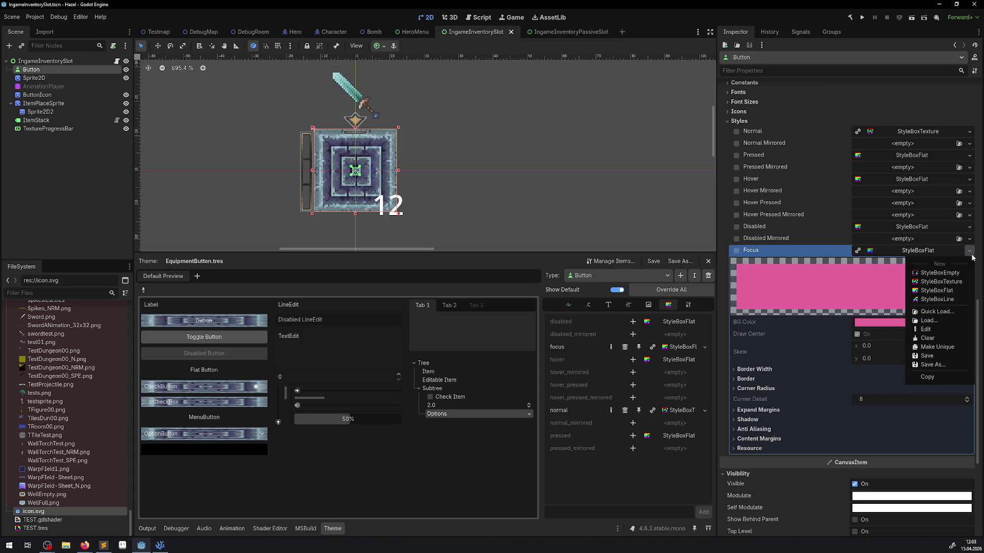
{"action": "left_click", "coordinate": [936, 345]}
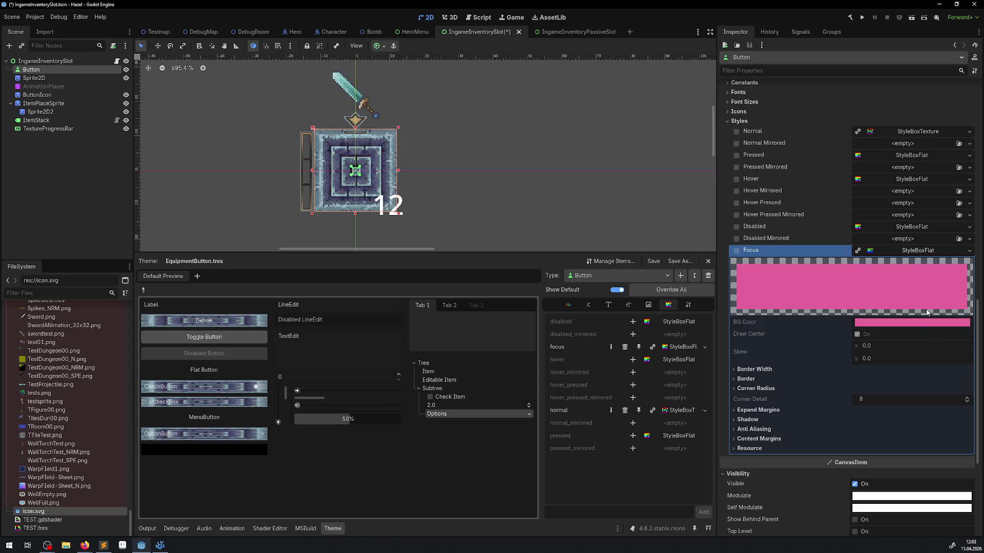
{"action": "left_click", "coordinate": [969, 251]}
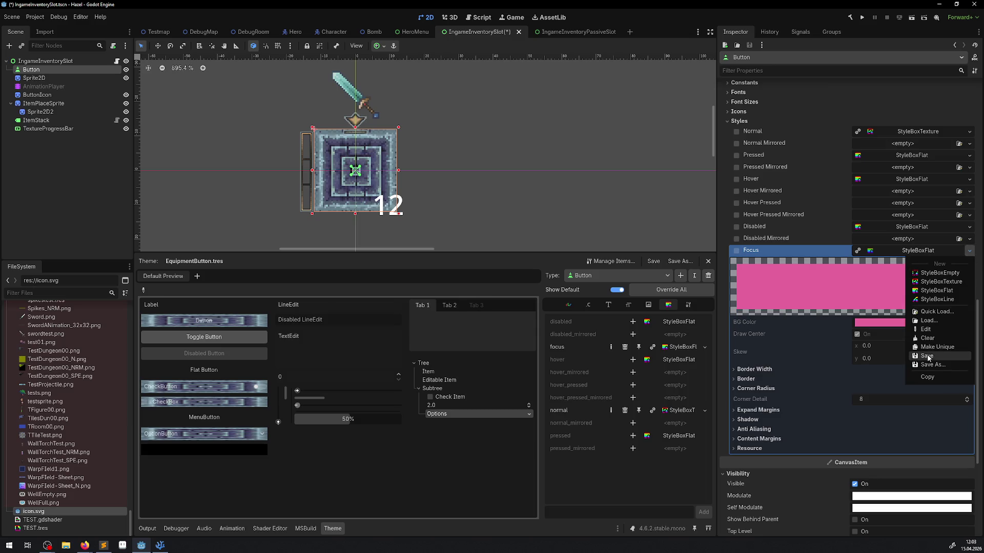
{"action": "left_click", "coordinate": [929, 338]}
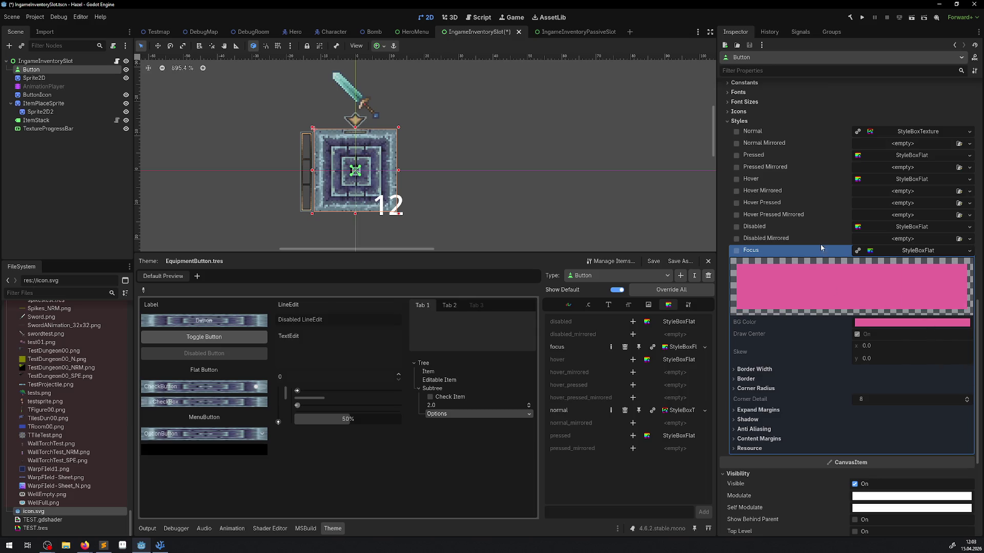
{"action": "left_click", "coordinate": [910, 250]}
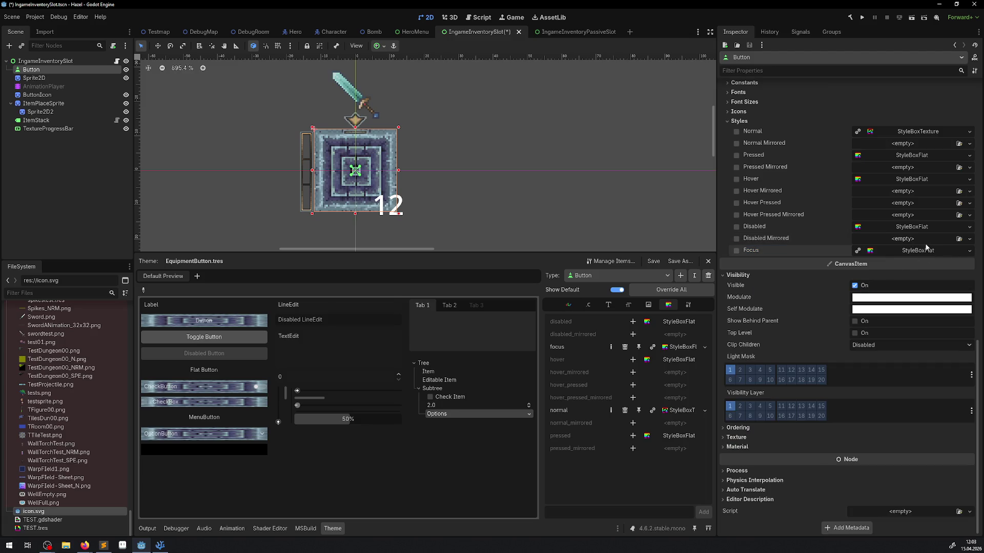
Change the theme's focus StyleBoxFlat BG Color to green (#46af89) and save the scene
{"action": "left_click", "coordinate": [680, 411]}
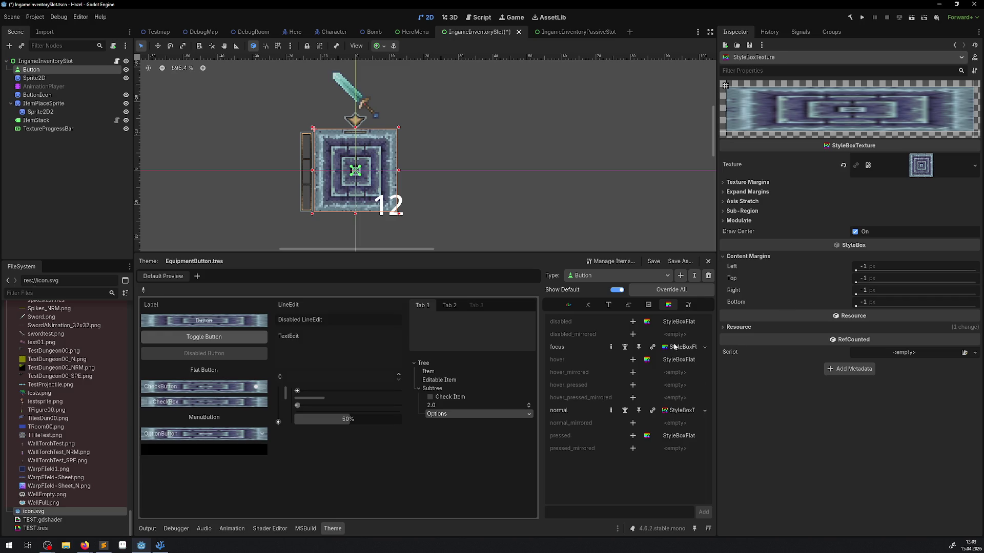
{"action": "left_click", "coordinate": [676, 348]}
{"action": "left_click", "coordinate": [901, 157]}
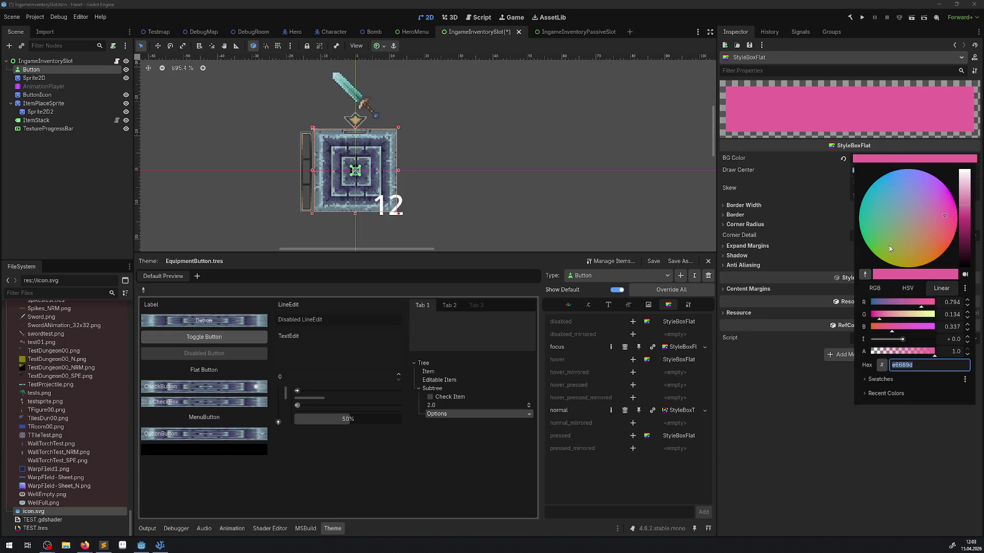
{"action": "left_click", "coordinate": [872, 227]}
{"action": "left_click", "coordinate": [769, 409]}
{"action": "key", "text": "ctrl+s"}
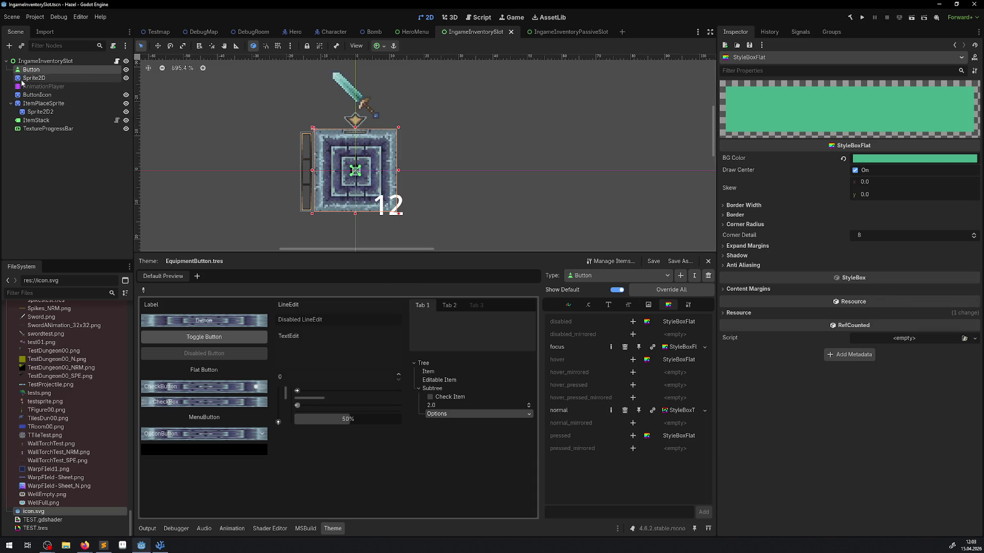
Preview the Button's focus style override, then run the project to test
{"action": "left_click", "coordinate": [31, 69]}
{"action": "scroll", "coordinate": [838, 296], "scroll_direction": "up", "scroll_amount": 3}
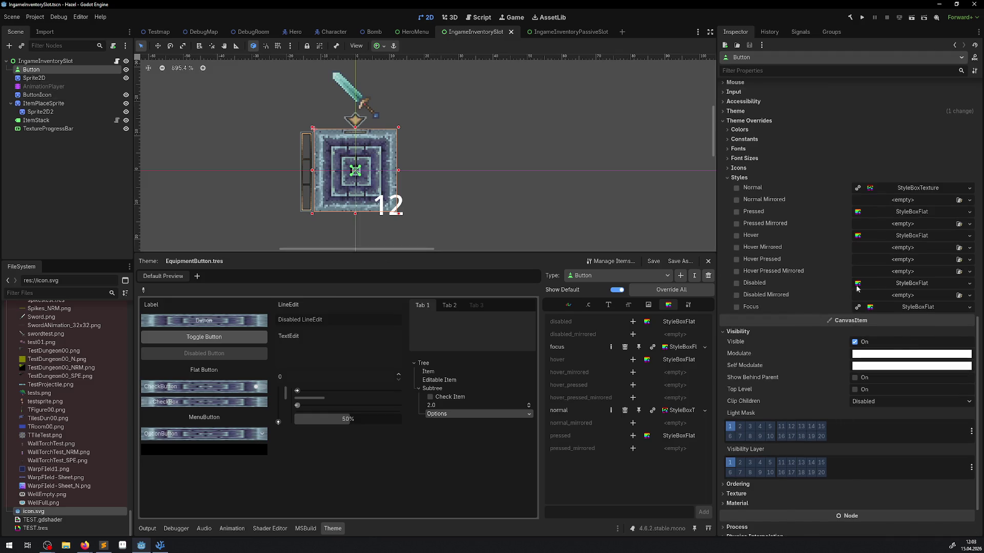
{"action": "left_click", "coordinate": [936, 307]}
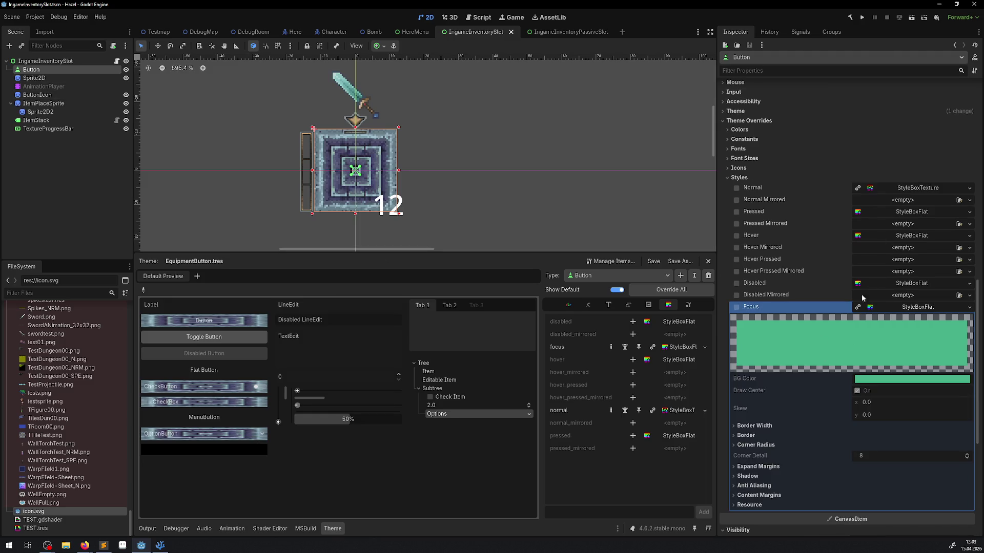
{"action": "left_click", "coordinate": [852, 19]}
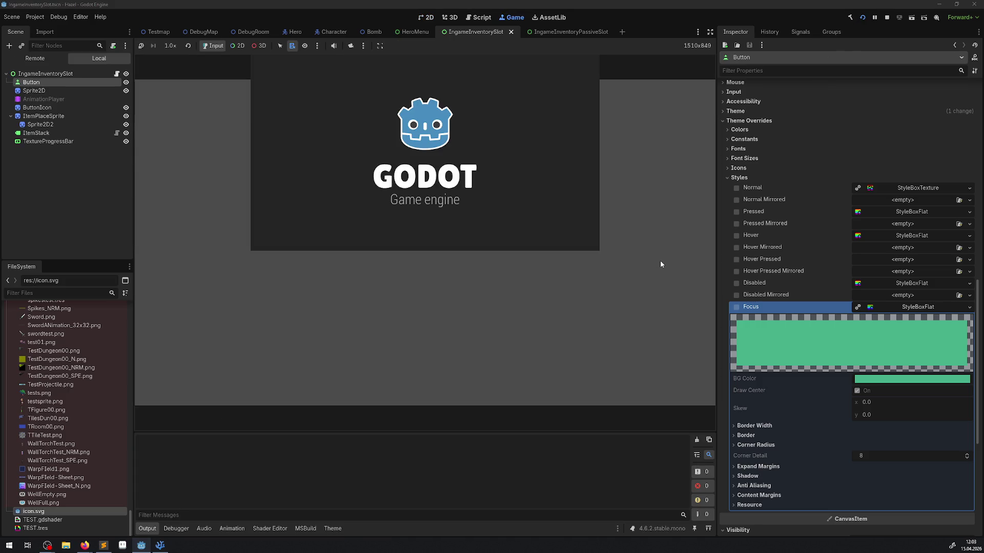
Open the in-game inventory to check the green highlight on the first slot, then stop the game
{"action": "key", "text": "Escape"}
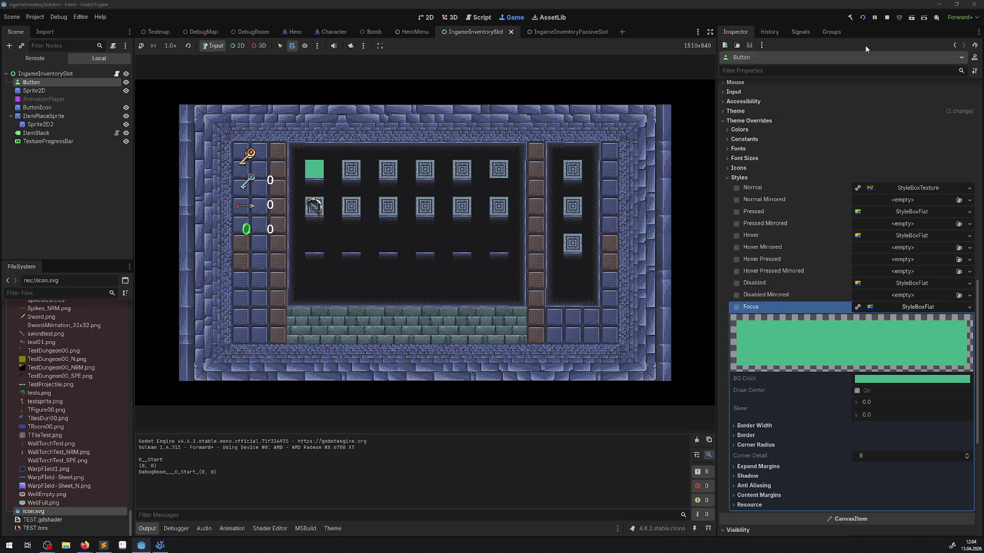
{"action": "left_click", "coordinate": [888, 18]}
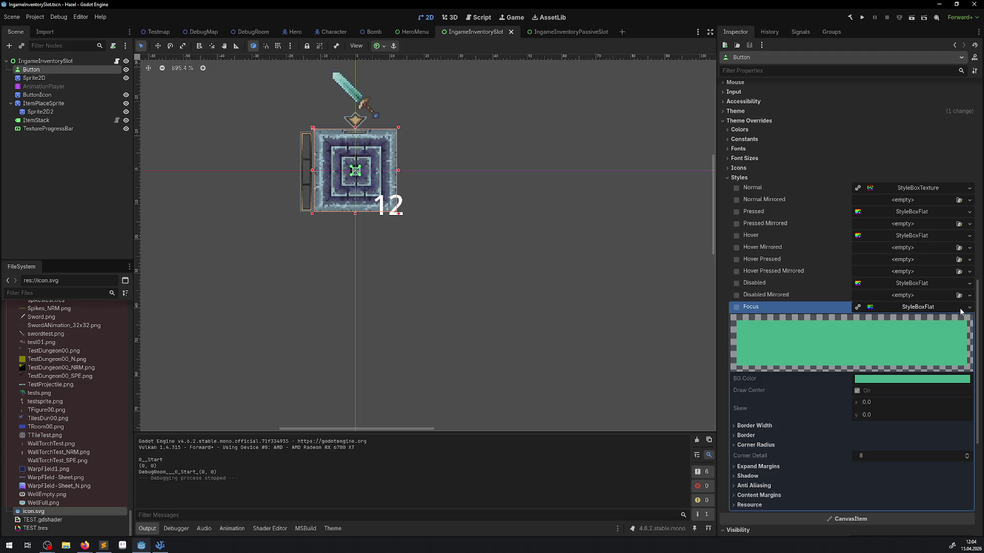
Show the EquipmentButton theme again and open its green focus StyleBoxFlat in the Inspector
{"action": "left_click", "coordinate": [330, 529]}
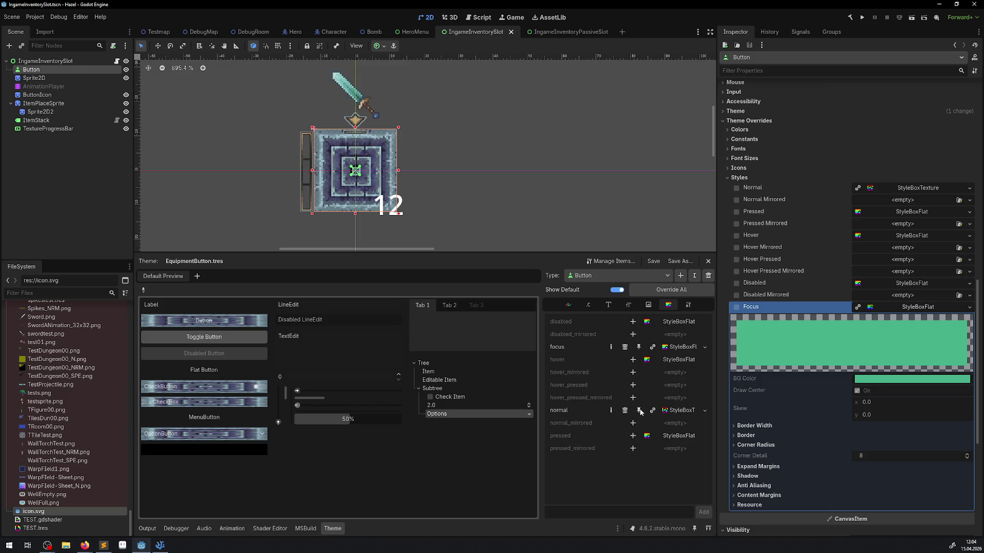
{"action": "left_click", "coordinate": [677, 348]}
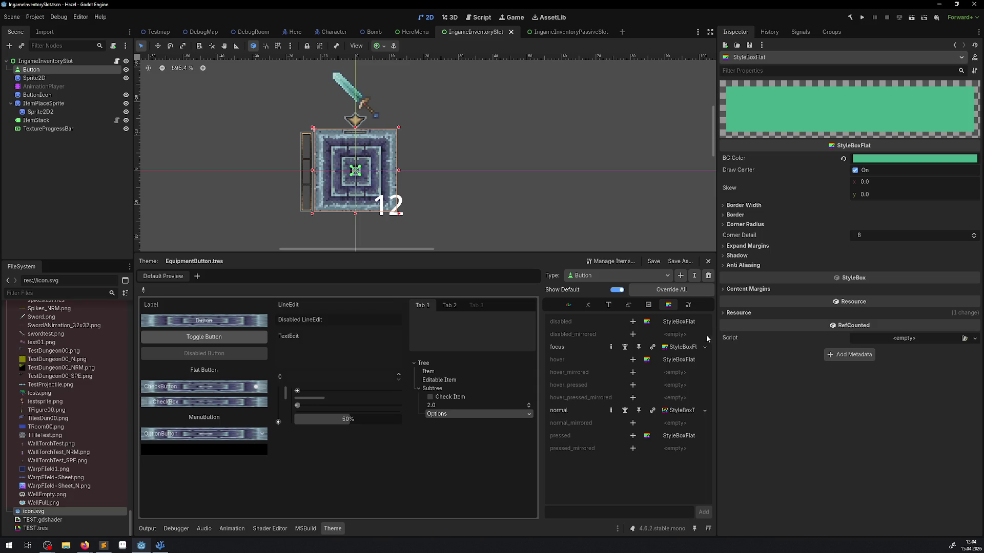
{"action": "left_click", "coordinate": [705, 348]}
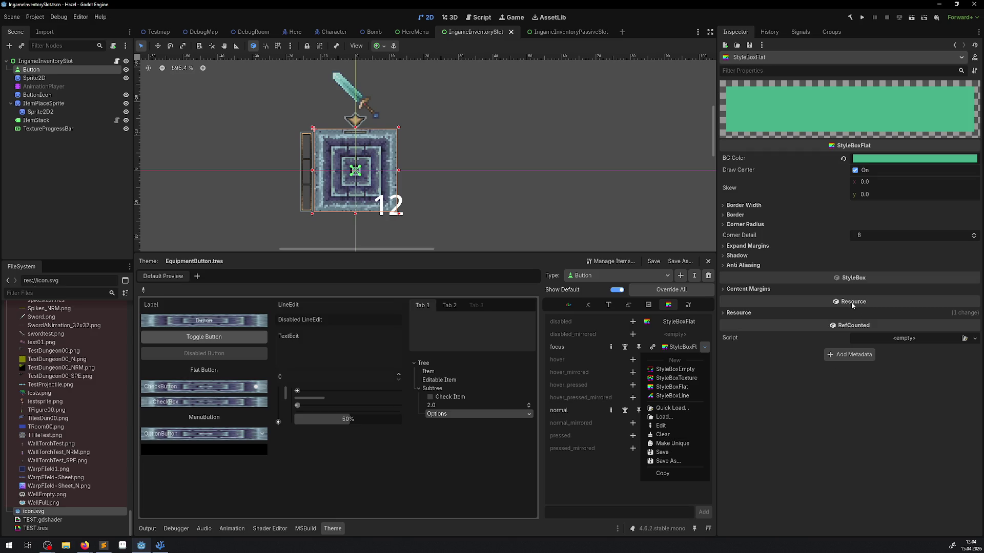
{"action": "left_click", "coordinate": [746, 266]}
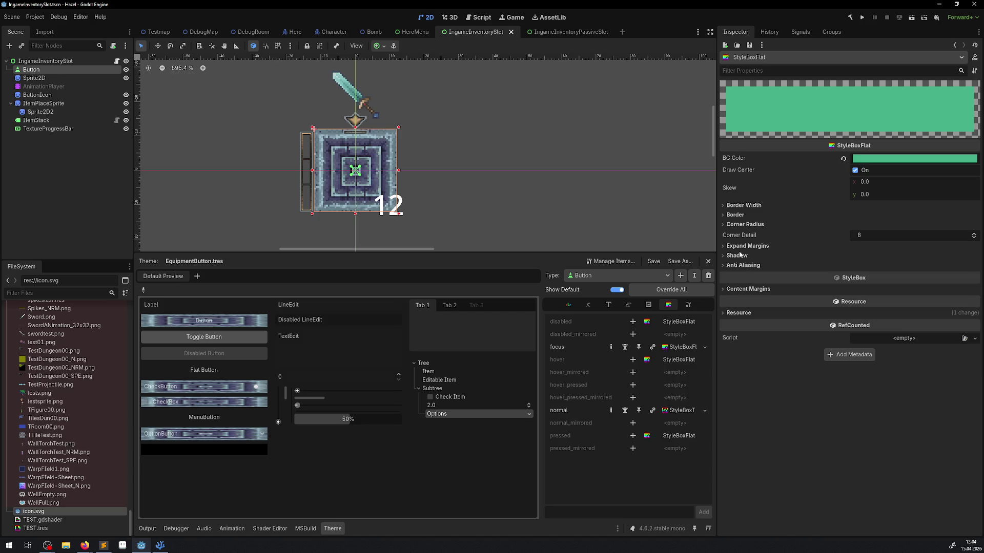
Inspect the focus style's Shadow, Expand Margins, Corner Radius, Border Color and Border Width settings
{"action": "left_click", "coordinate": [738, 256]}
{"action": "left_click", "coordinate": [739, 258]}
{"action": "left_click", "coordinate": [740, 248]}
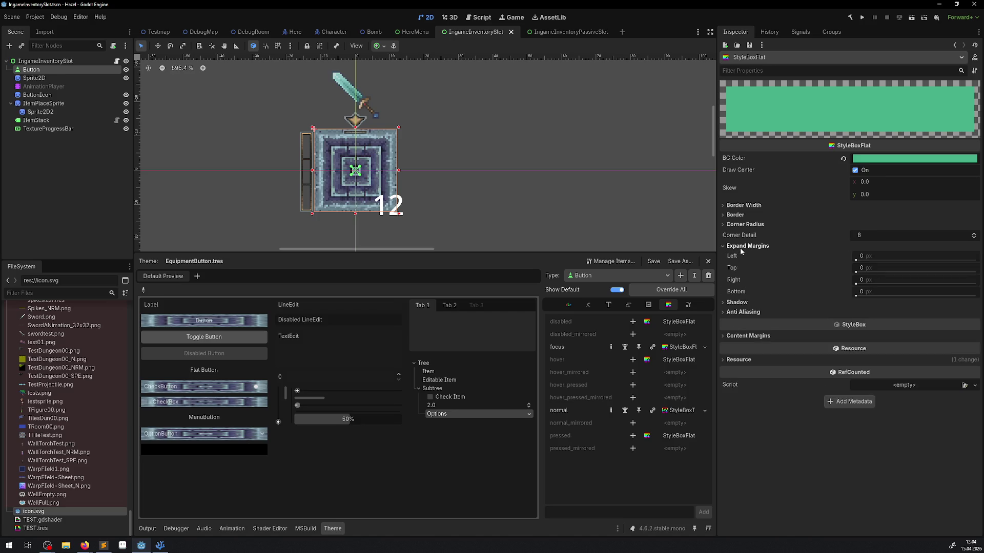
{"action": "left_click", "coordinate": [740, 247]}
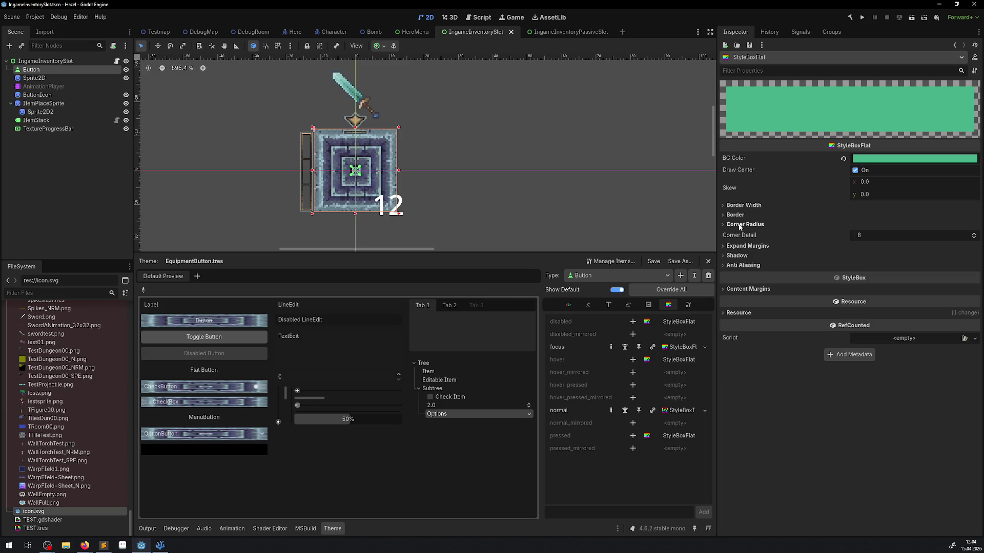
{"action": "left_click", "coordinate": [740, 226]}
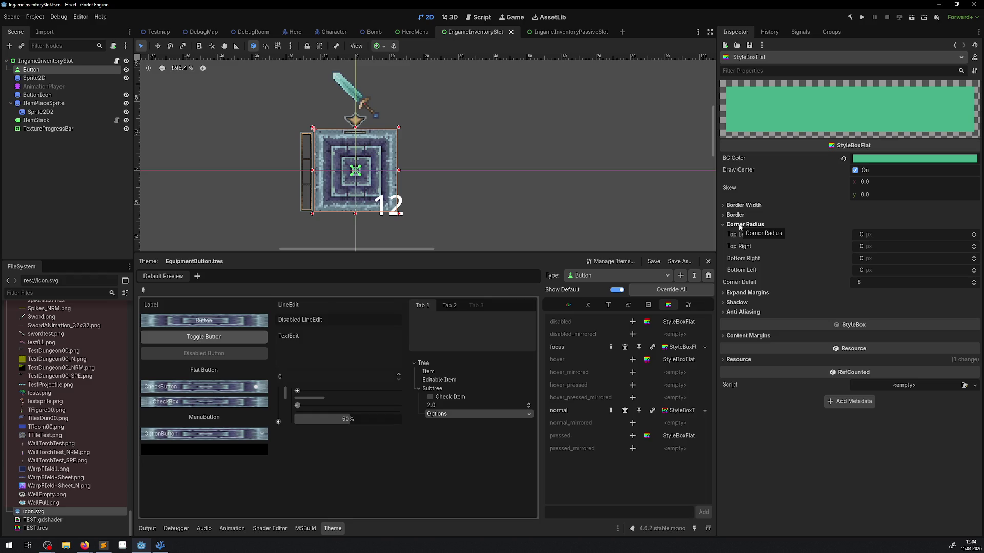
{"action": "left_click", "coordinate": [738, 216]}
{"action": "left_click", "coordinate": [738, 216]}
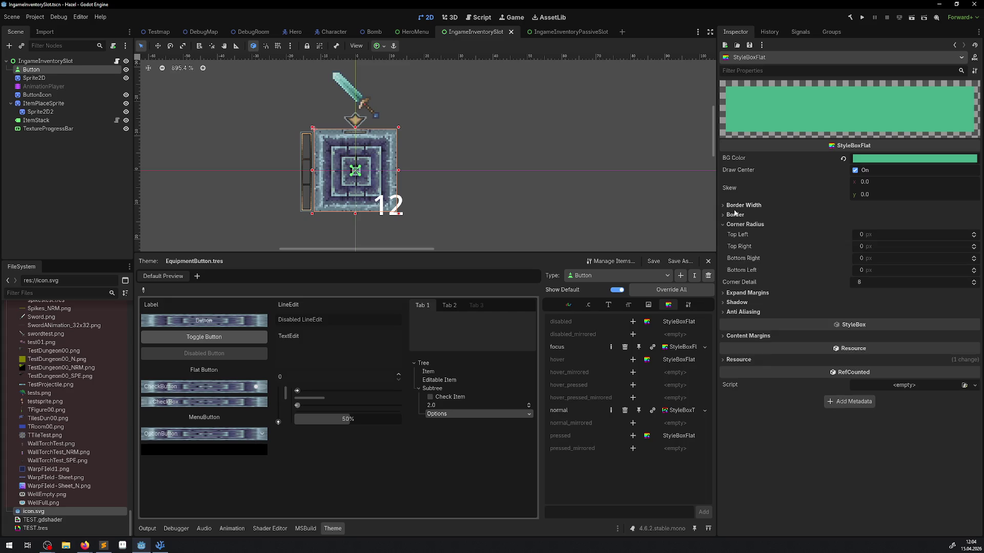
{"action": "left_click", "coordinate": [735, 206]}
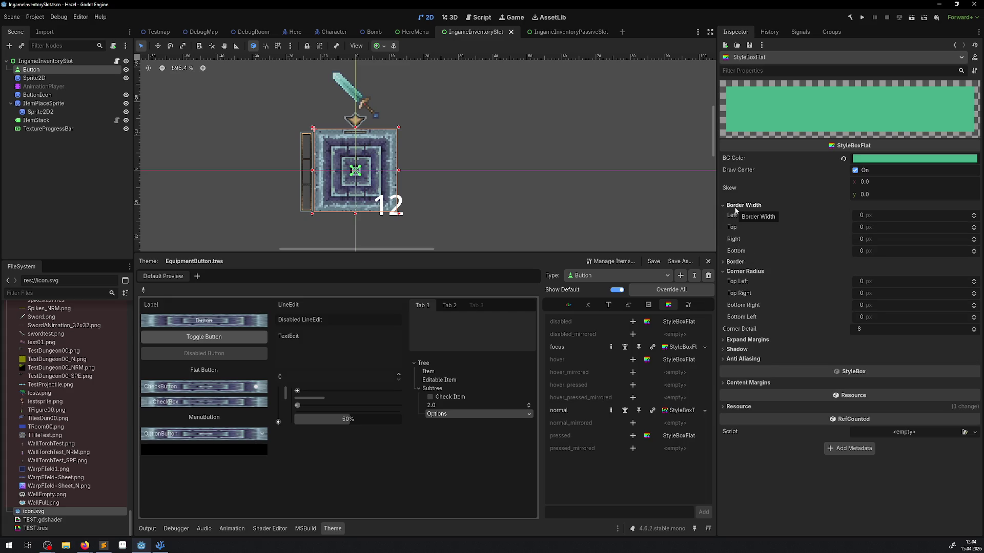
{"action": "left_click", "coordinate": [736, 206]}
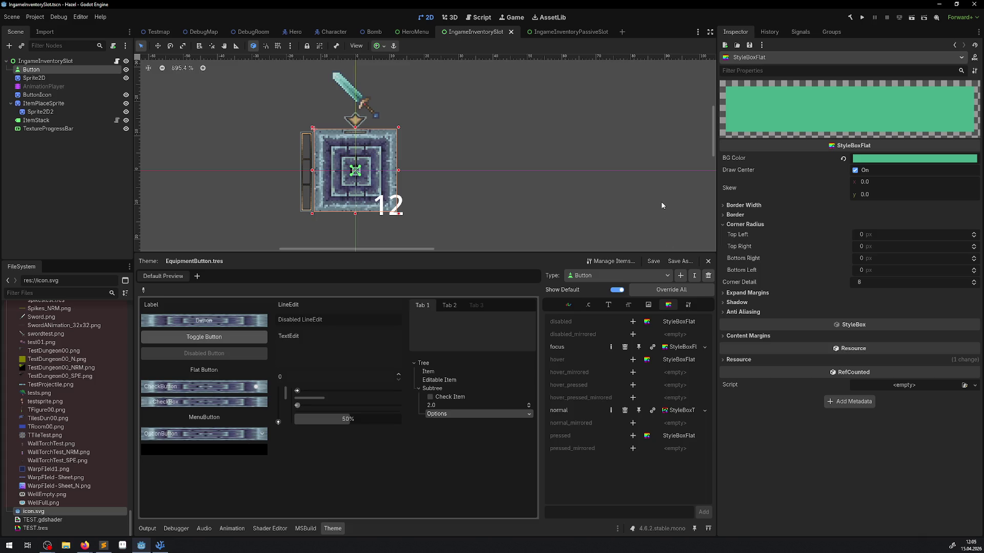
Replace the Button focus style with a new StyleBoxEmpty and open it in the Inspector
{"action": "left_click", "coordinate": [706, 411]}
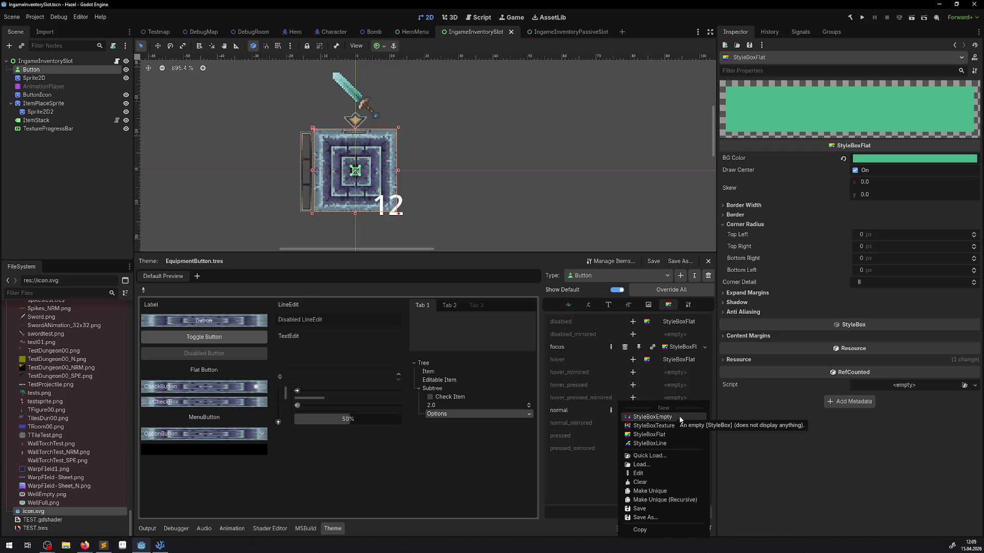
{"action": "left_click", "coordinate": [661, 425]}
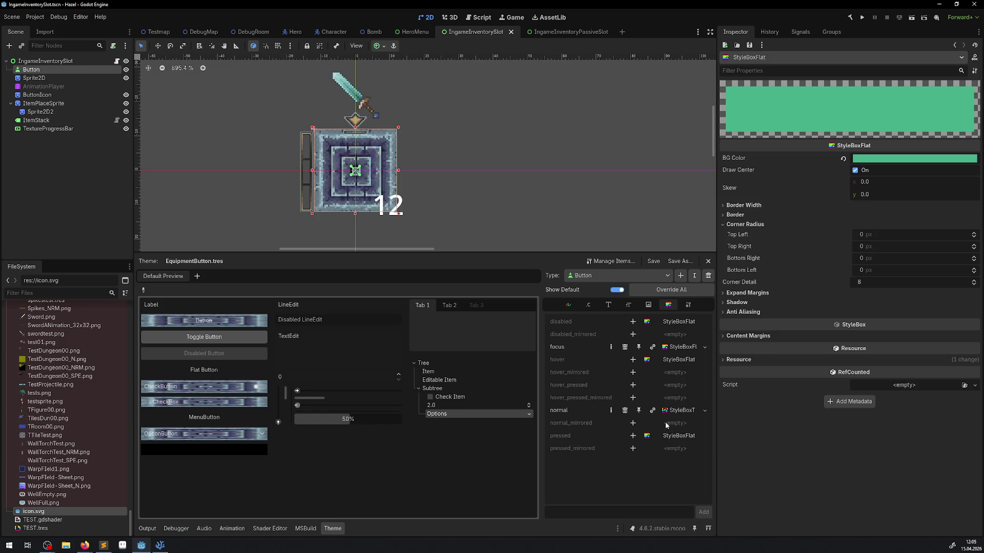
{"action": "left_click", "coordinate": [707, 348]}
{"action": "left_click", "coordinate": [686, 370]}
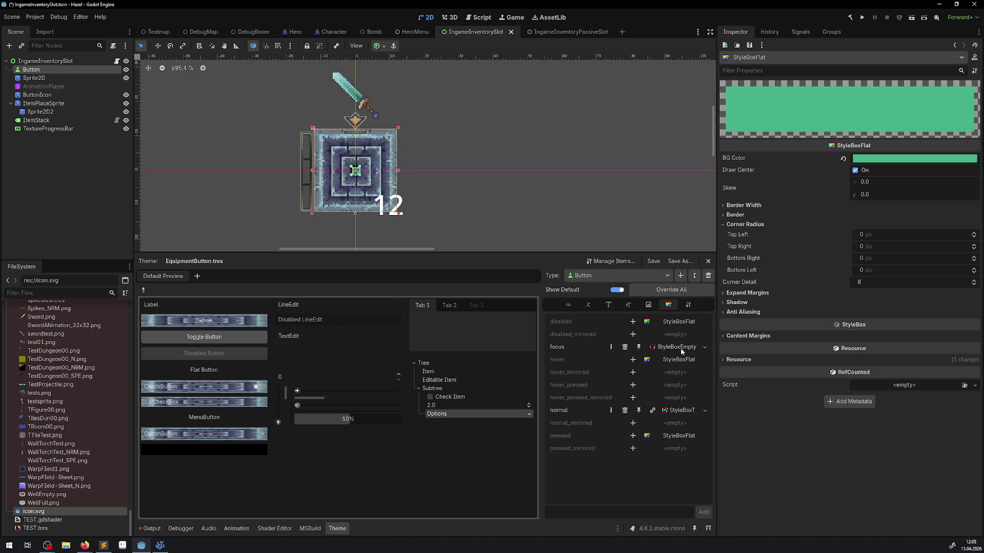
{"action": "left_click", "coordinate": [681, 349]}
Check the empty style's Content Margins, then bring up the focus style choices again
{"action": "left_click", "coordinate": [761, 158]}
{"action": "left_click", "coordinate": [762, 158]}
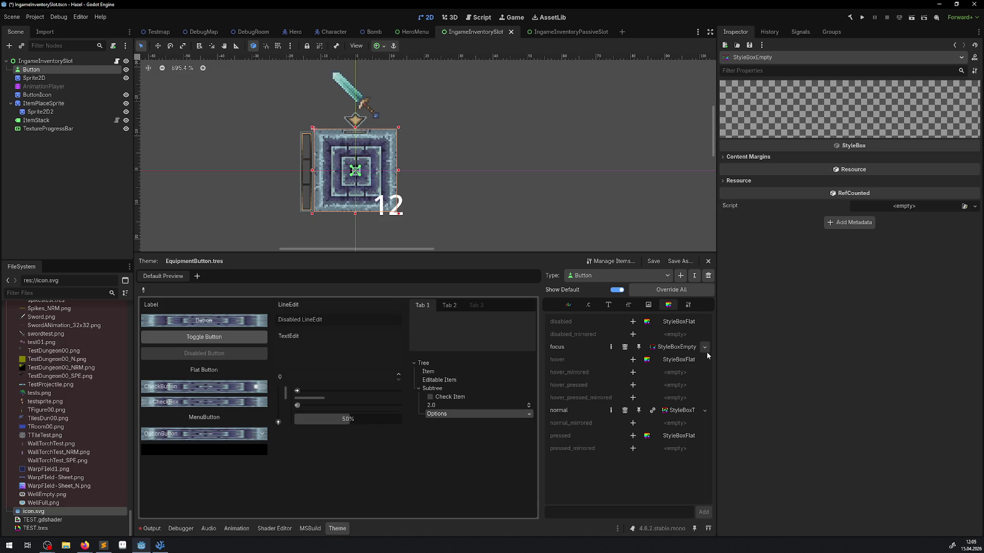
{"action": "left_click", "coordinate": [708, 348]}
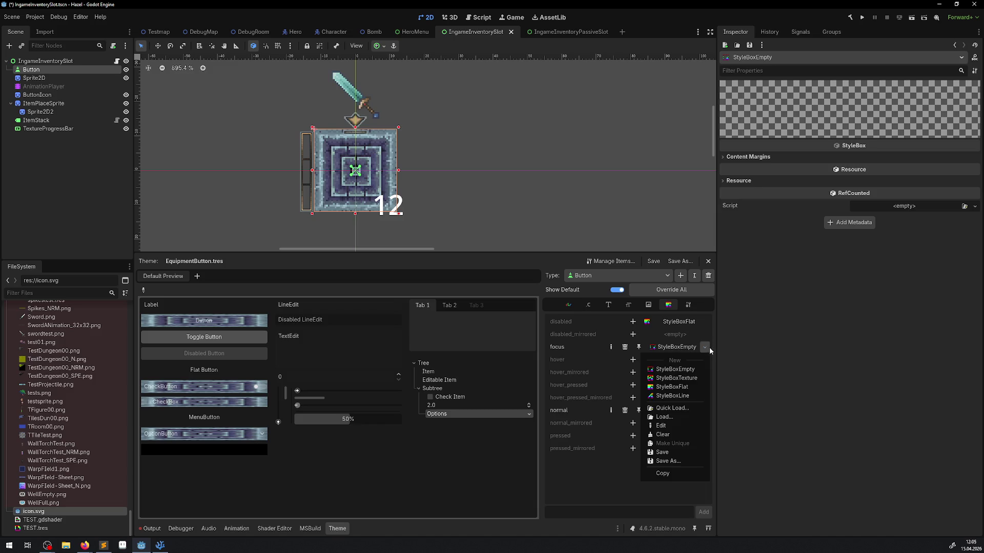
Swap the focus style for a new StyleBoxTexture and check its Expand Margins
{"action": "left_click", "coordinate": [689, 378]}
{"action": "left_click", "coordinate": [690, 351]}
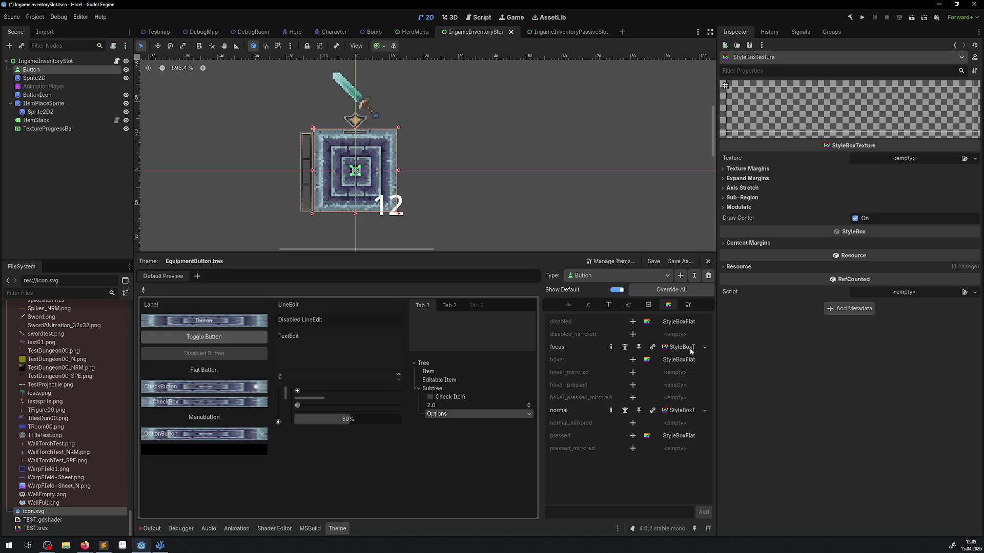
{"action": "left_click", "coordinate": [754, 180]}
{"action": "left_click", "coordinate": [754, 180]}
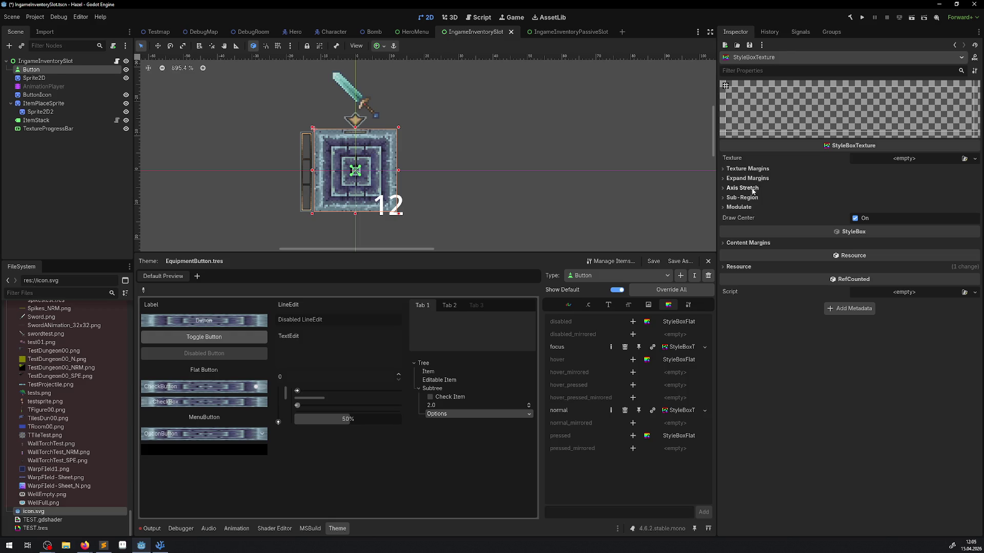
Look over the texture style's Axis Stretch, Texture Margins and Sub-Region settings
{"action": "left_click", "coordinate": [752, 188]}
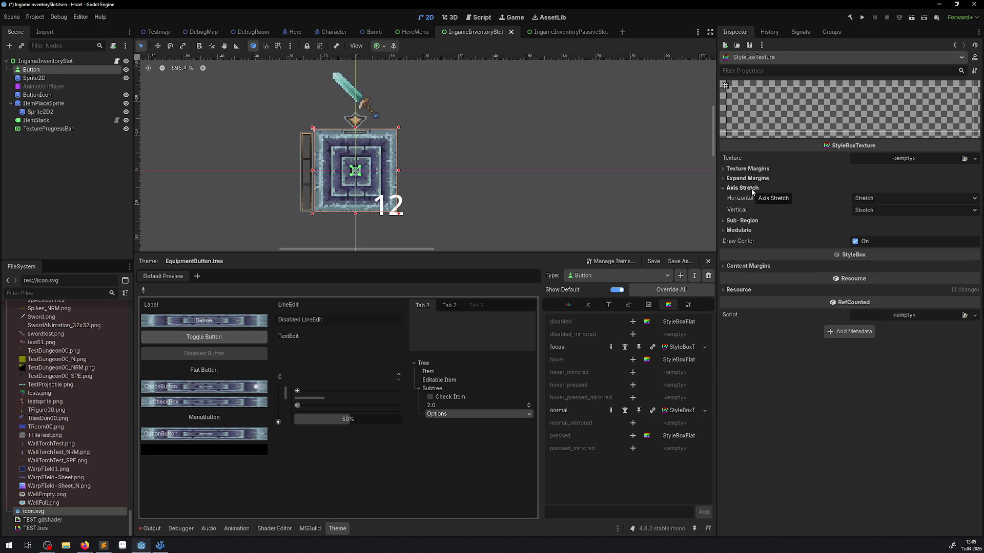
{"action": "left_click", "coordinate": [752, 188]}
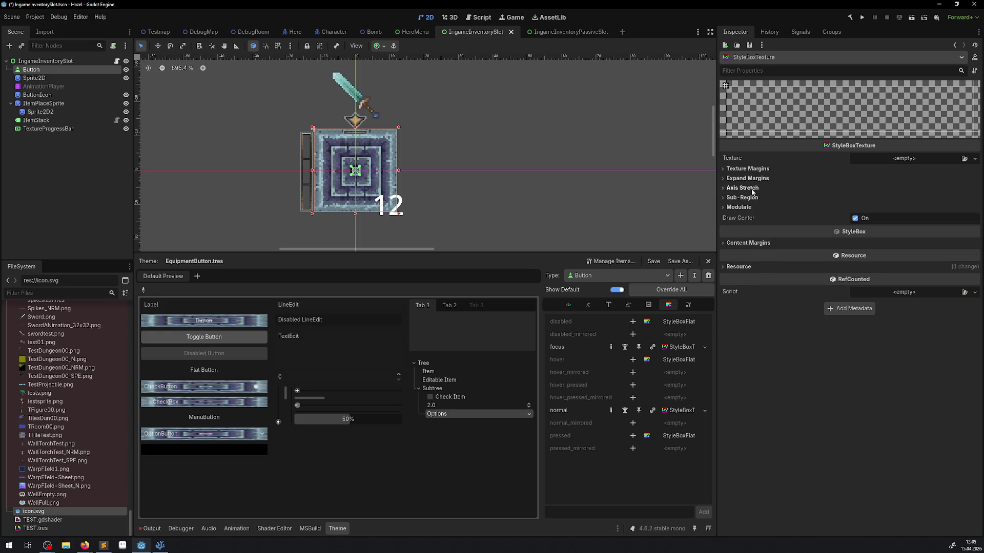
{"action": "left_click", "coordinate": [751, 172]}
{"action": "left_click", "coordinate": [751, 173]}
{"action": "left_click", "coordinate": [743, 197]}
{"action": "left_click", "coordinate": [743, 197]}
{"action": "left_click", "coordinate": [708, 348]}
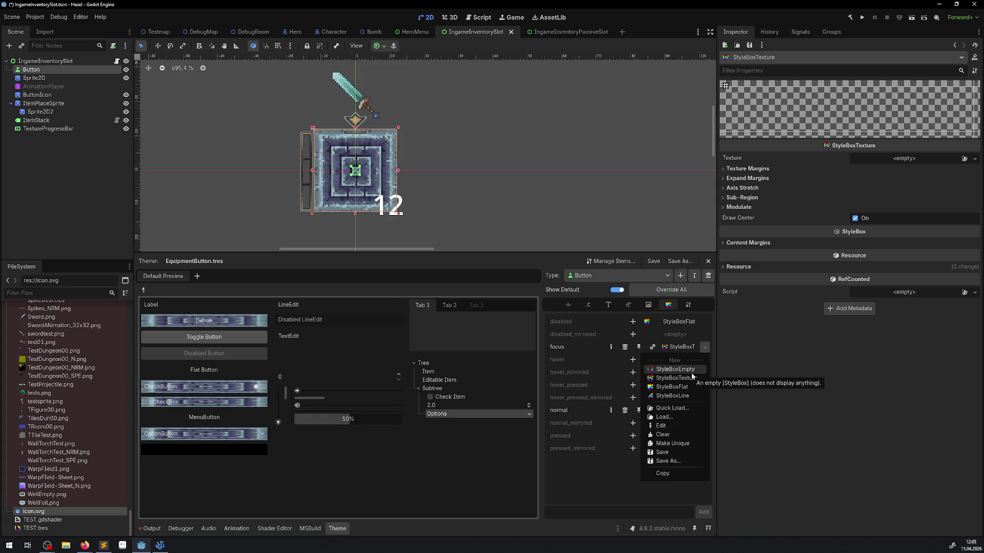
Make the focus style a new StyleBoxEmpty and save it as new_style_box_empty.tres
{"action": "left_click", "coordinate": [699, 370]}
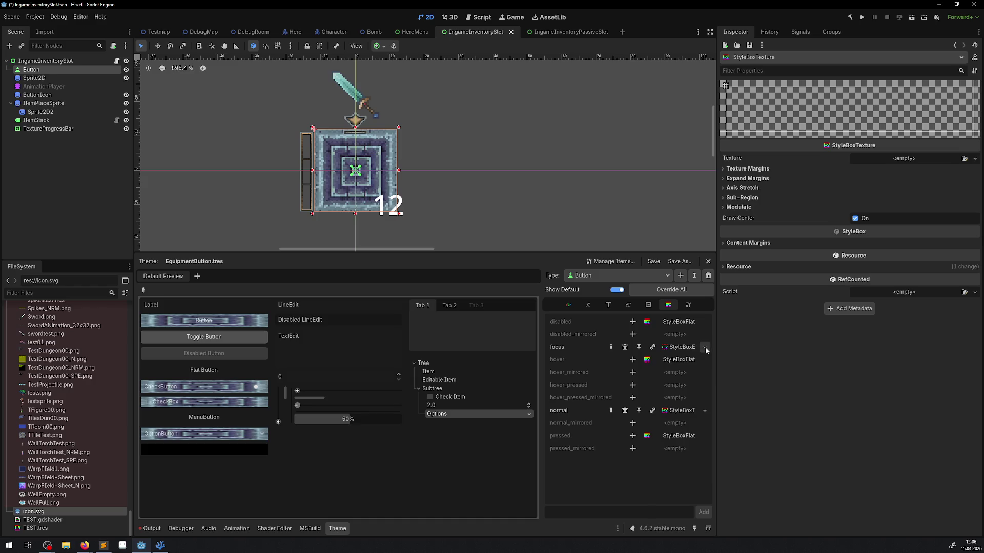
{"action": "left_click", "coordinate": [705, 347]}
{"action": "left_click", "coordinate": [671, 461]}
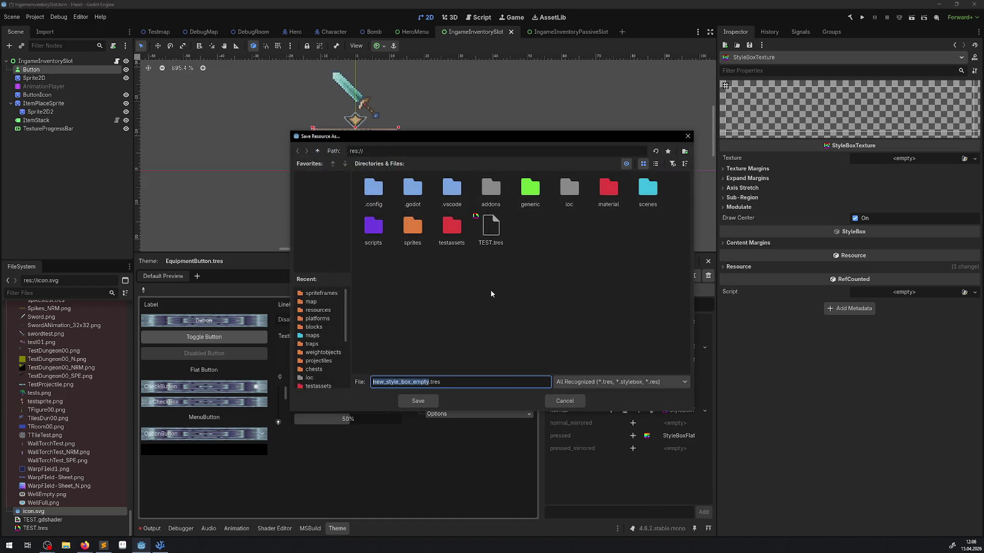
{"action": "left_click", "coordinate": [418, 401]}
{"action": "left_click", "coordinate": [72, 520]}
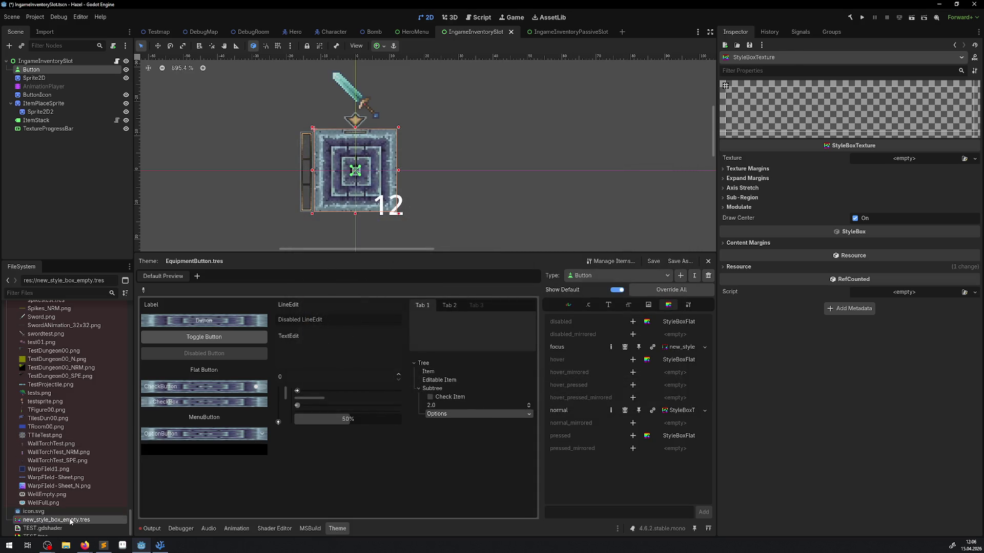
{"action": "double_click", "coordinate": [71, 520]}
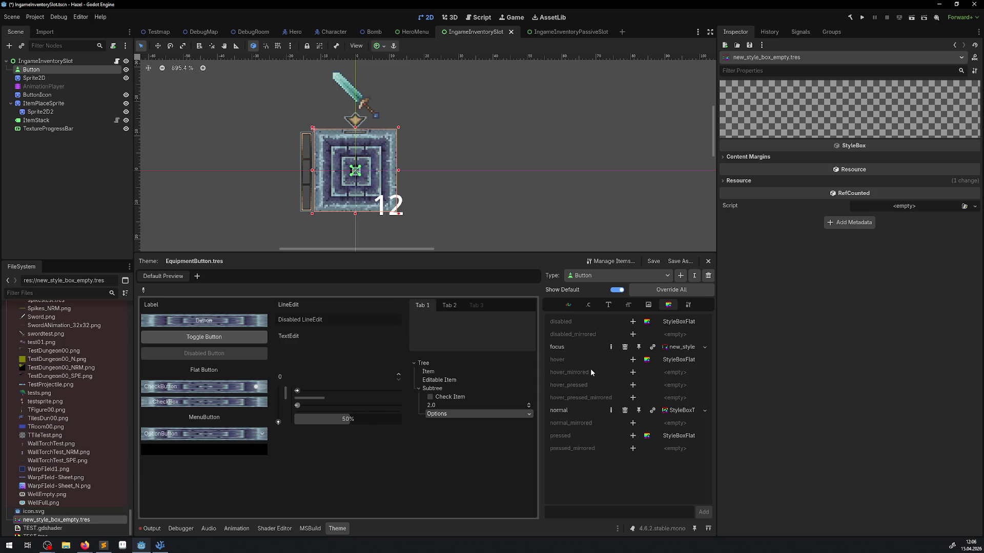
Remove the focus style override so it reverts to default, and run the game
{"action": "left_click", "coordinate": [625, 347]}
{"action": "mouse_move", "coordinate": [205, 32]}
{"action": "mouse_move", "coordinate": [84, 547]}
{"action": "scroll", "coordinate": [361, 154], "scroll_direction": "up", "scroll_amount": 5}
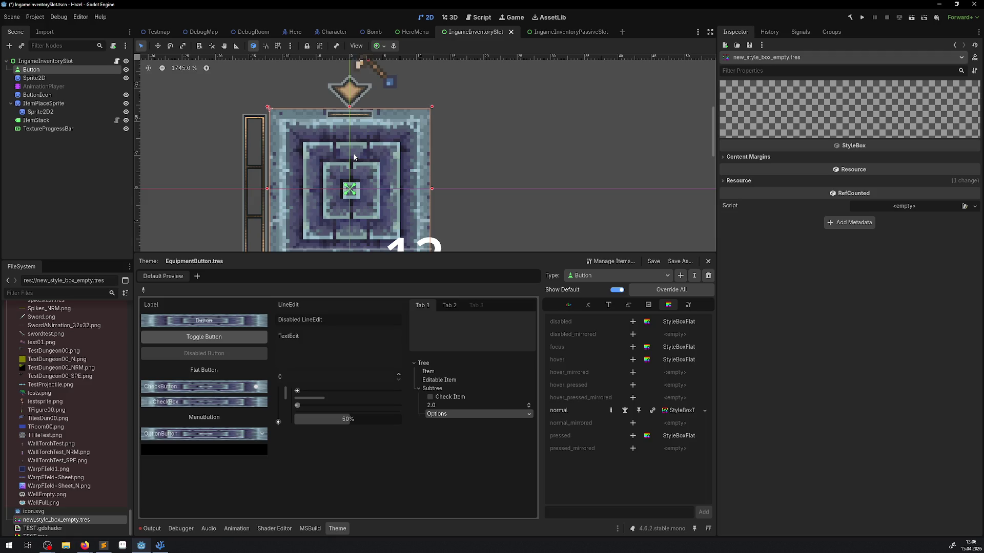
{"action": "left_click", "coordinate": [857, 19]}
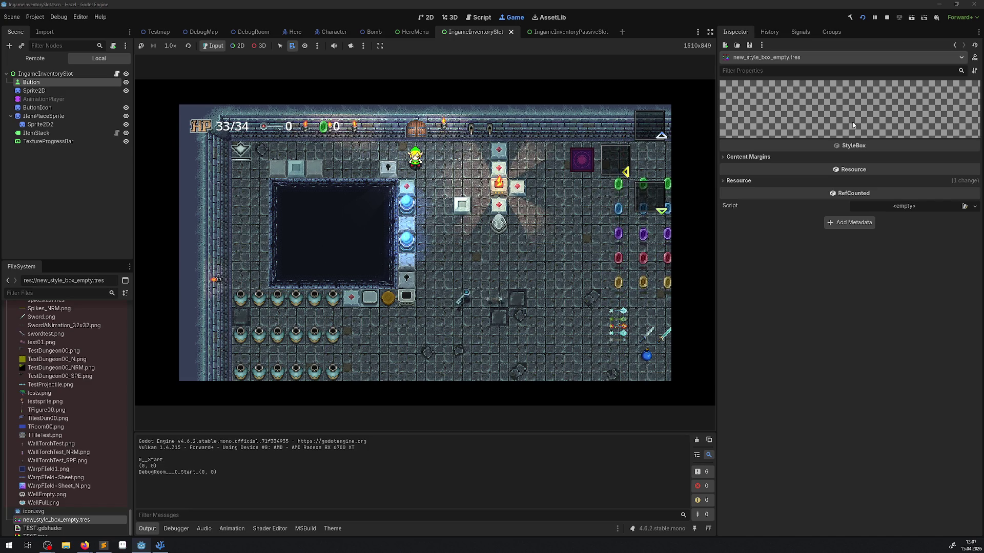
Open the in-game inventory with Escape, then return to the EquipmentButton theme editor
{"action": "key", "text": "Escape"}
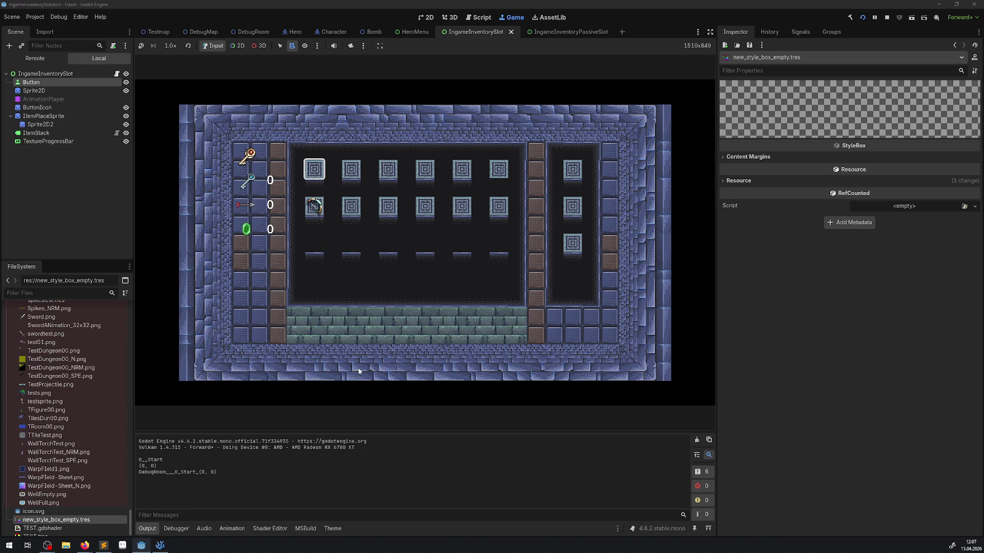
{"action": "left_click", "coordinate": [337, 532]}
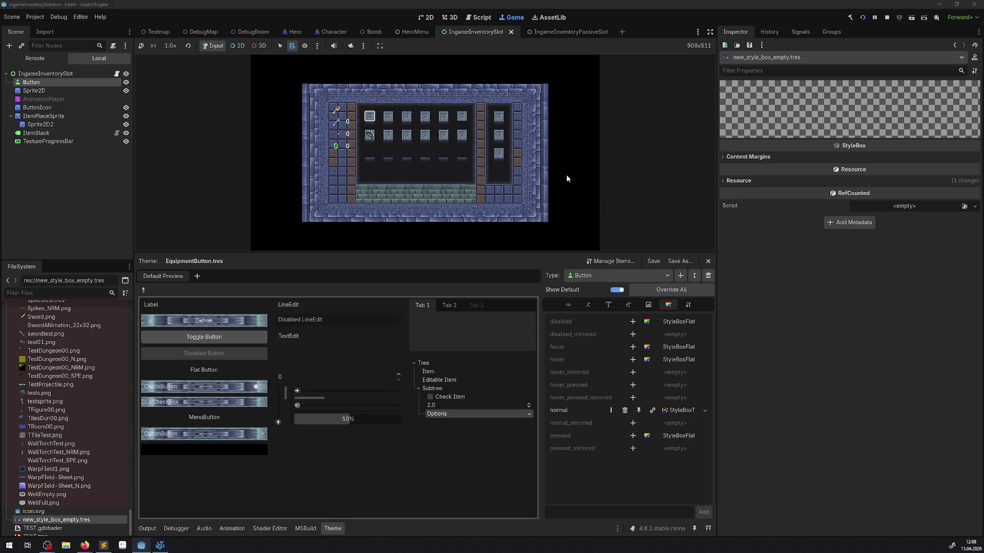
Enlarge the game view and step the slot focus right, down and right, then switch to the references
{"action": "mouse_move", "coordinate": [394, 252]}
{"action": "left_mouse_down"}
{"action": "mouse_move", "coordinate": [391, 350]}
{"action": "mouse_move", "coordinate": [392, 338]}
{"action": "left_mouse_up"}
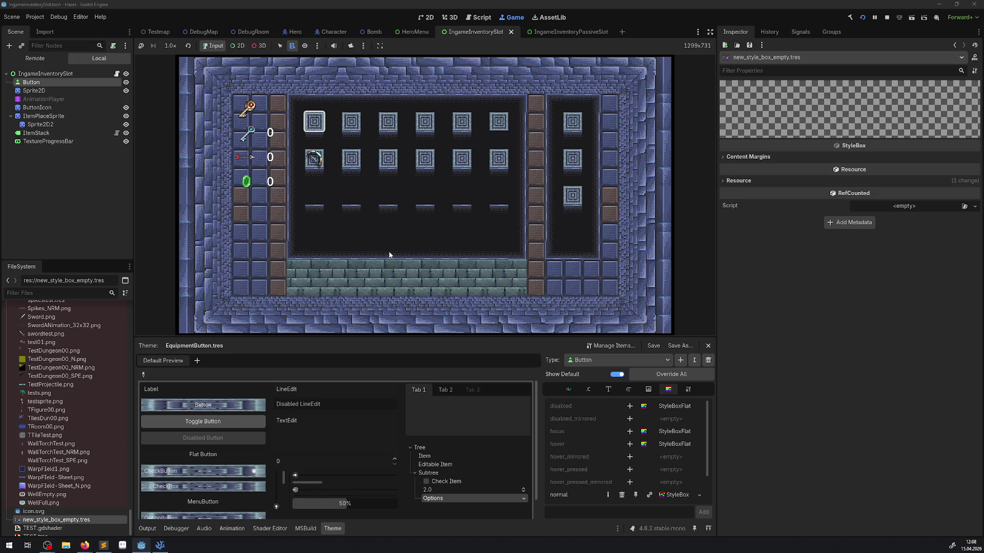
{"action": "key", "text": "Right"}
{"action": "key", "text": "Down"}
{"action": "key", "text": "Right"}
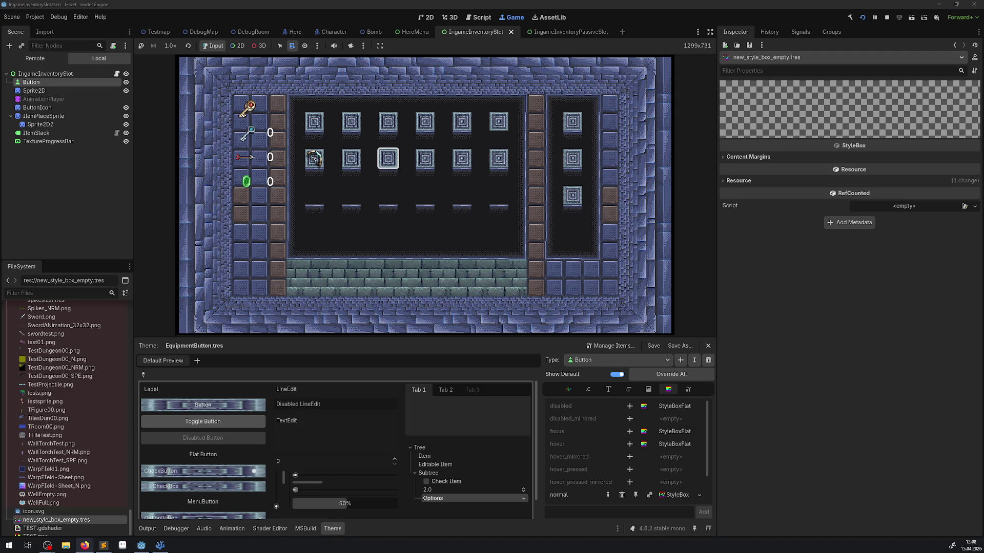
{"action": "key", "text": "alt+Tab"}
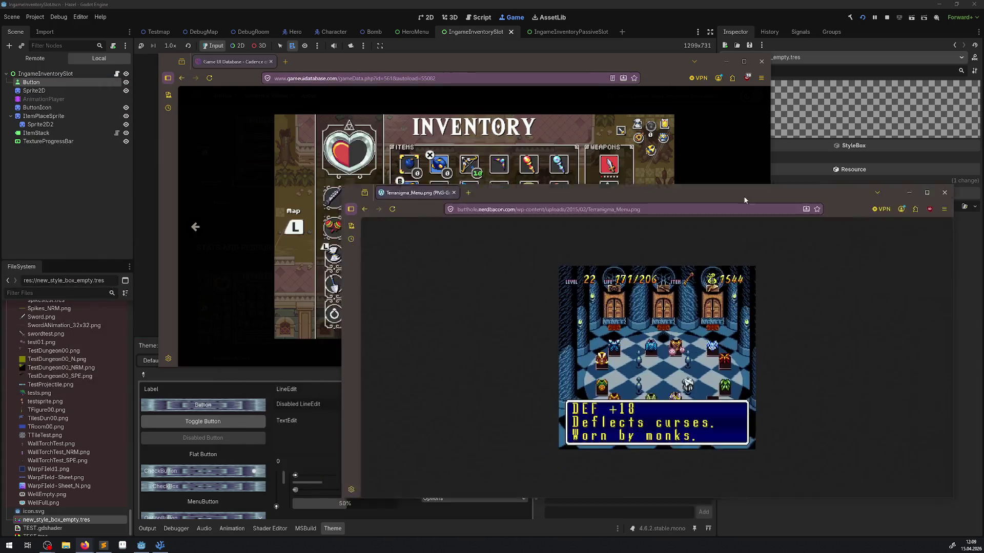
Zoom the Terranigma menu image in and back out, then return to the Godot window
{"action": "scroll", "coordinate": [595, 300], "scroll_direction": "up", "scroll_amount": 5, "text": "ctrl"}
{"action": "scroll", "coordinate": [596, 300], "scroll_direction": "down", "scroll_amount": 3}
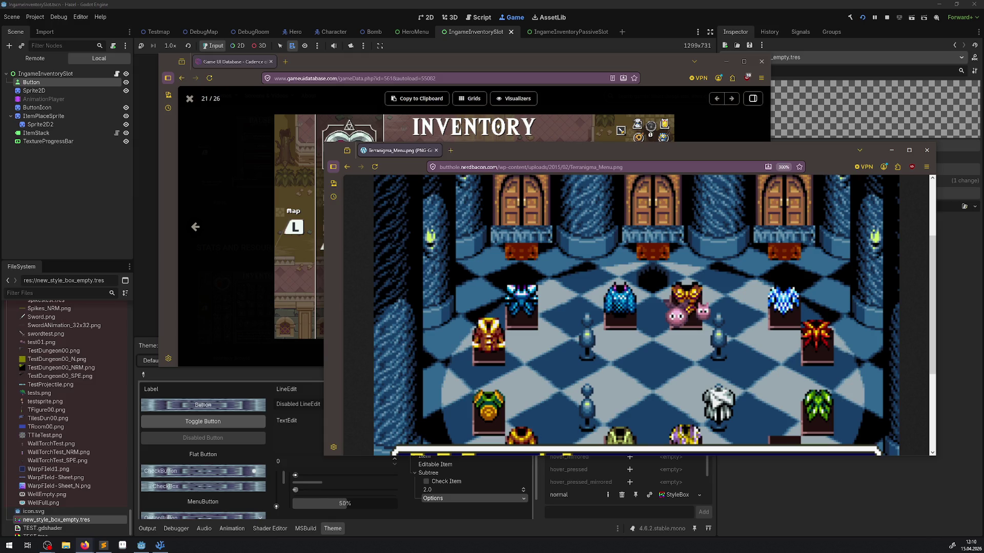
{"action": "left_click", "coordinate": [608, 3]}
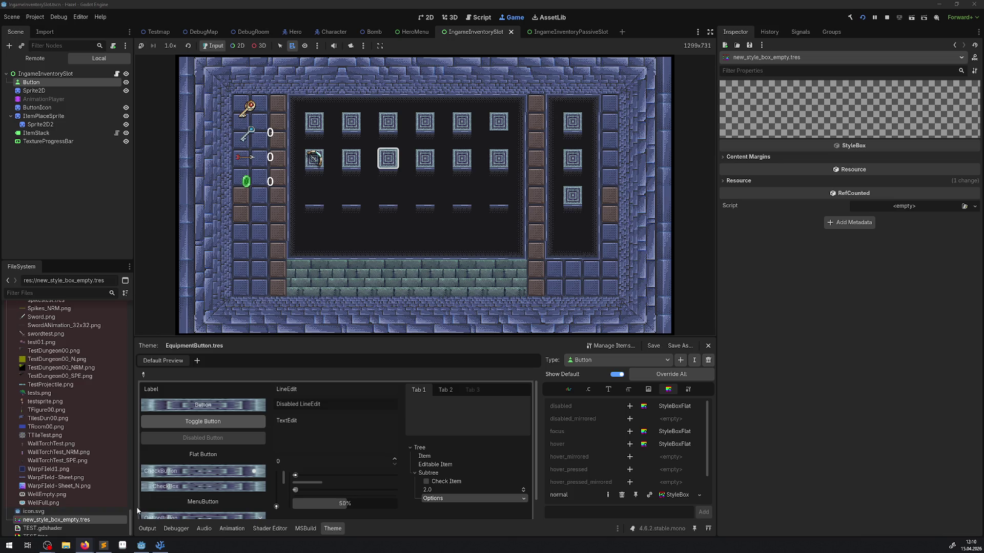
Bring back the Firefox references and place the Terranigma image beside the inventory screenshot
{"action": "mouse_move", "coordinate": [84, 545]}
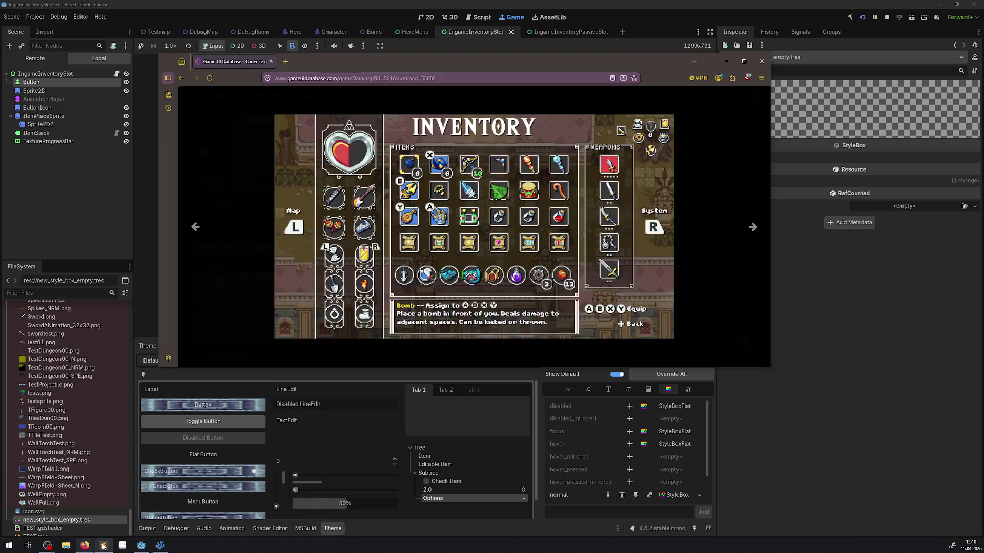
{"action": "left_click", "coordinate": [256, 512]}
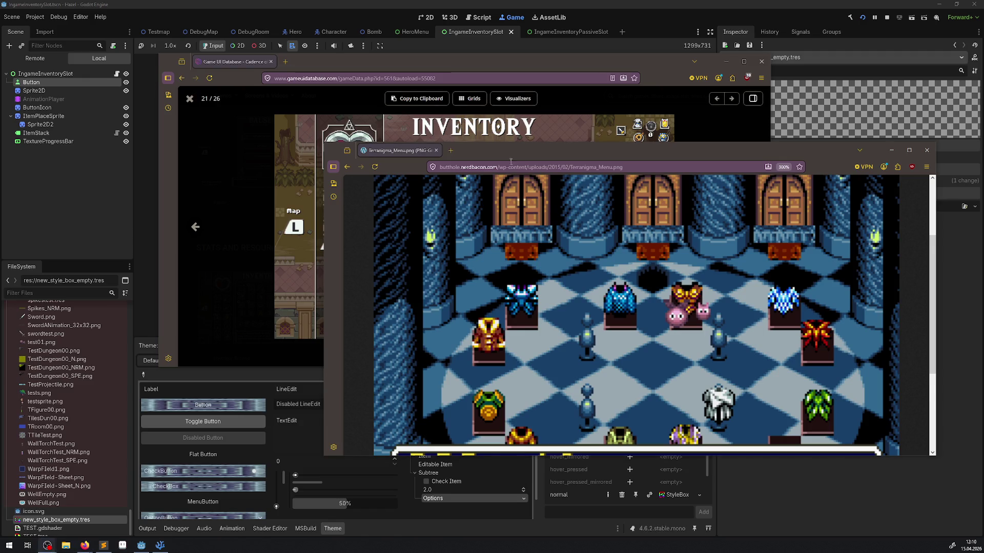
{"action": "mouse_move", "coordinate": [500, 153]}
{"action": "left_mouse_down"}
{"action": "mouse_move", "coordinate": [482, 214]}
{"action": "mouse_move", "coordinate": [521, 258]}
{"action": "mouse_move", "coordinate": [481, 172]}
{"action": "mouse_move", "coordinate": [467, 256]}
{"action": "mouse_move", "coordinate": [457, 159]}
{"action": "left_mouse_up"}
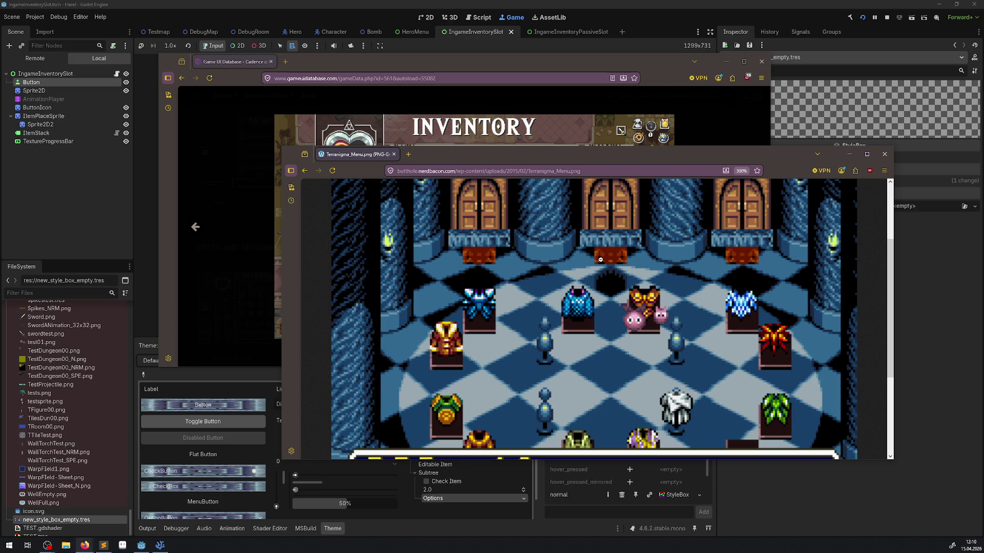
{"action": "mouse_move", "coordinate": [505, 153]}
{"action": "left_mouse_down"}
{"action": "mouse_move", "coordinate": [566, 349]}
{"action": "mouse_move", "coordinate": [524, 201]}
{"action": "mouse_move", "coordinate": [497, 156]}
{"action": "left_mouse_up"}
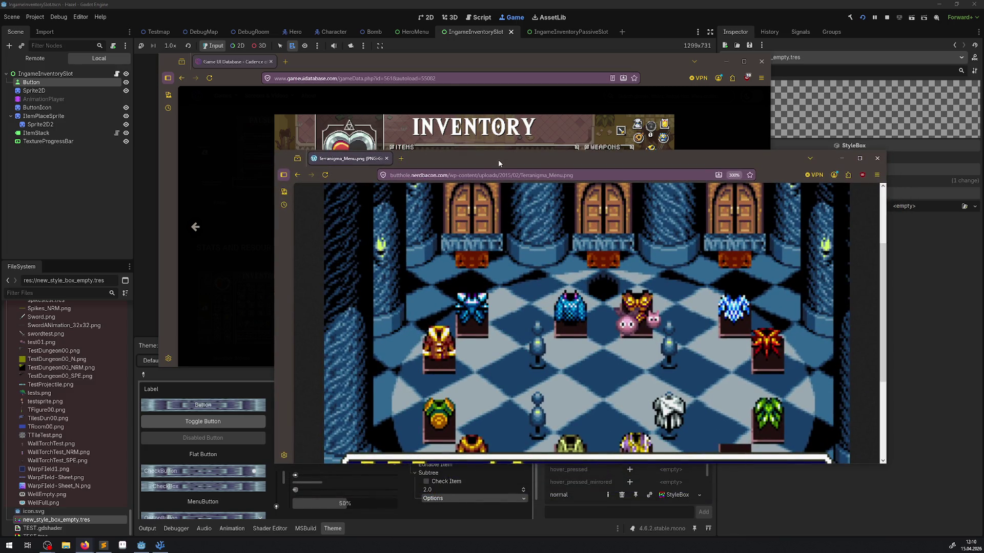
{"action": "mouse_move", "coordinate": [487, 188]}
{"action": "left_mouse_down"}
{"action": "mouse_move", "coordinate": [464, 154]}
{"action": "mouse_move", "coordinate": [490, 321]}
{"action": "mouse_move", "coordinate": [513, 195]}
{"action": "mouse_move", "coordinate": [503, 181]}
{"action": "left_mouse_up"}
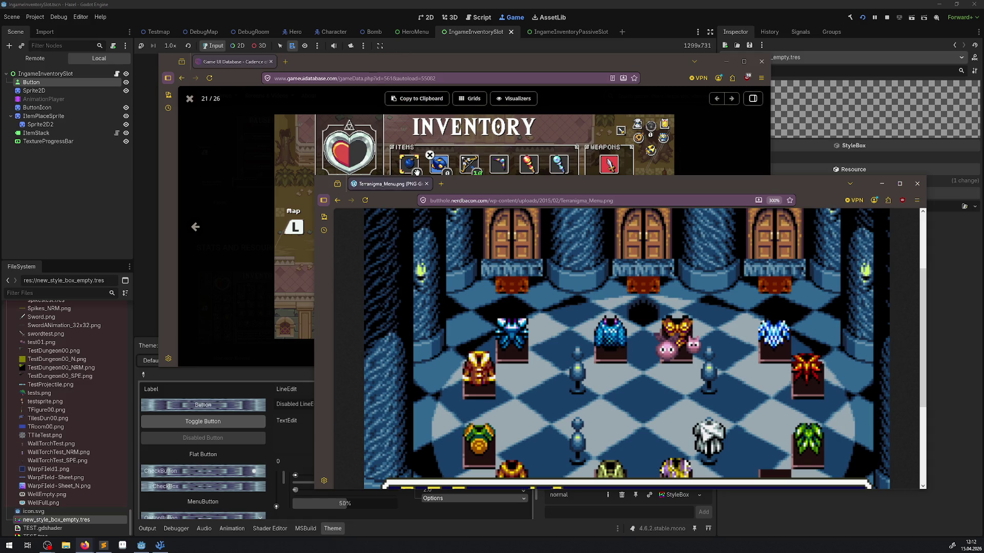
{"action": "left_click", "coordinate": [393, 14]}
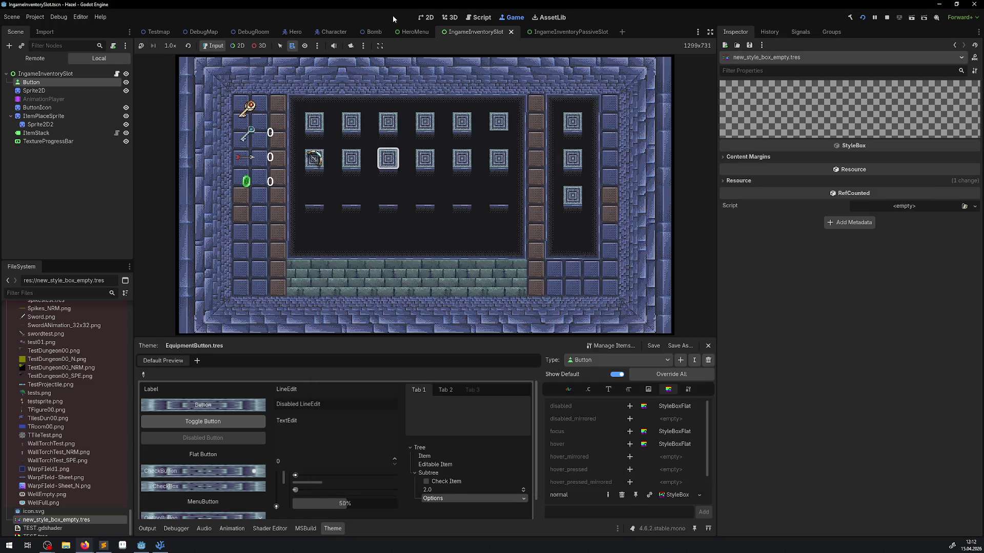
Open the game's pause menu with Escape, then bring the Game UI Database inventory reference forward
{"action": "left_click", "coordinate": [462, 190]}
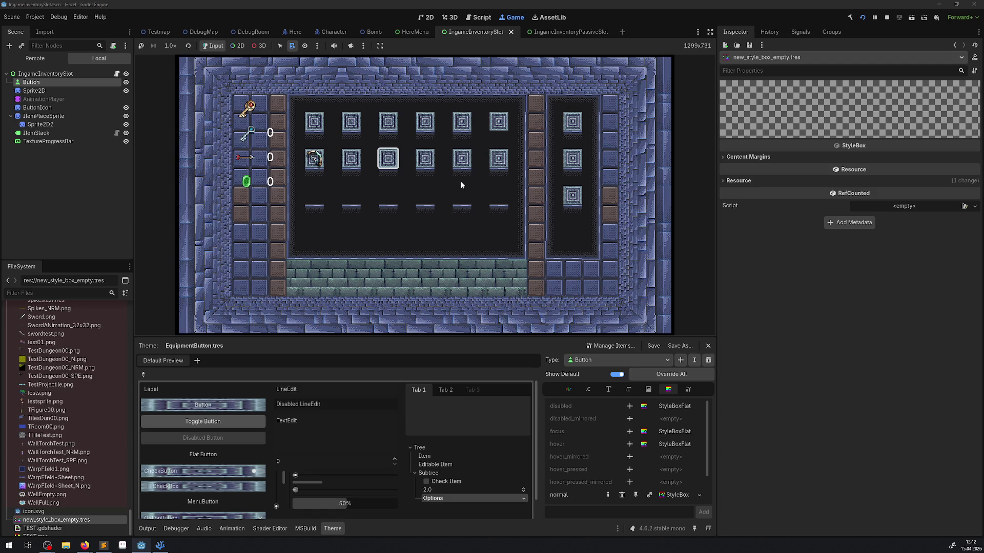
{"action": "key", "text": "Escape"}
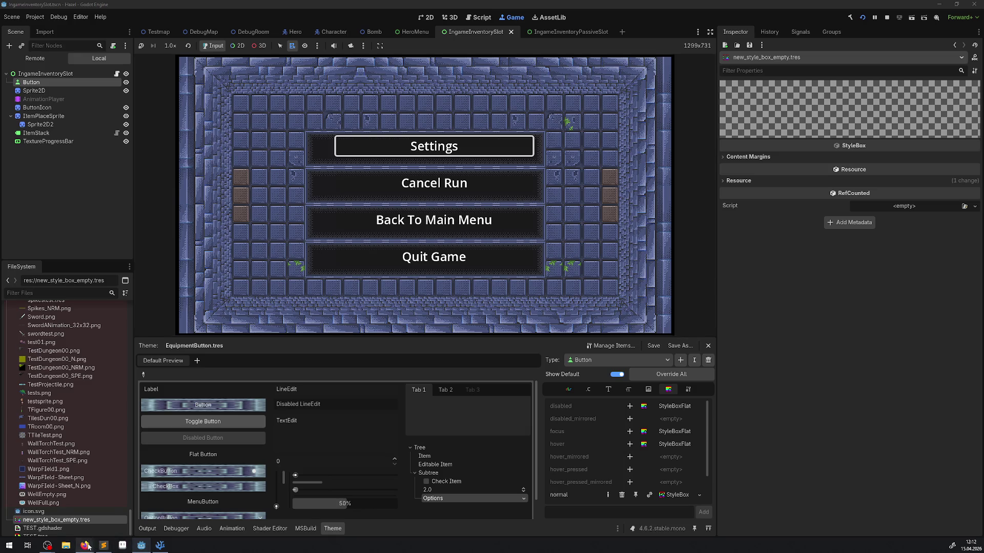
{"action": "mouse_move", "coordinate": [85, 546]}
{"action": "left_click", "coordinate": [286, 522]}
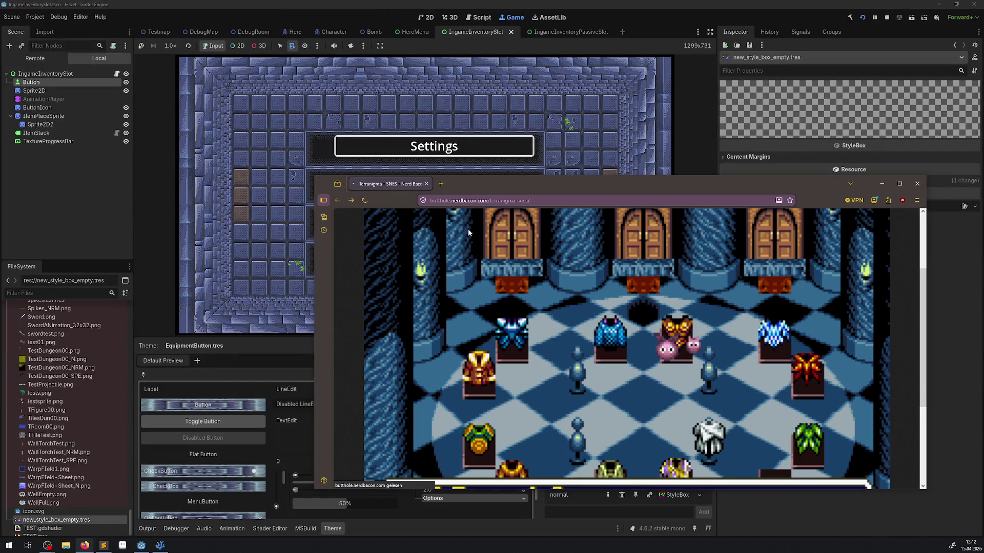
{"action": "key", "text": "alt+Left"}
{"action": "key", "text": "alt+Tab"}
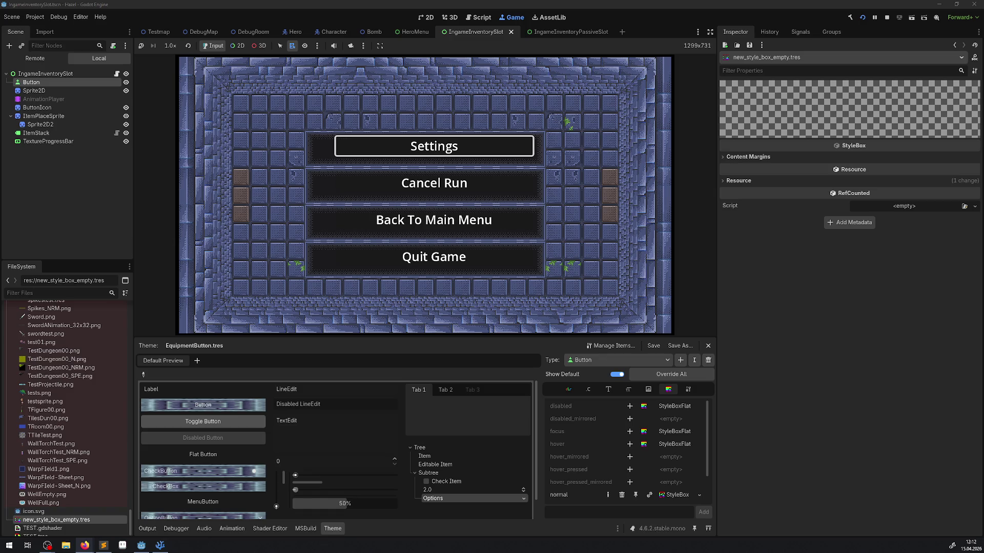
{"action": "key", "text": "alt+Tab"}
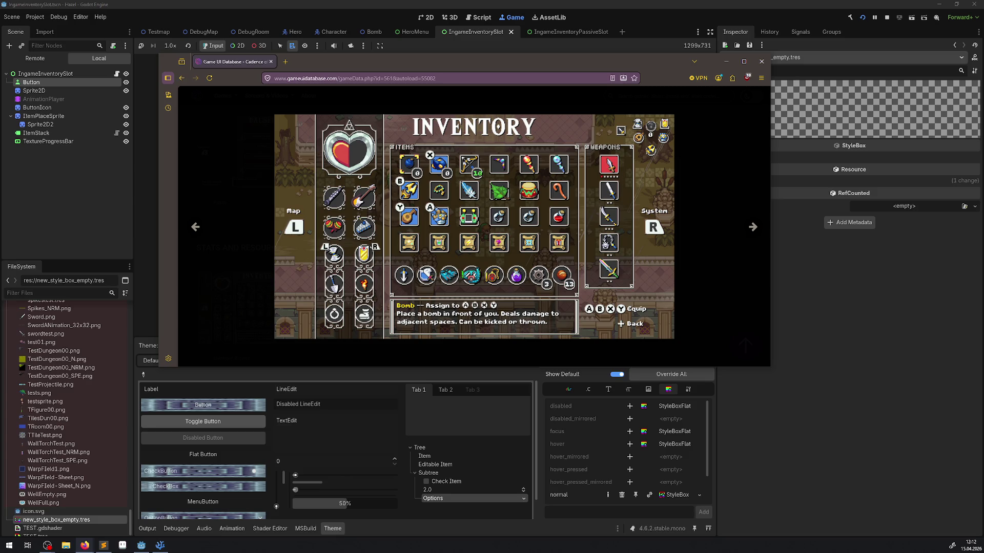
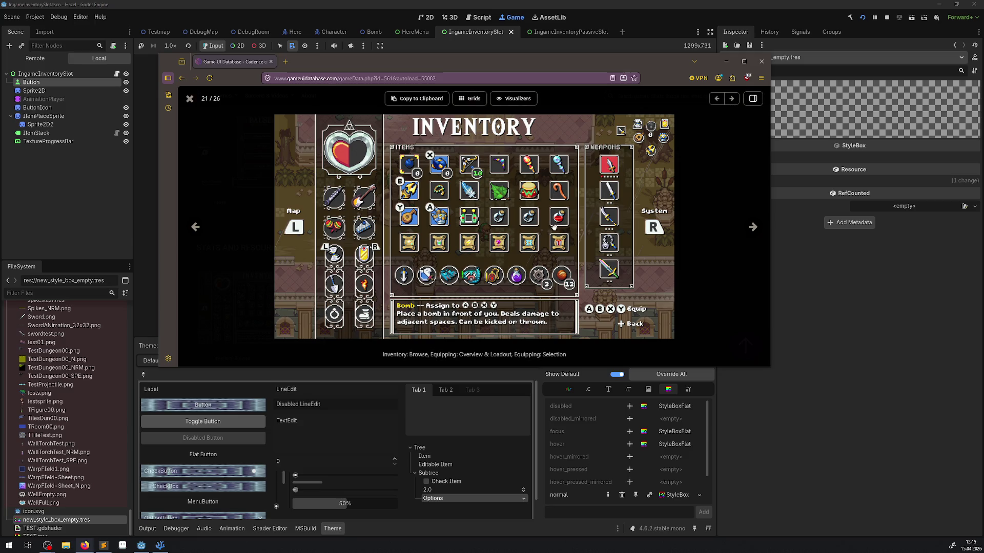
Close the Firefox overlay and return to the running game, leaving the pause menu for the inventory
{"action": "left_click", "coordinate": [780, 410]}
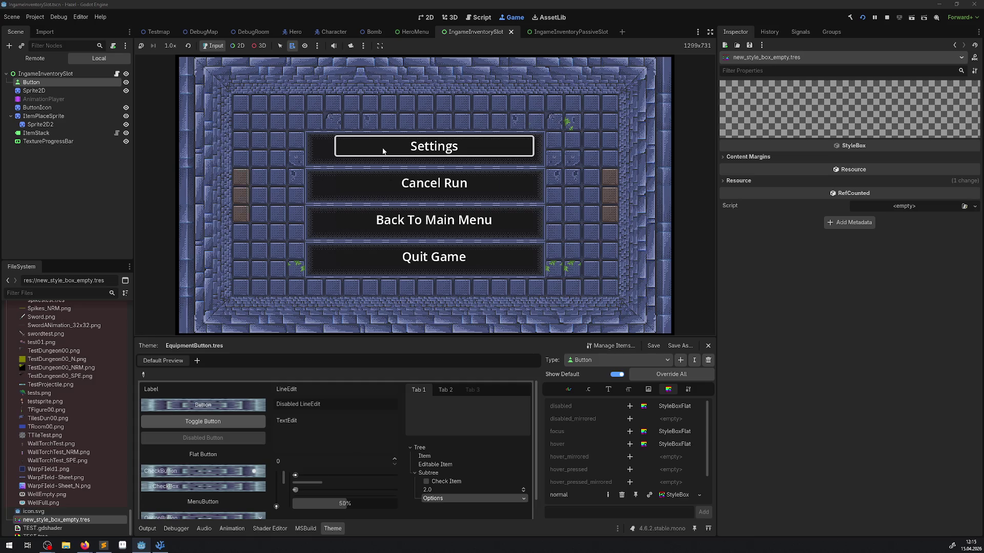
{"action": "left_click", "coordinate": [383, 151]}
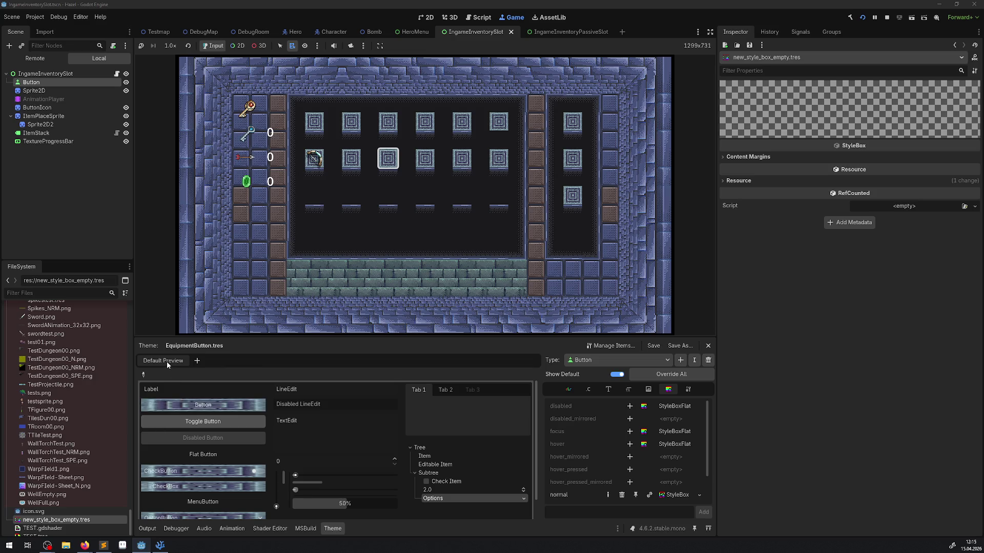
{"action": "key", "text": "Escape"}
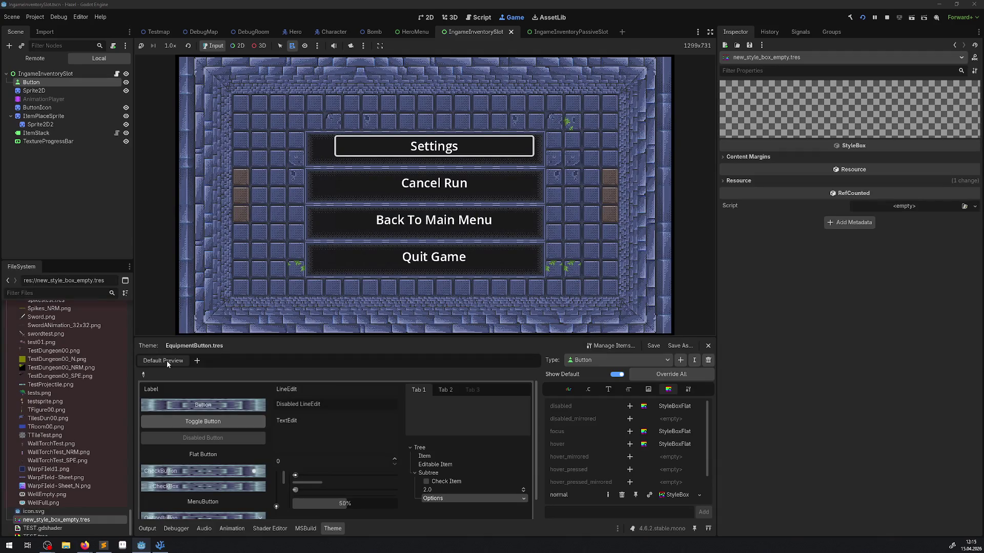
{"action": "key", "text": "alt+Tab"}
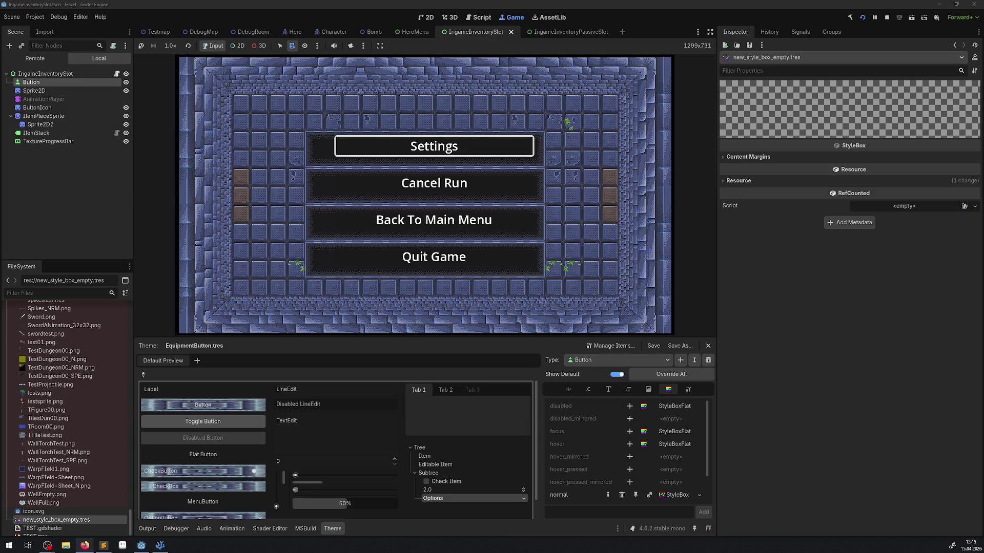
{"action": "key", "text": "Escape"}
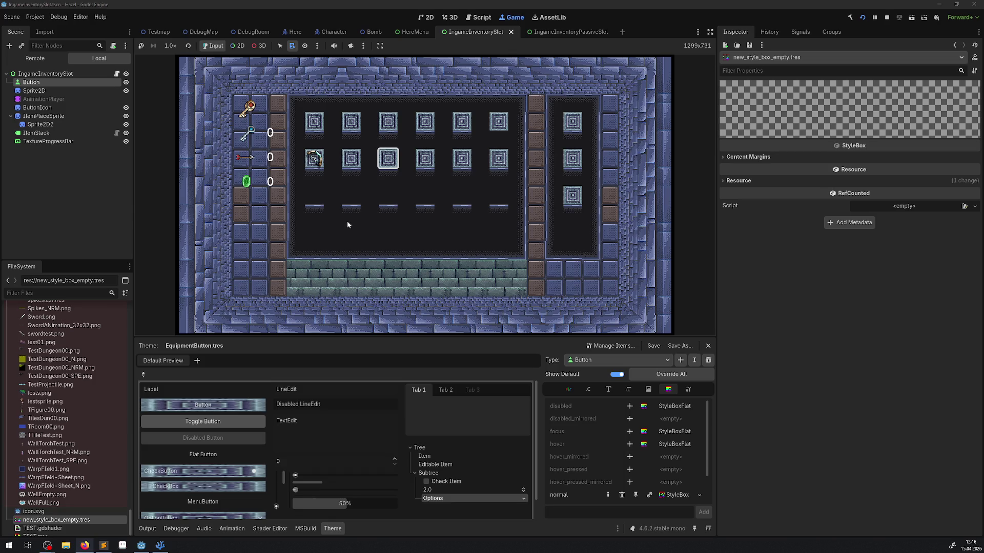
{"action": "key", "text": "Left"}
{"action": "key", "text": "Up"}
{"action": "key", "text": "Right"}
{"action": "key", "text": "Right"}
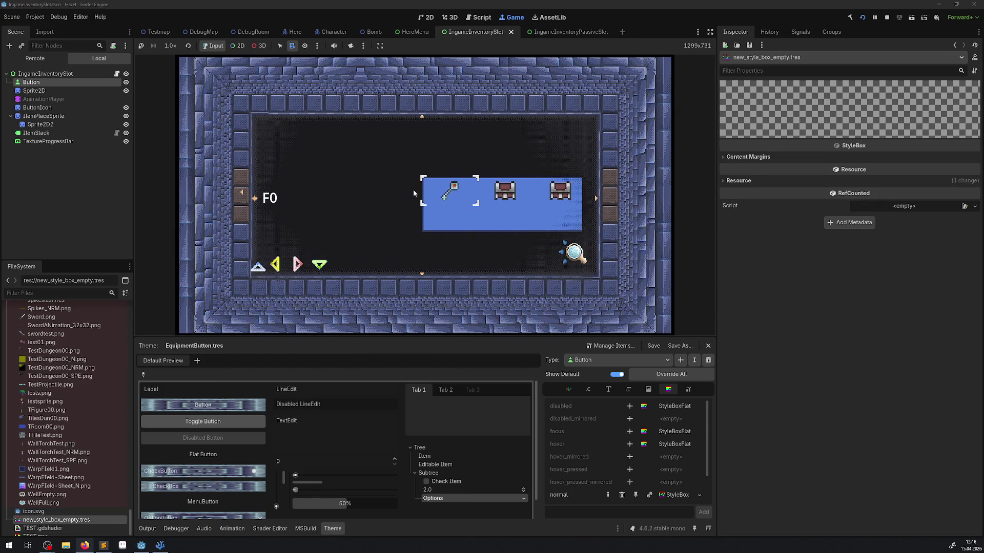
{"action": "key", "text": "Left"}
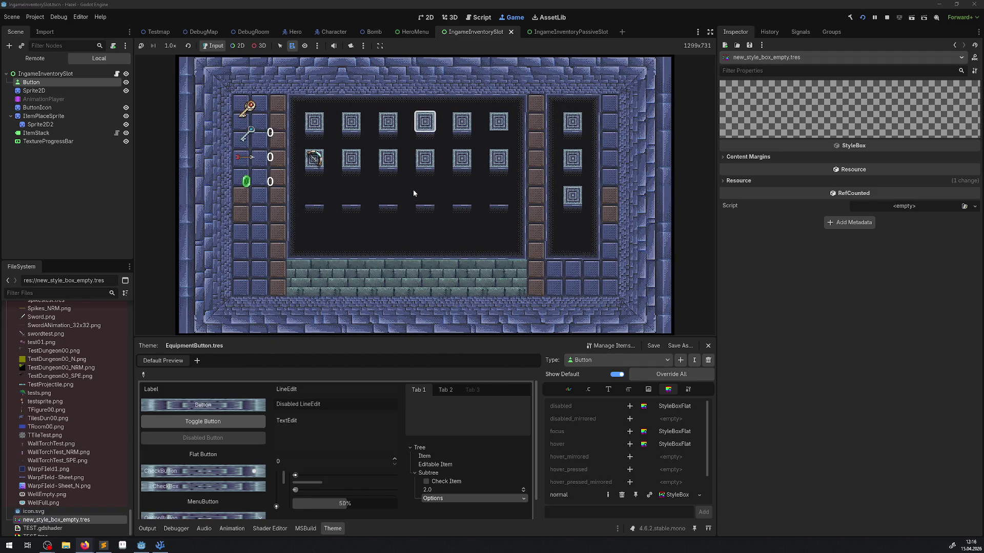
{"action": "key", "text": "Left"}
{"action": "key", "text": "Left"}
{"action": "key", "text": "Left"}
{"action": "key", "text": "Down"}
{"action": "key", "text": "Right"}
{"action": "key", "text": "Right"}
{"action": "key", "text": "Right"}
{"action": "key", "text": "Left"}
{"action": "key", "text": "Left"}
{"action": "key", "text": "Up"}
{"action": "key", "text": "Right"}
{"action": "key", "text": "Right"}
{"action": "key", "text": "Down"}
{"action": "key", "text": "Right"}
{"action": "key", "text": "Right"}
{"action": "key", "text": "Escape"}
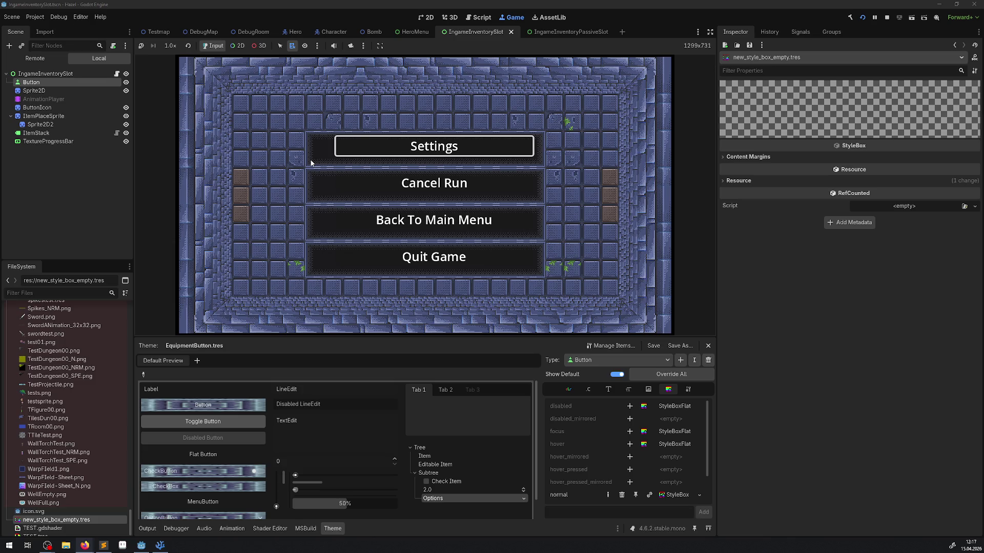
{"action": "key", "text": "Escape"}
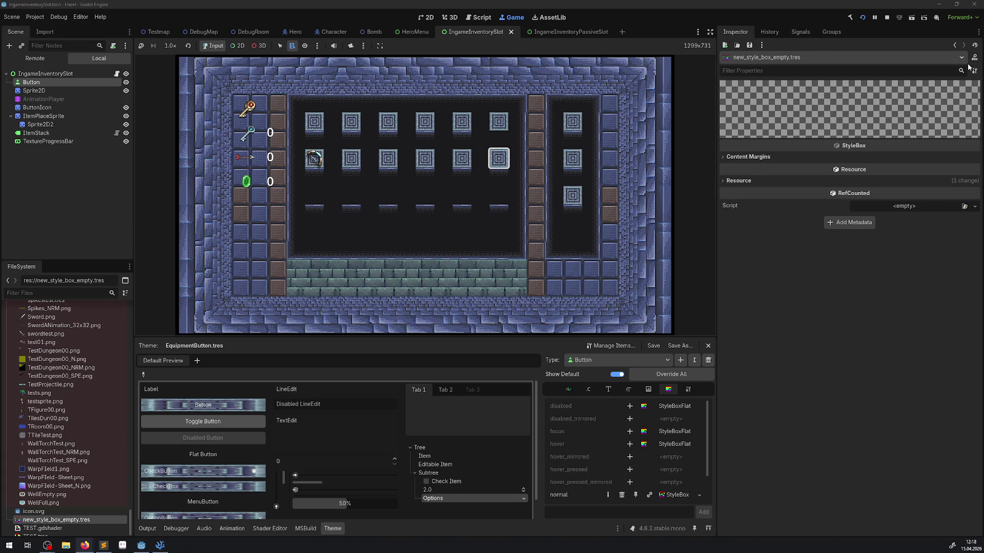
Stop the game, delete new_style_box_empty.tres, and close the IngameInventorySlot scene
{"action": "left_click", "coordinate": [887, 18]}
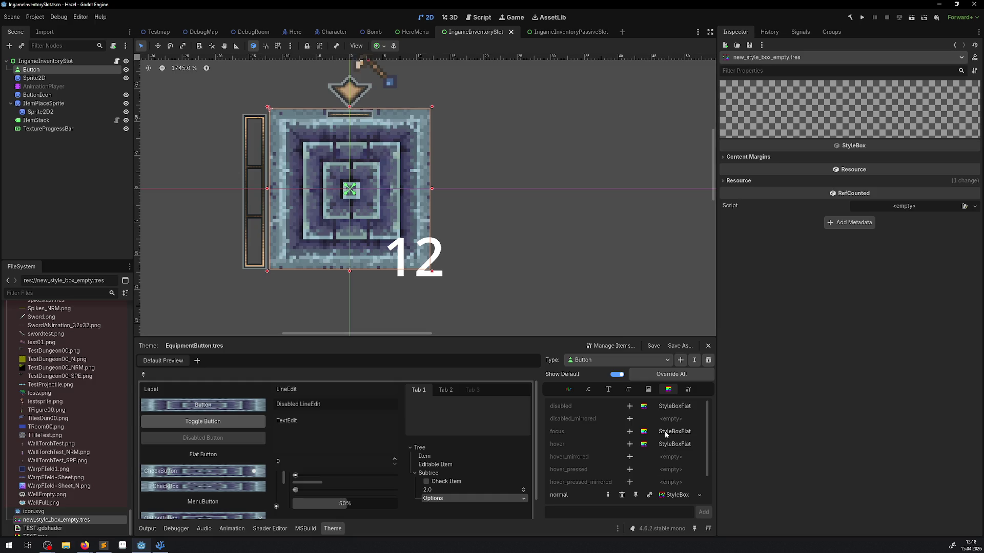
{"action": "scroll", "coordinate": [62, 532], "scroll_direction": "down", "scroll_amount": 1}
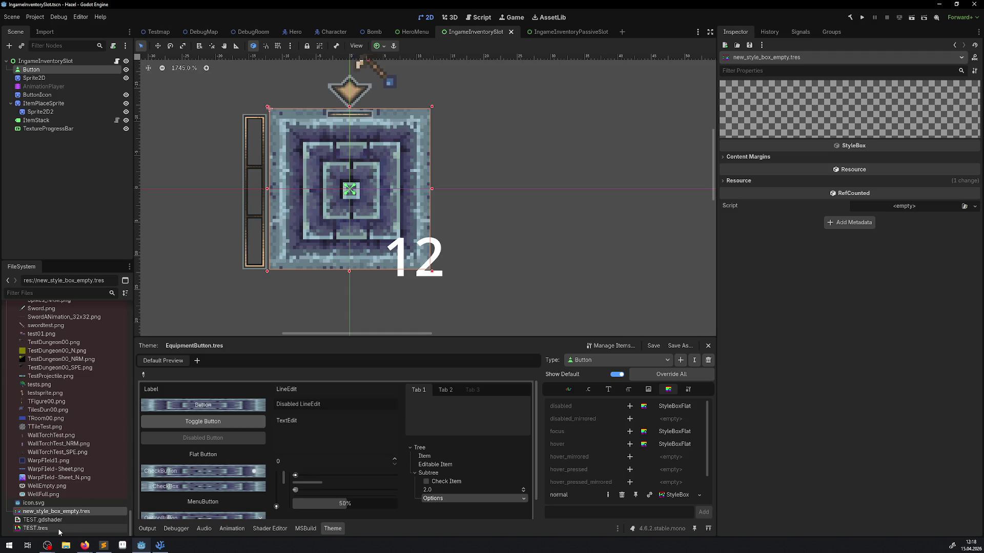
{"action": "key", "text": "Delete"}
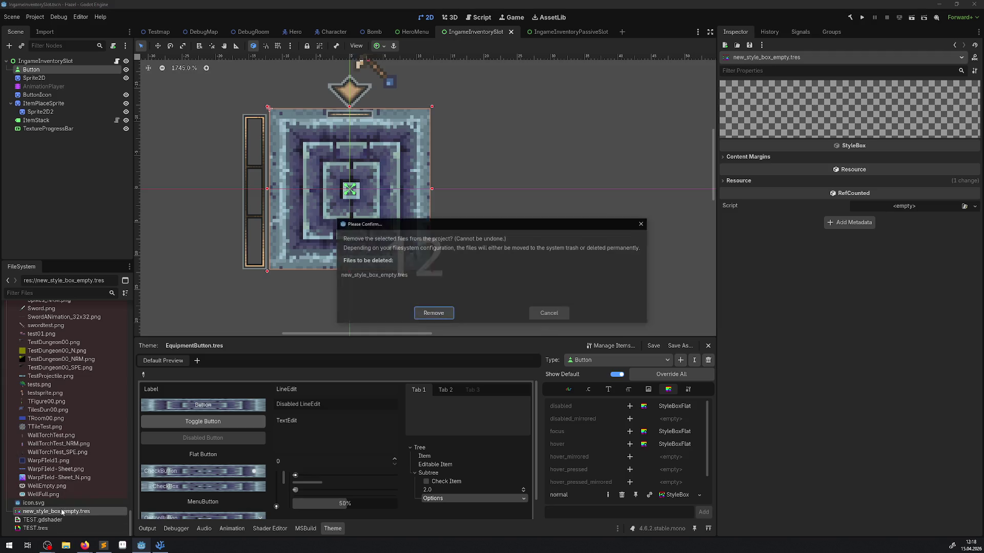
{"action": "left_click", "coordinate": [440, 313]}
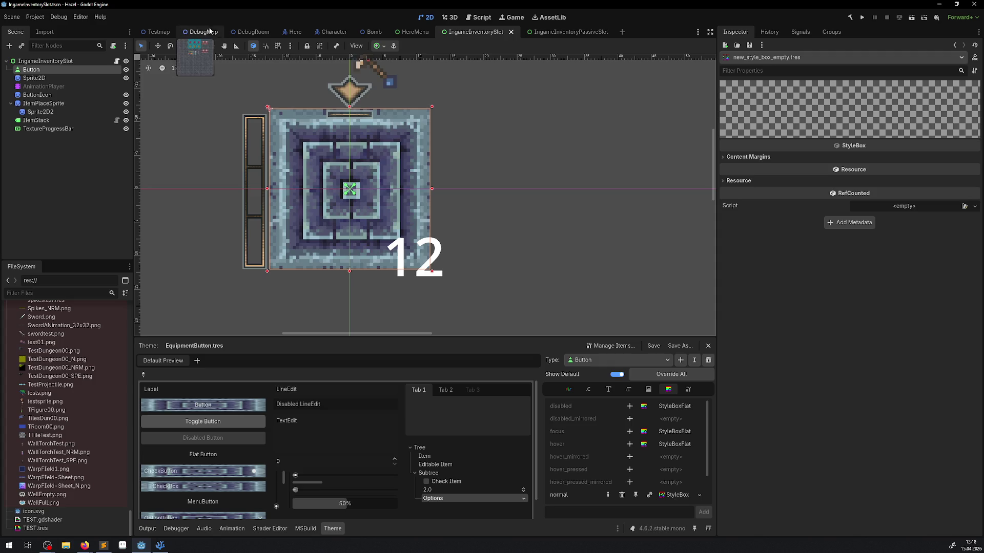
{"action": "left_click", "coordinate": [511, 32]}
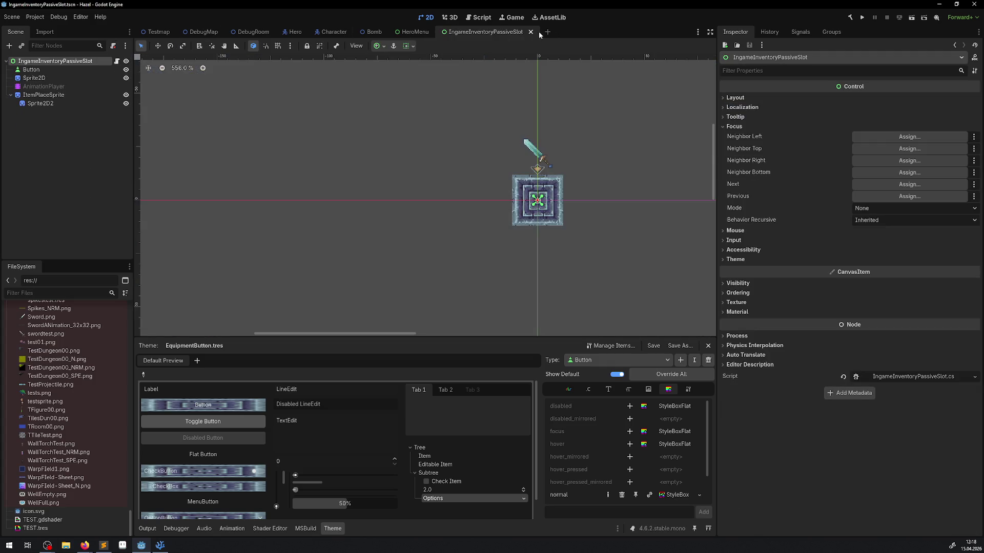
Close IngameInventoryPassiveSlot, frame the HeroMenu layout on the canvas, and run the project
{"action": "left_click", "coordinate": [532, 32]}
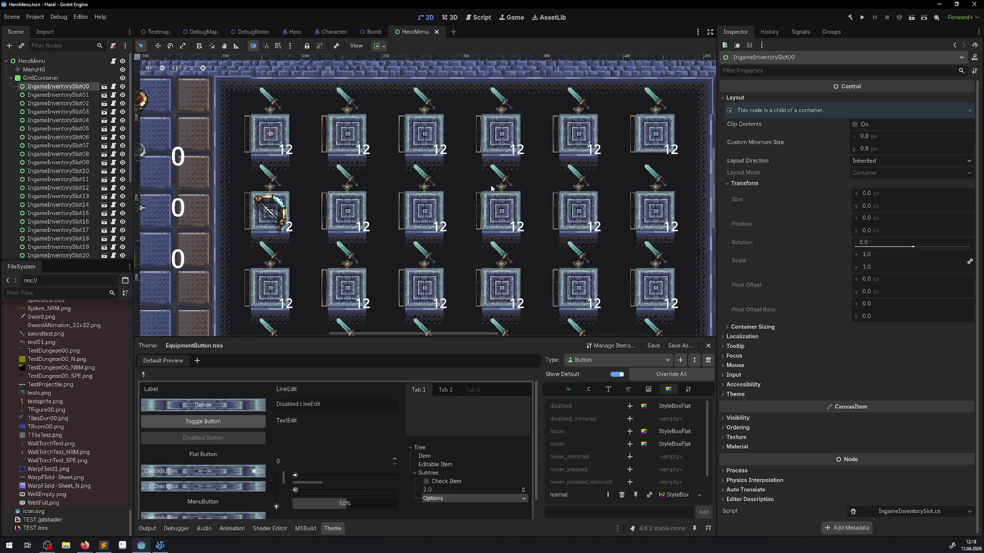
{"action": "scroll", "coordinate": [498, 211], "scroll_direction": "down", "scroll_amount": 3}
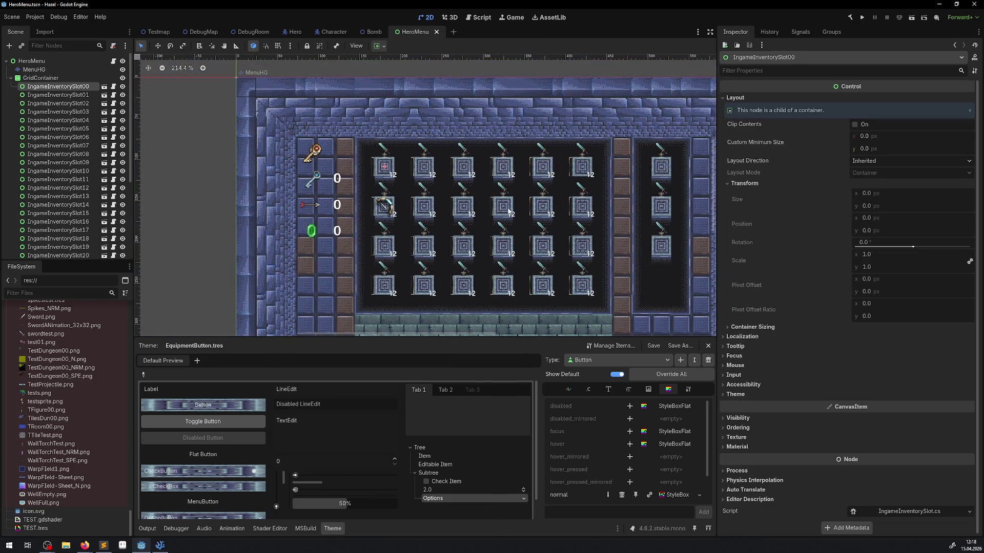
{"action": "left_click_drag", "start_coordinate": [537, 208], "coordinate": [401, 188]}
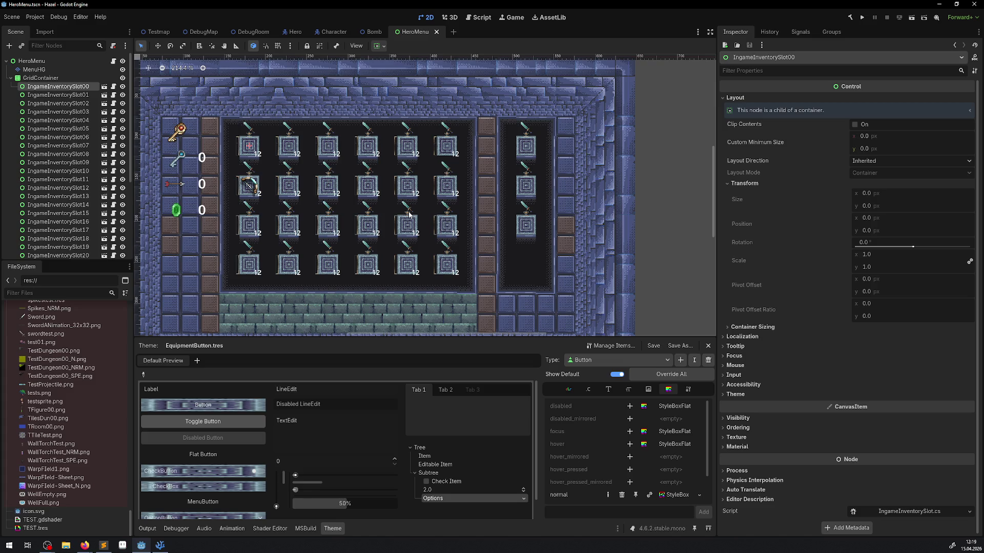
{"action": "scroll", "coordinate": [493, 183], "scroll_direction": "down", "scroll_amount": 1}
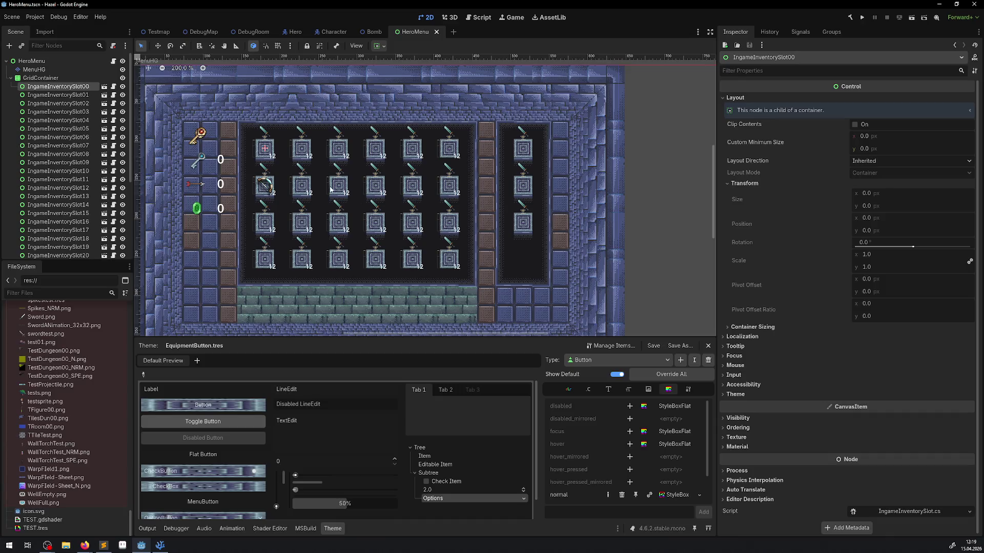
{"action": "left_click", "coordinate": [862, 17]}
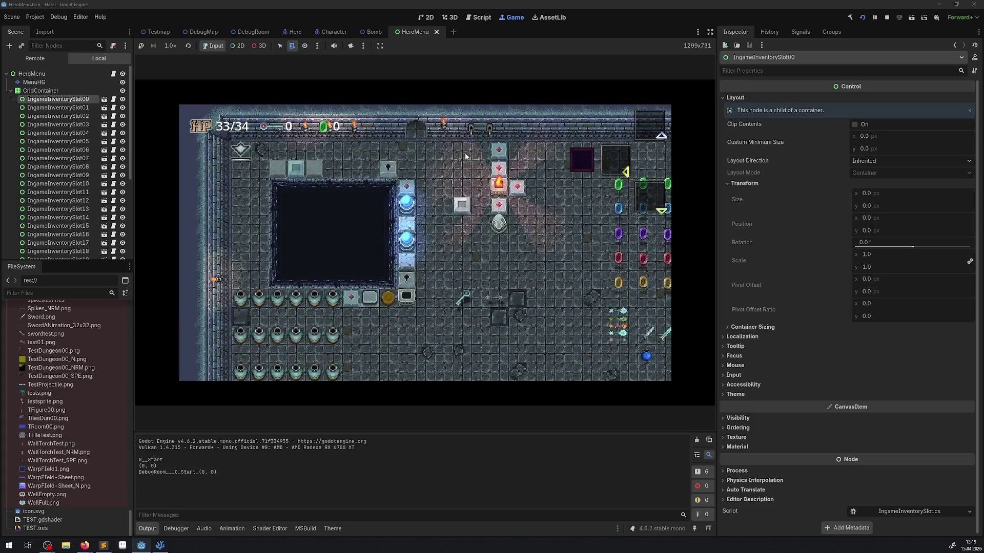
Open the in-game inventory with Esc to check it, then stop the game
{"action": "key", "text": "Escape"}
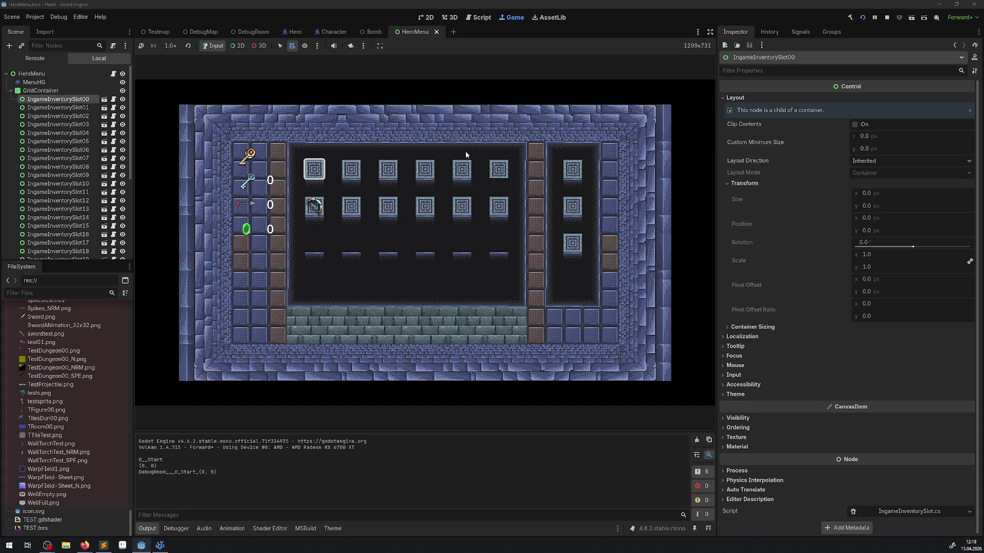
{"action": "left_click", "coordinate": [886, 17]}
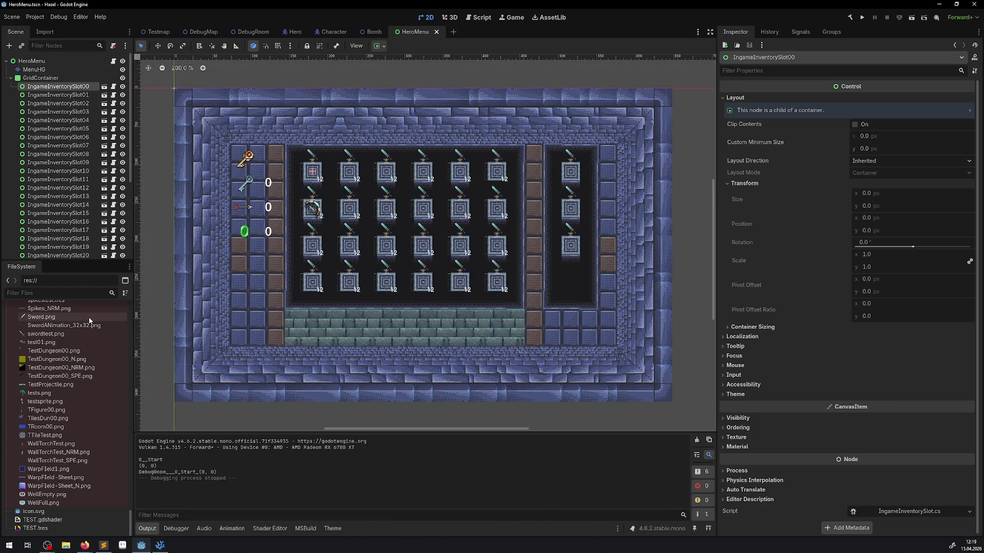
Add a PointLight2D child node to the HeroMenu root
{"action": "mouse_move", "coordinate": [88, 318]}
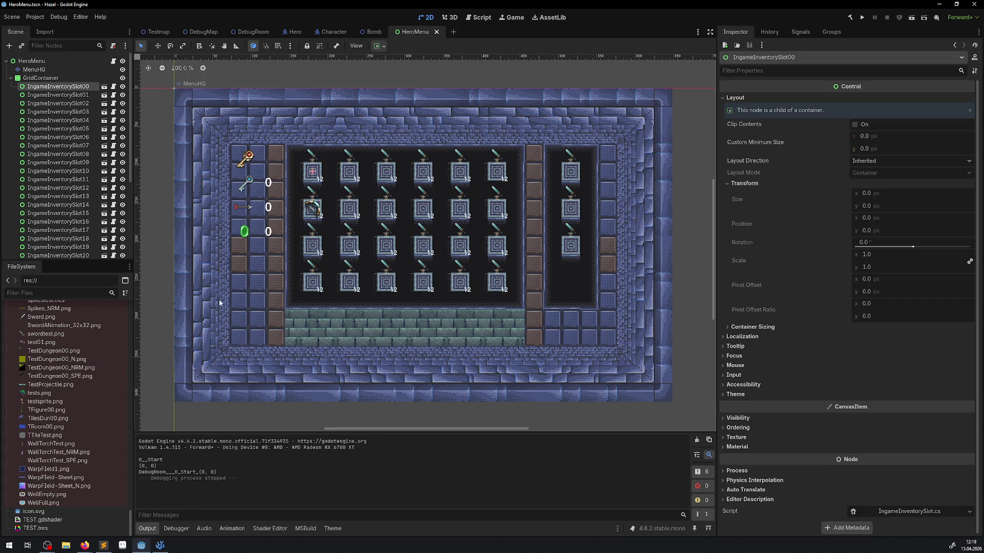
{"action": "left_click", "coordinate": [32, 61]}
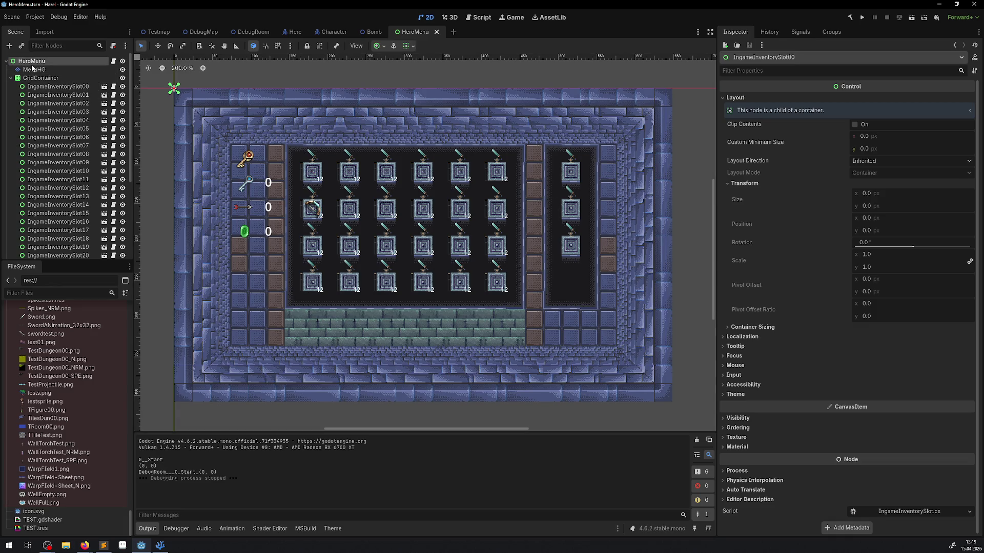
{"action": "left_click", "coordinate": [10, 46]}
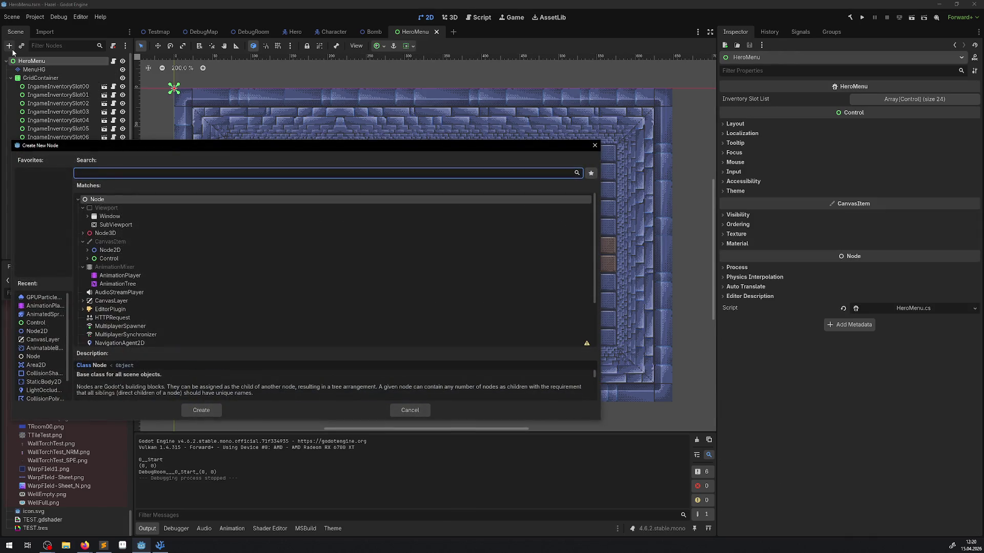
{"action": "type", "text": "ligh"}
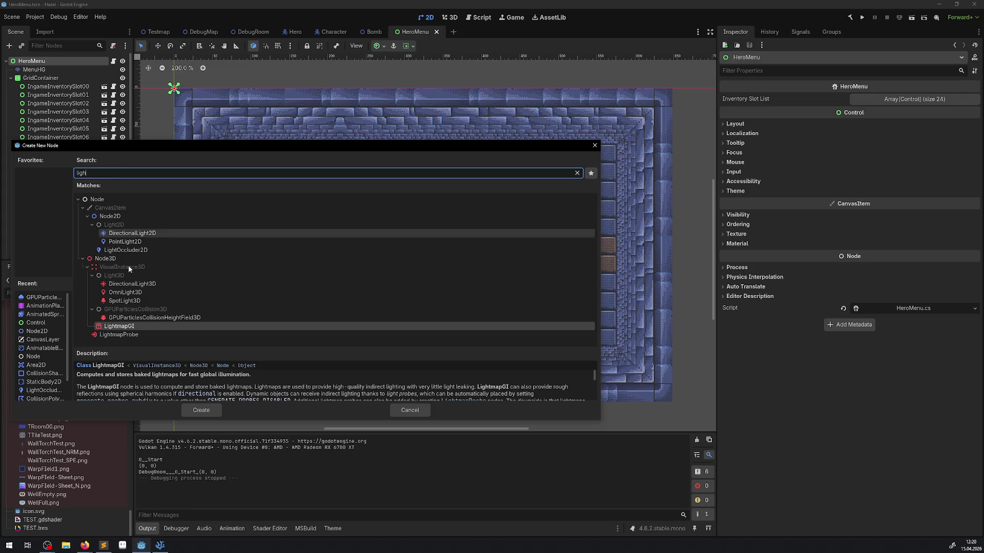
{"action": "left_click", "coordinate": [134, 245]}
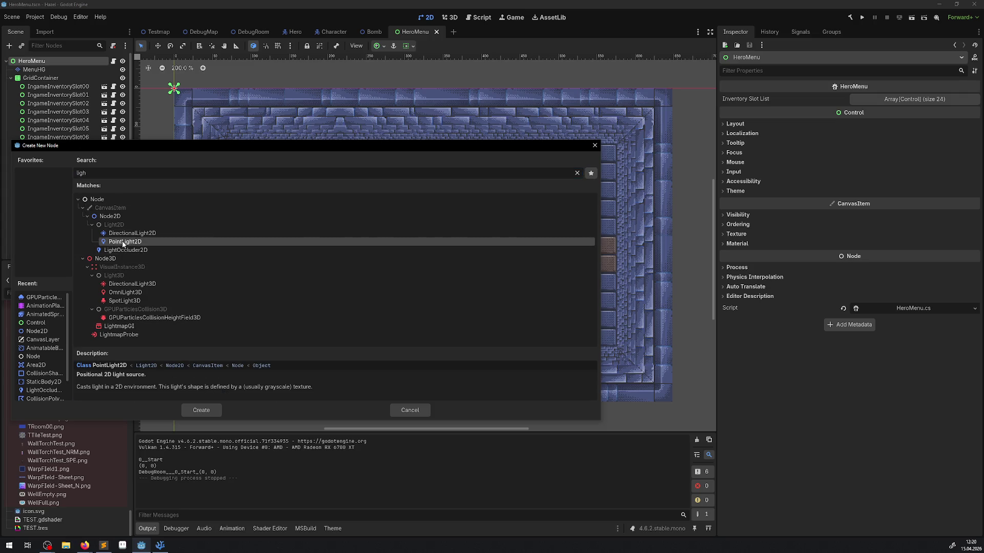
{"action": "left_click", "coordinate": [201, 410]}
Move the light onto the arrow counter row and give it a GradientTexture2D texture
{"action": "left_click", "coordinate": [158, 46]}
{"action": "mouse_move", "coordinate": [182, 127]}
{"action": "left_mouse_down"}
{"action": "mouse_move", "coordinate": [252, 264]}
{"action": "mouse_move", "coordinate": [277, 255]}
{"action": "left_mouse_up"}
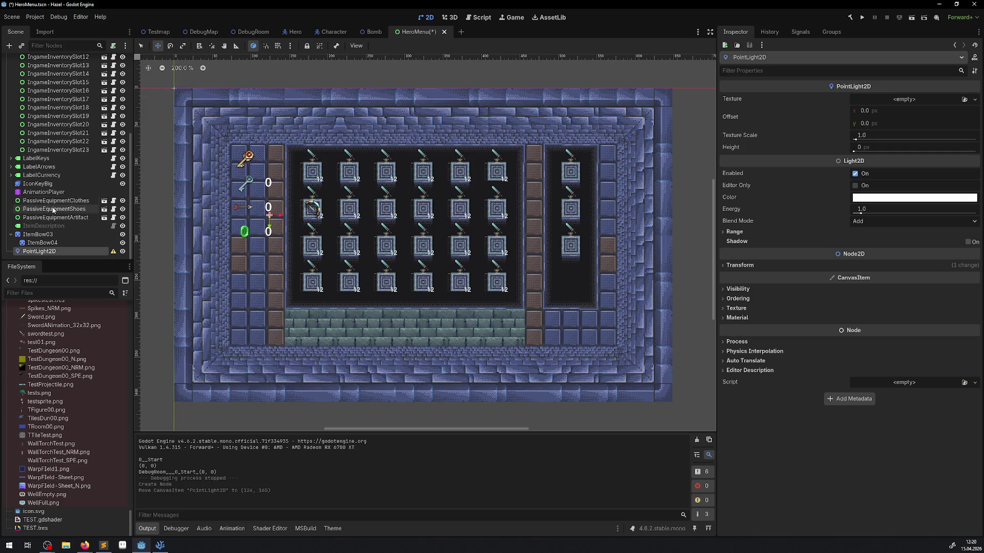
{"action": "left_click", "coordinate": [975, 100]}
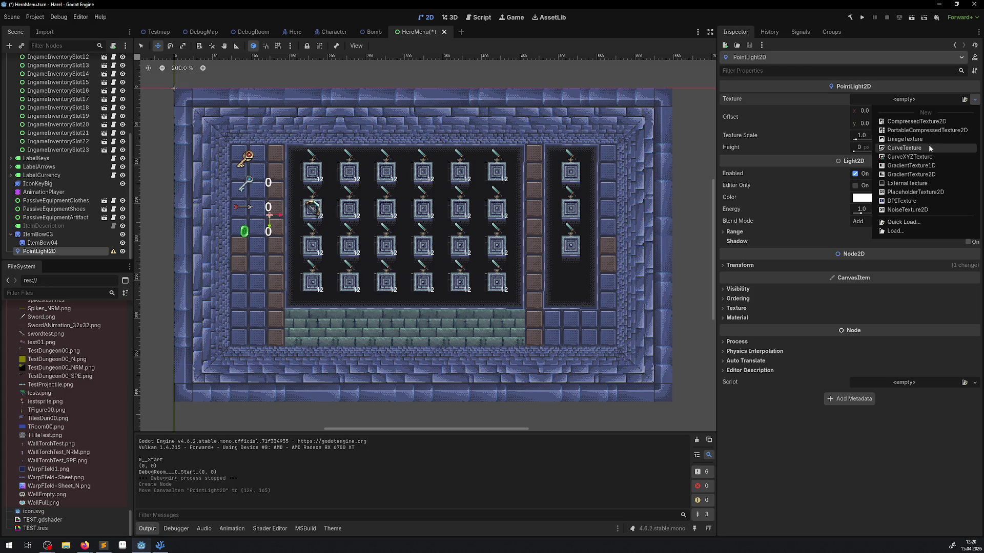
{"action": "left_click", "coordinate": [930, 175]}
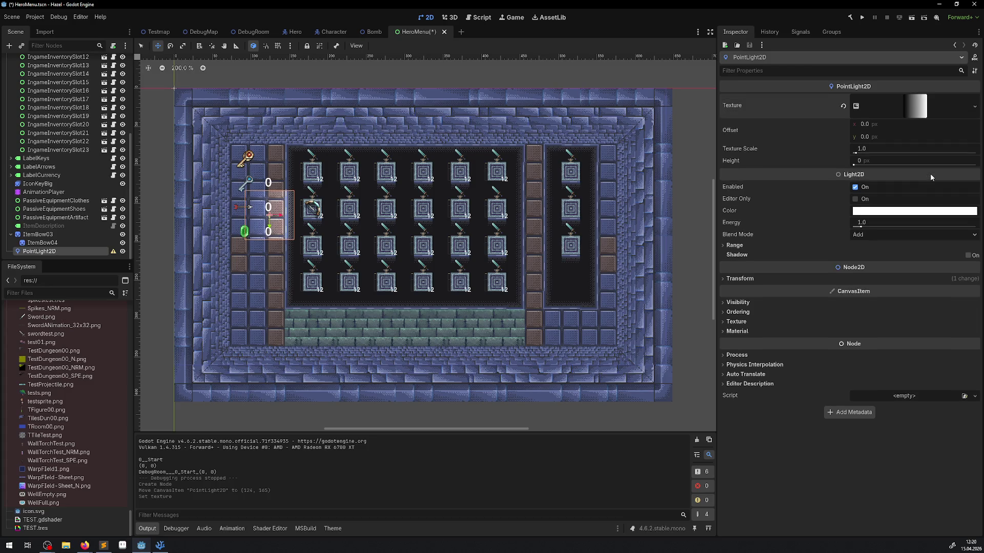
Set the light's Texture Scale to 3.6, place it over the arrow slot, and run the game
{"action": "scroll", "coordinate": [296, 217], "scroll_direction": "up", "scroll_amount": 2}
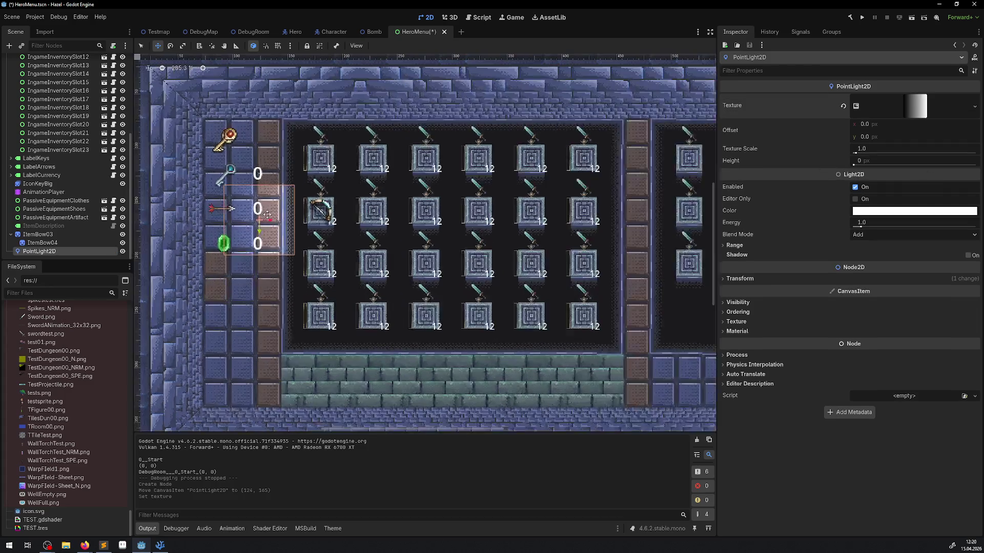
{"action": "left_click_drag", "start_coordinate": [276, 224], "coordinate": [256, 142]}
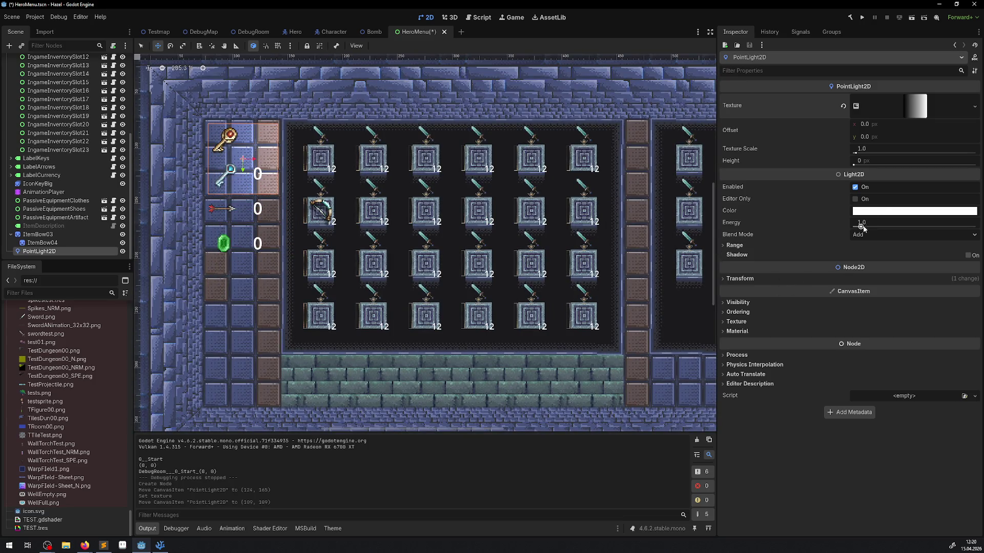
{"action": "left_click_drag", "start_coordinate": [860, 153], "coordinate": [899, 152]}
{"action": "mouse_move", "coordinate": [236, 172]}
{"action": "left_mouse_down"}
{"action": "mouse_move", "coordinate": [277, 230]}
{"action": "mouse_move", "coordinate": [301, 328]}
{"action": "mouse_move", "coordinate": [293, 237]}
{"action": "left_mouse_up"}
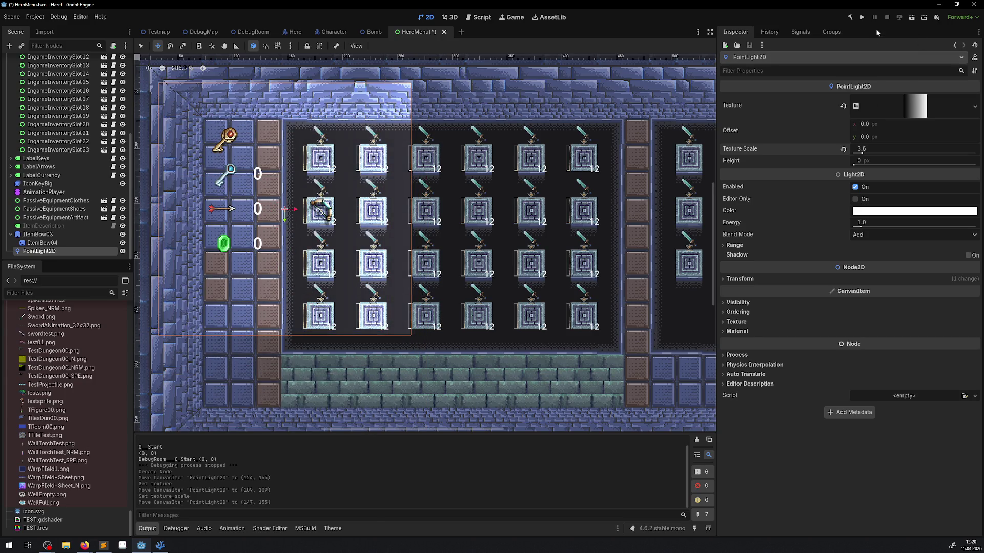
{"action": "left_click", "coordinate": [862, 19]}
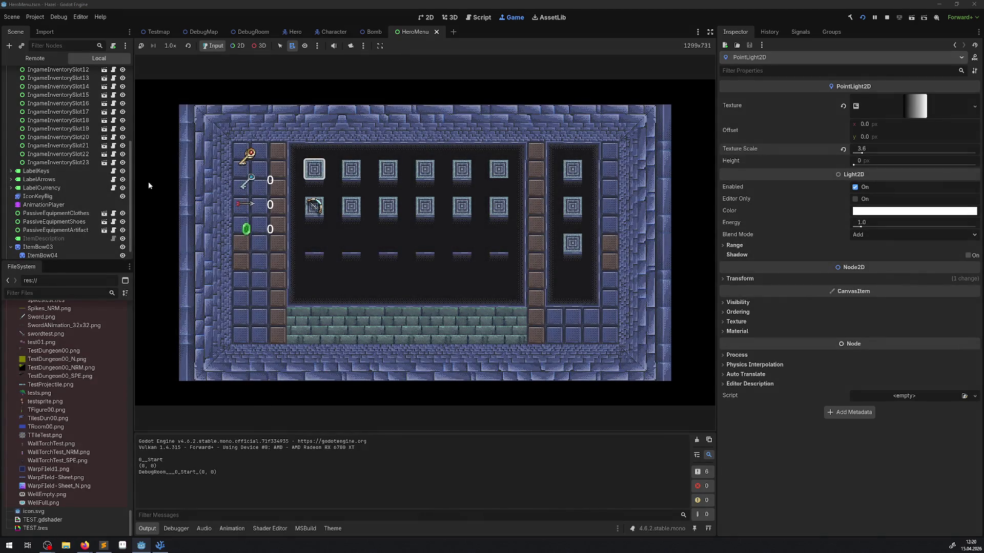
Return the game menu to the inventory page and select the live PointLight2D in the Remote tree
{"action": "key", "text": "Left"}
{"action": "key", "text": "Right"}
{"action": "key", "text": "Right"}
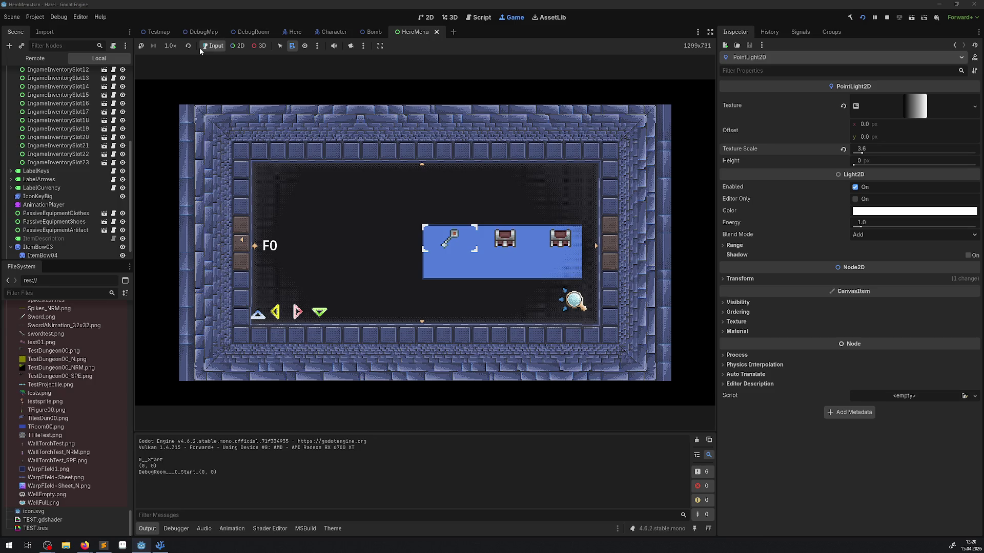
{"action": "key", "text": "Left"}
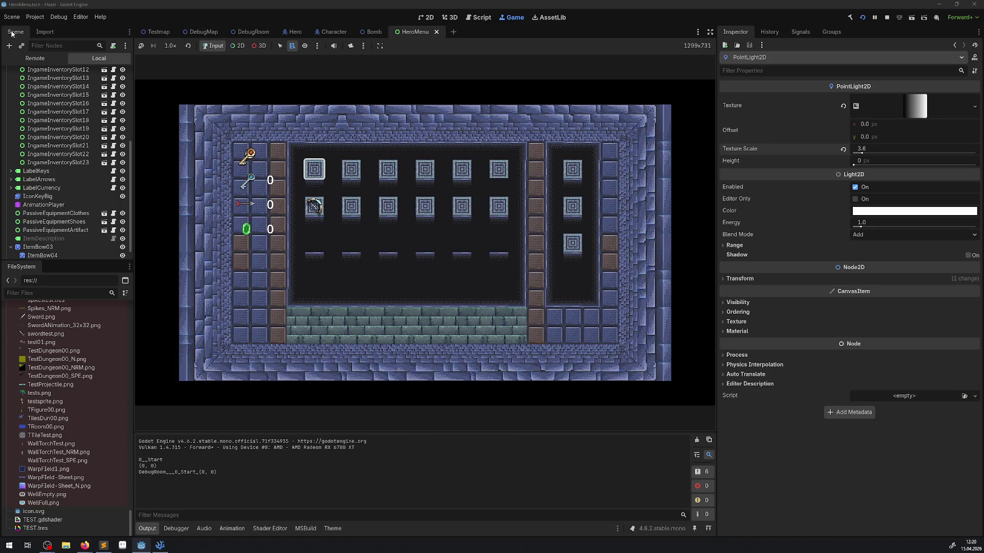
{"action": "left_click", "coordinate": [35, 58]}
{"action": "left_click", "coordinate": [10, 91]}
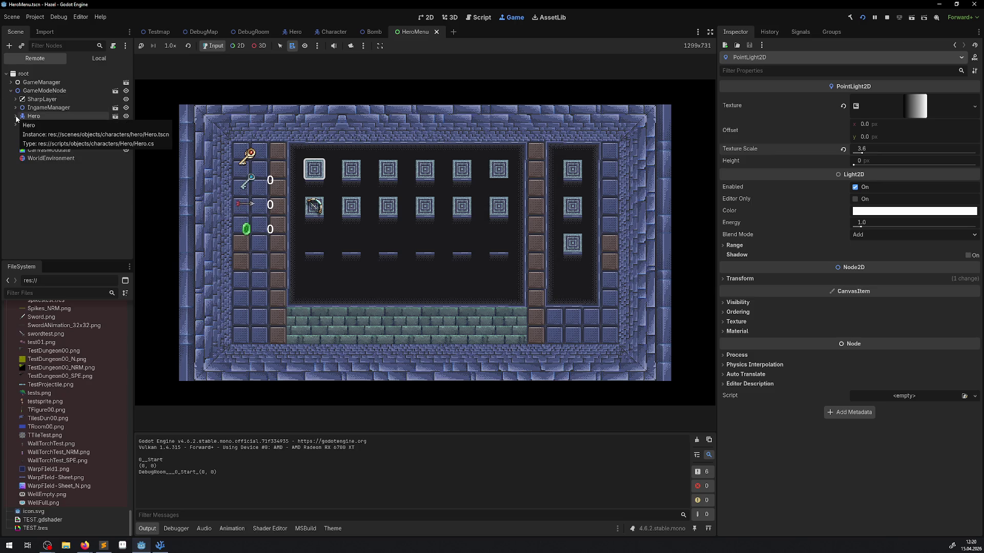
{"action": "left_click", "coordinate": [16, 108]}
{"action": "left_click", "coordinate": [15, 108]}
{"action": "left_click", "coordinate": [16, 124]}
{"action": "left_click", "coordinate": [20, 150]}
{"action": "left_click", "coordinate": [24, 166]}
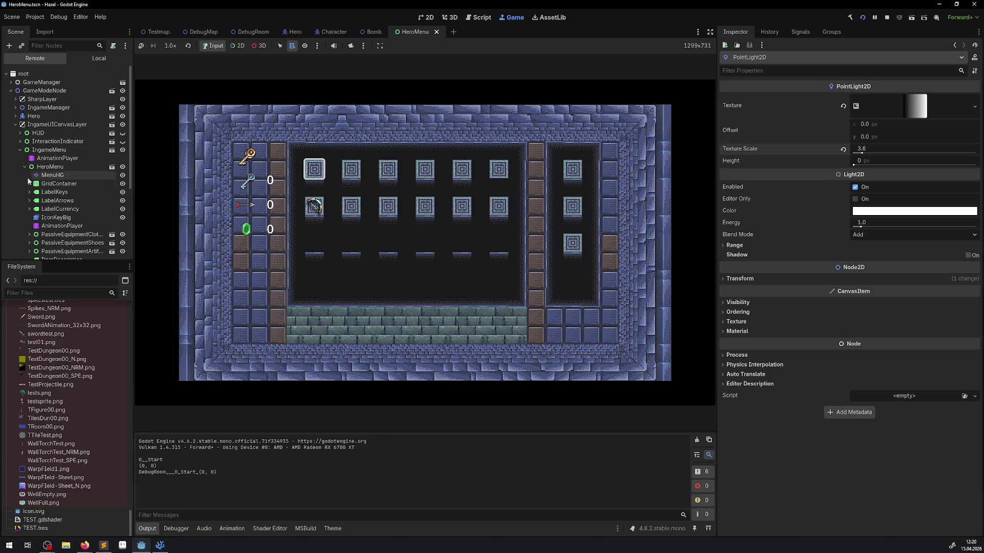
{"action": "scroll", "coordinate": [31, 179], "scroll_direction": "down", "scroll_amount": 3}
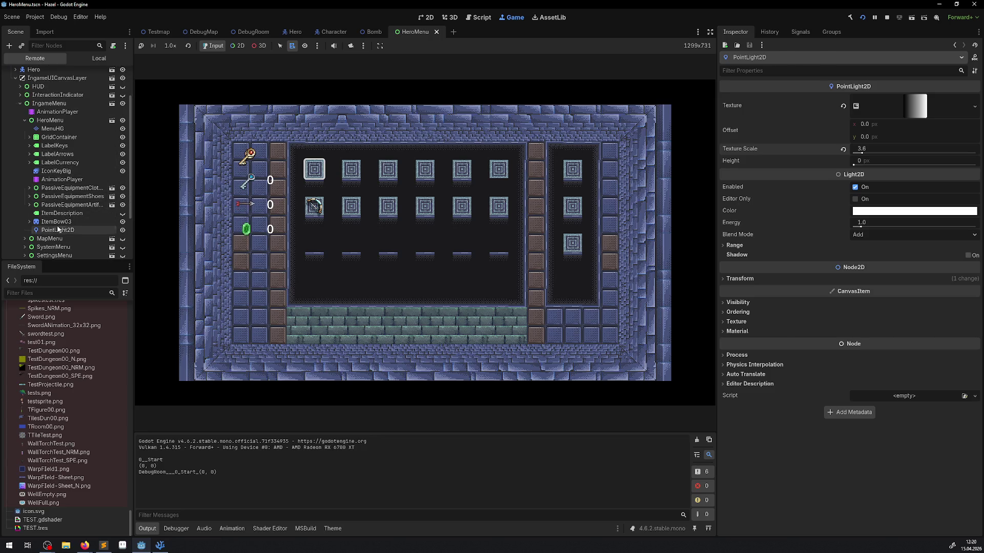
{"action": "left_click", "coordinate": [58, 229]}
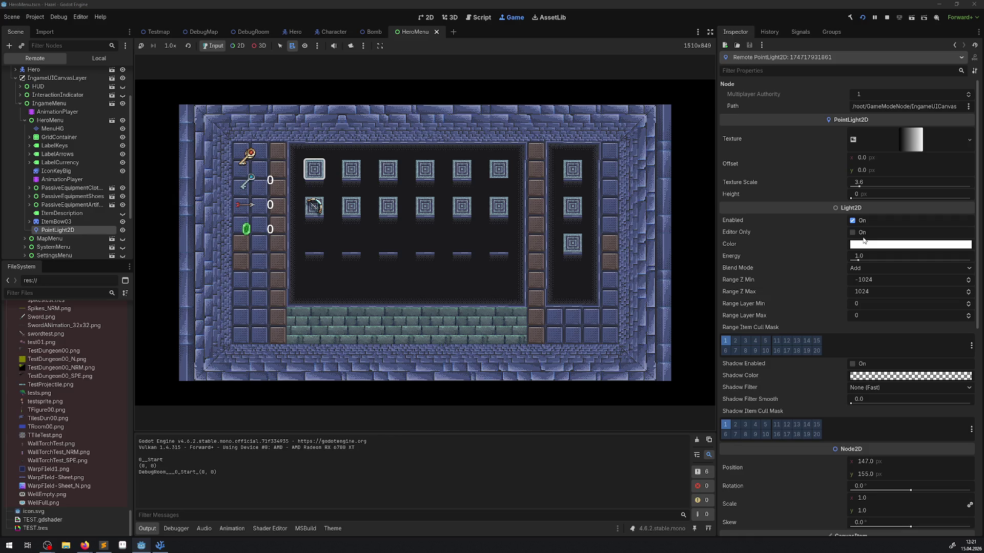
Raise the live light's Texture Scale to 15.94 and its Z Index to 317
{"action": "mouse_move", "coordinate": [863, 184]}
{"action": "left_mouse_down"}
{"action": "mouse_move", "coordinate": [963, 188]}
{"action": "mouse_move", "coordinate": [889, 187]}
{"action": "left_mouse_up"}
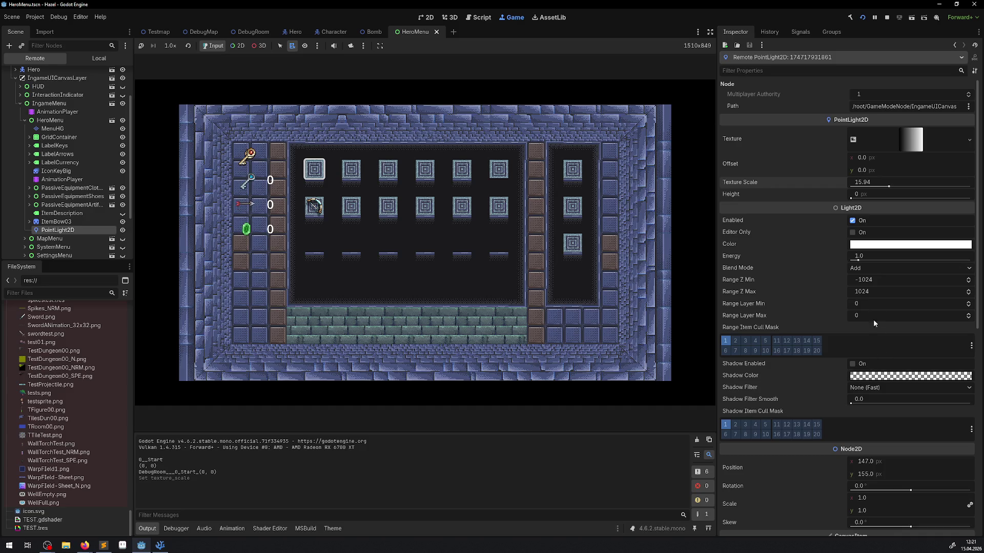
{"action": "scroll", "coordinate": [872, 317], "scroll_direction": "down", "scroll_amount": 4}
{"action": "scroll", "coordinate": [883, 346], "scroll_direction": "down", "scroll_amount": 8}
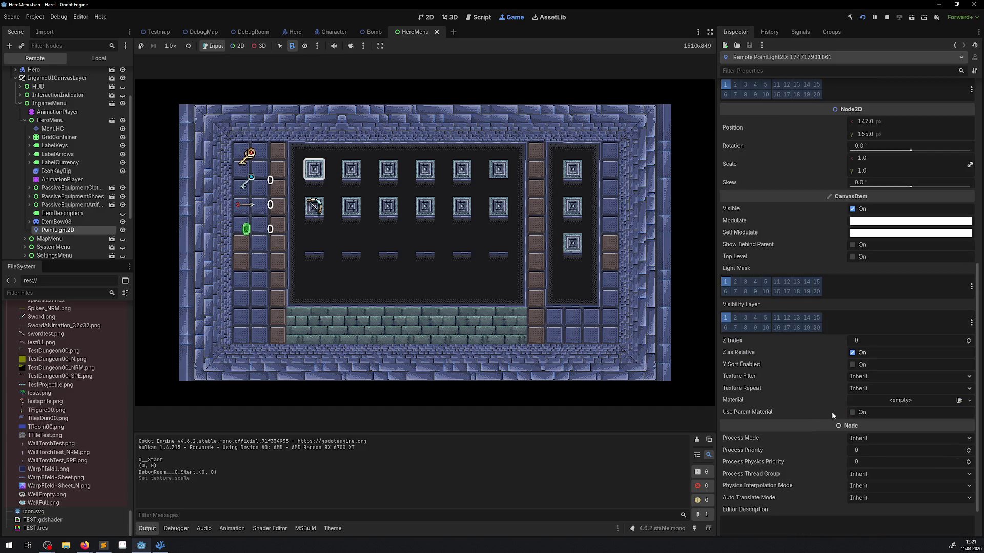
{"action": "left_click_drag", "start_coordinate": [866, 342], "coordinate": [912, 342]}
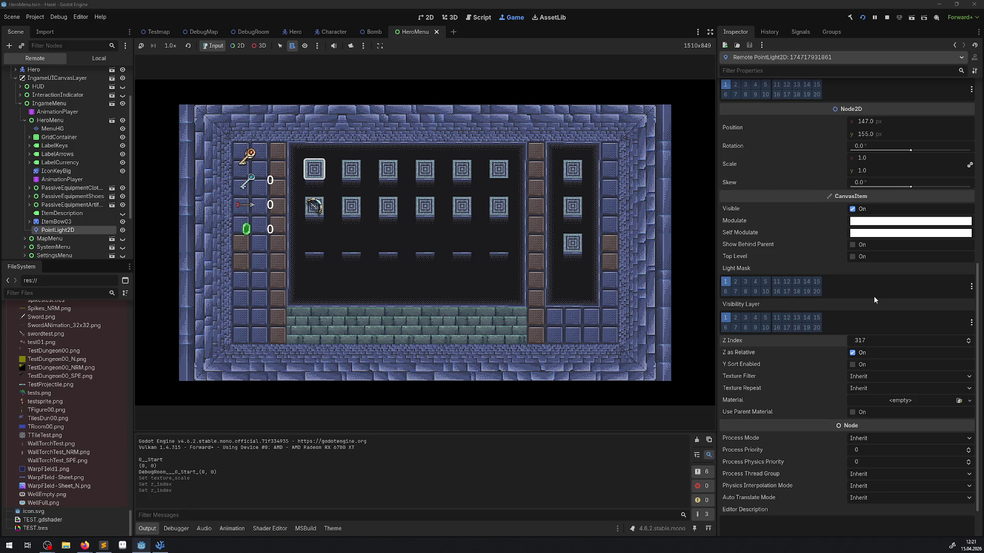
Set the light's height to 158 and its Z range from -4096 to 4096
{"action": "scroll", "coordinate": [874, 296], "scroll_direction": "up", "scroll_amount": 5}
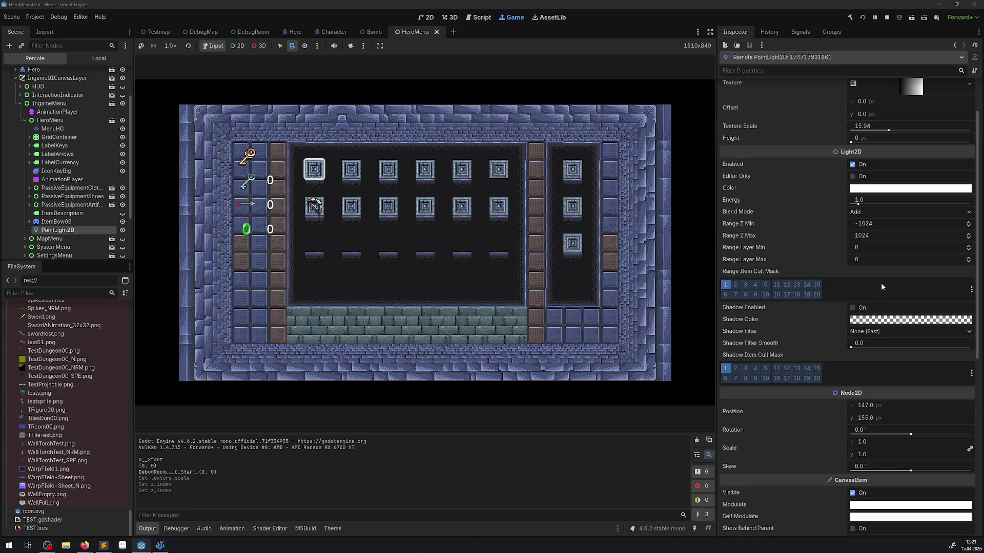
{"action": "left_click", "coordinate": [853, 165]}
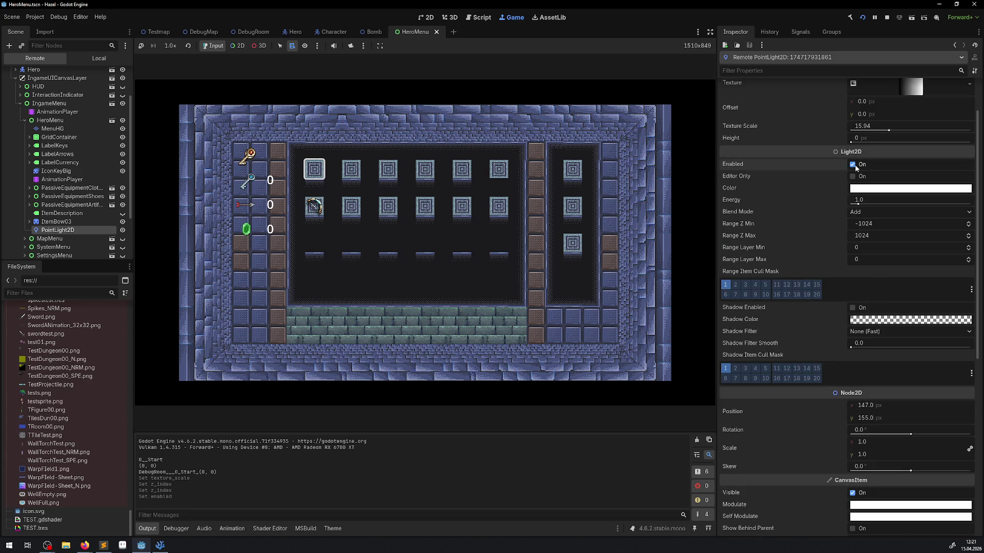
{"action": "scroll", "coordinate": [870, 256], "scroll_direction": "up", "scroll_amount": 1}
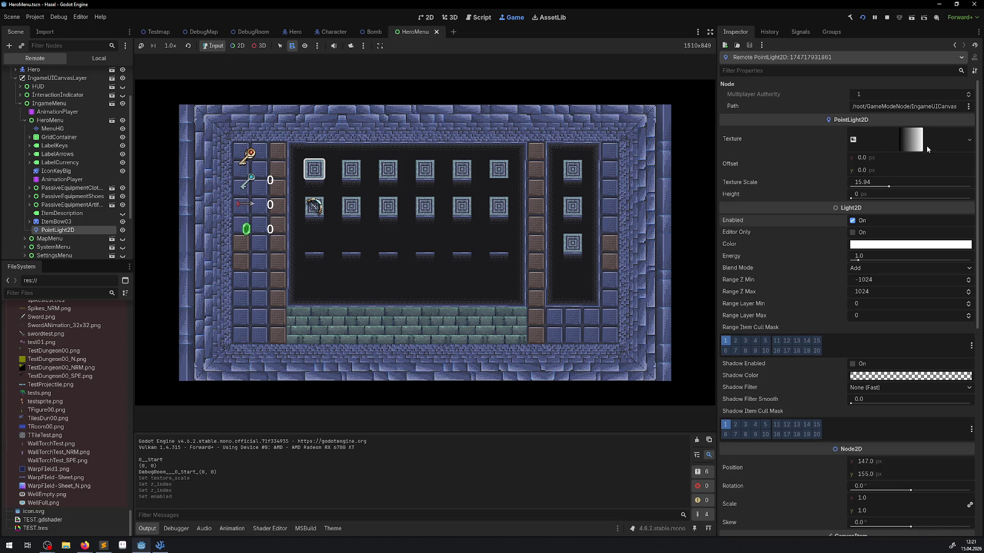
{"action": "left_click_drag", "start_coordinate": [852, 198], "coordinate": [858, 261]}
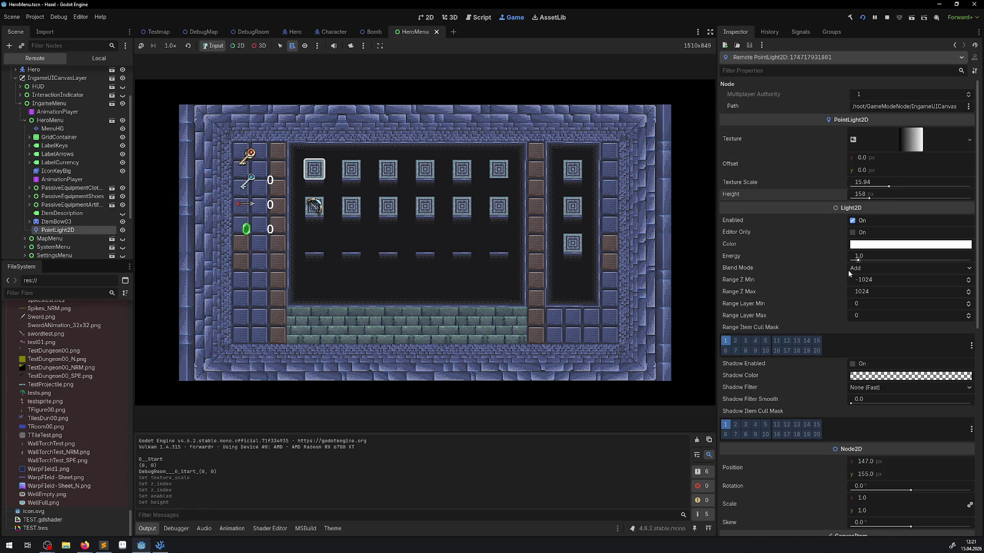
{"action": "left_click", "coordinate": [866, 278]}
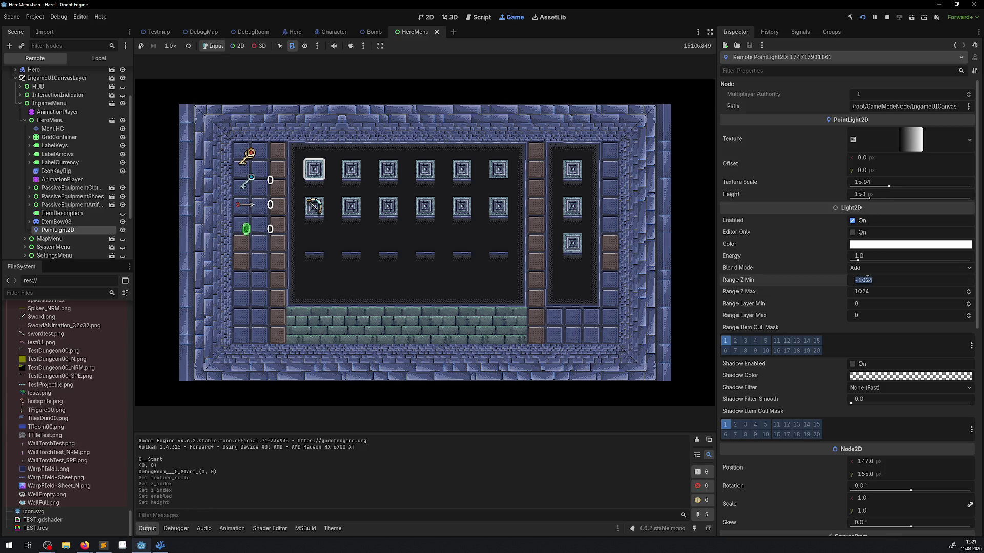
{"action": "left_click_drag", "start_coordinate": [850, 281], "coordinate": [819, 281]}
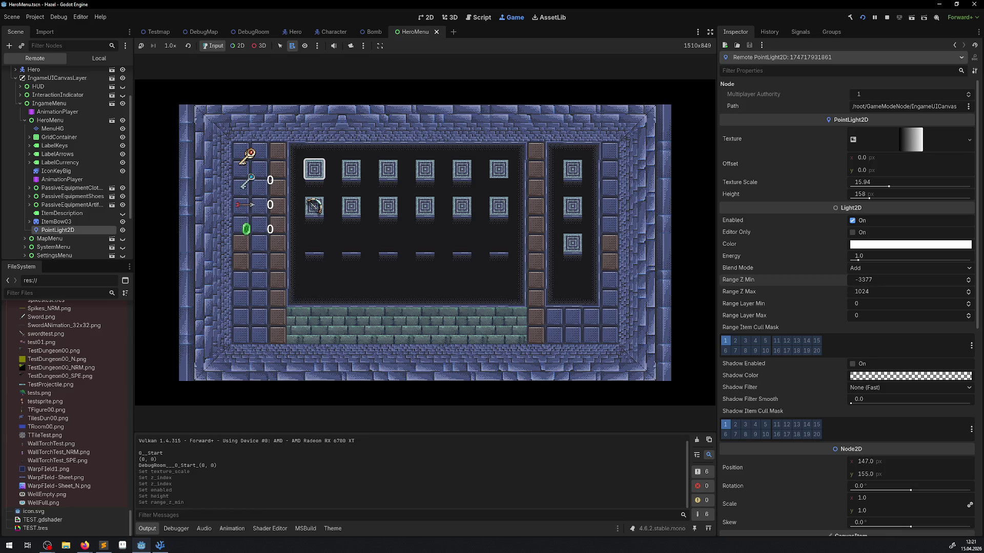
{"action": "left_click_drag", "start_coordinate": [851, 292], "coordinate": [923, 291]}
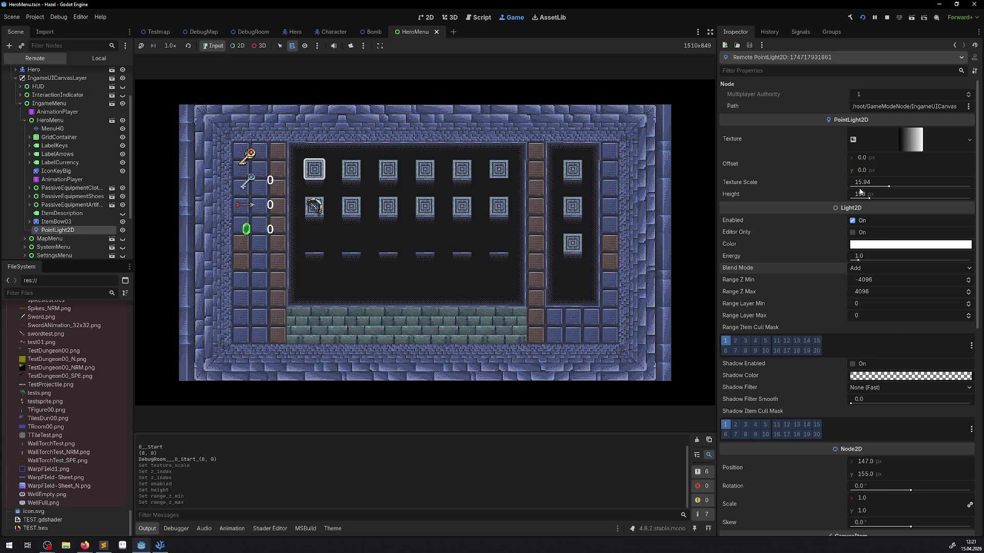
Try shadows with the PCF13 filter, then turn shadows off and restore the None filter
{"action": "scroll", "coordinate": [822, 264], "scroll_direction": "down", "scroll_amount": 3}
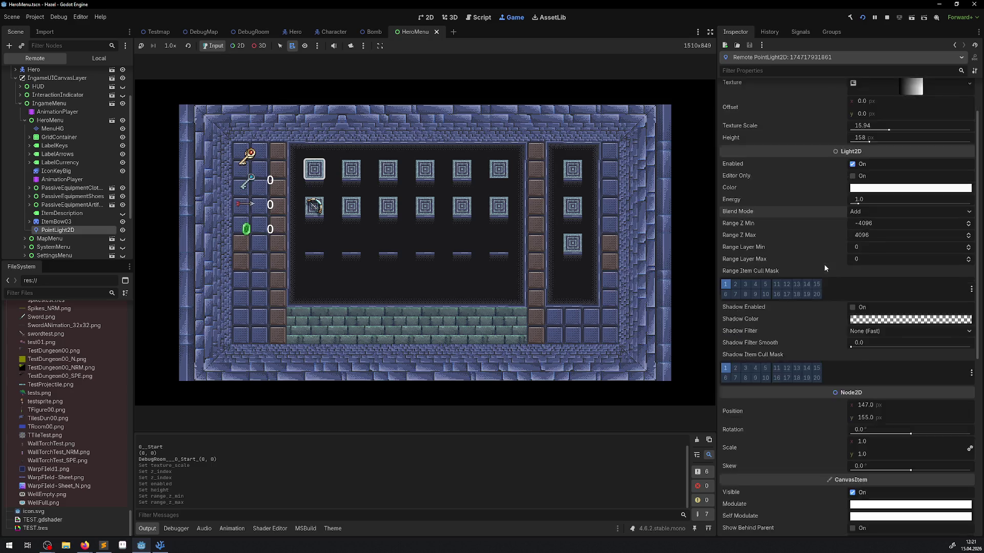
{"action": "left_click", "coordinate": [875, 276]}
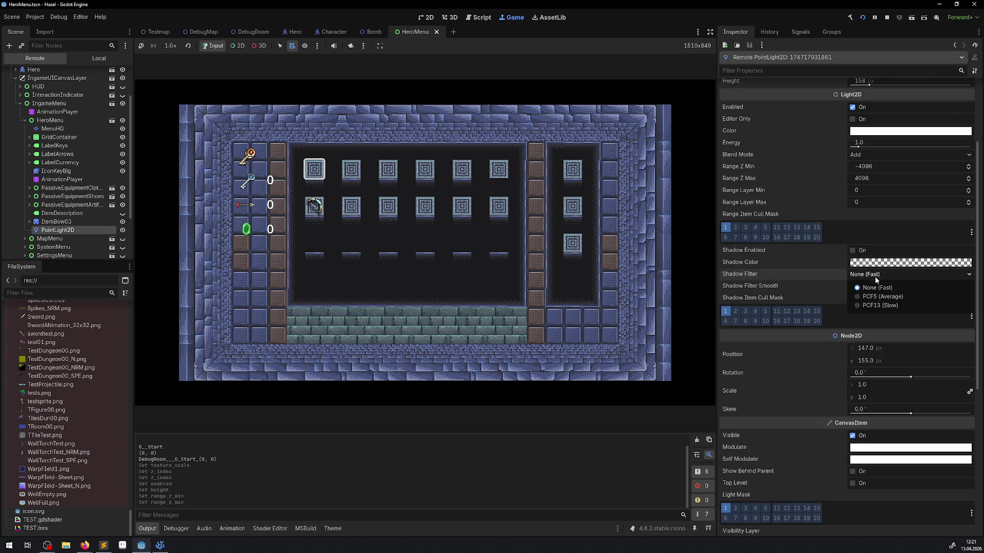
{"action": "left_click", "coordinate": [878, 305]}
{"action": "left_click", "coordinate": [852, 251]}
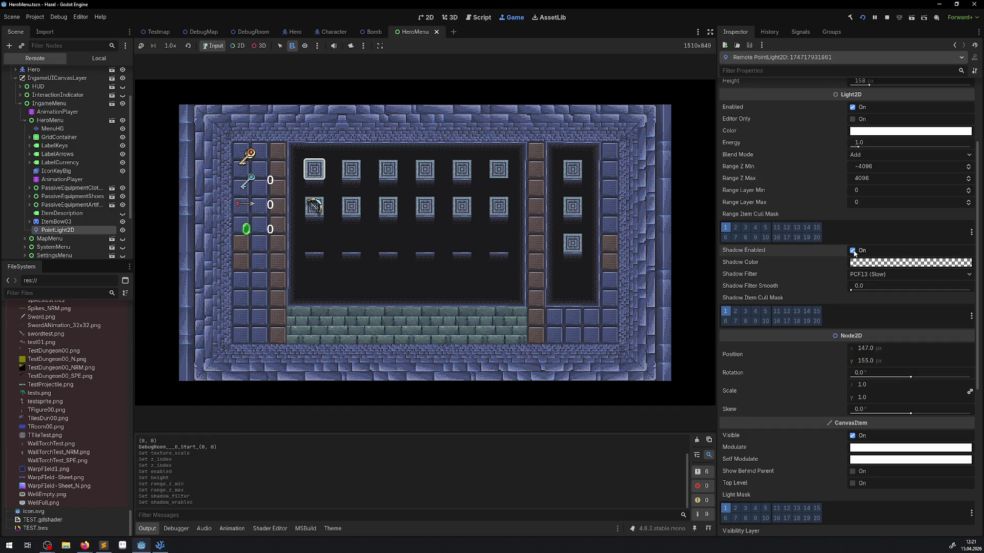
{"action": "left_click", "coordinate": [853, 251]}
{"action": "left_click", "coordinate": [865, 275]}
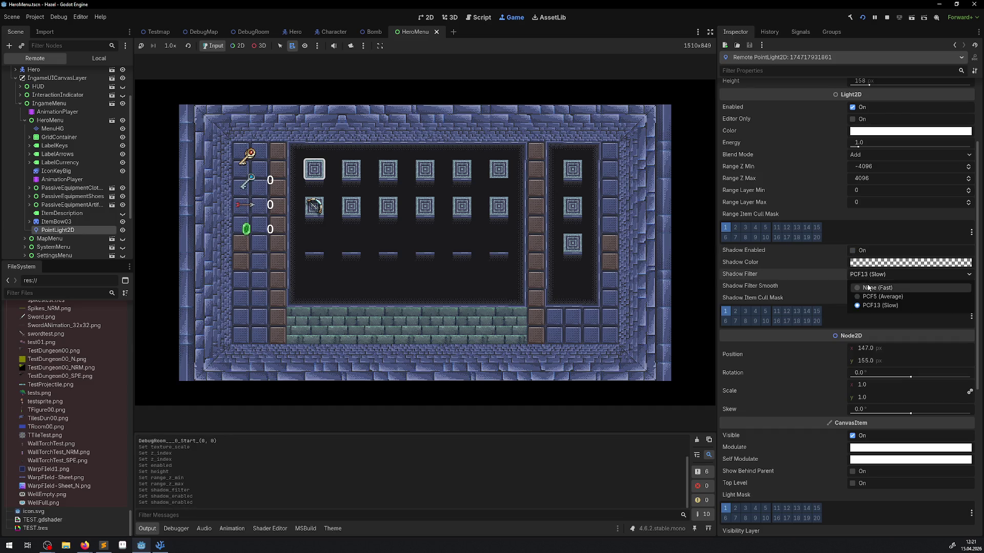
{"action": "left_click", "coordinate": [867, 287]}
Reset the live light node's scale to 1
{"action": "scroll", "coordinate": [843, 287], "scroll_direction": "down", "scroll_amount": 4}
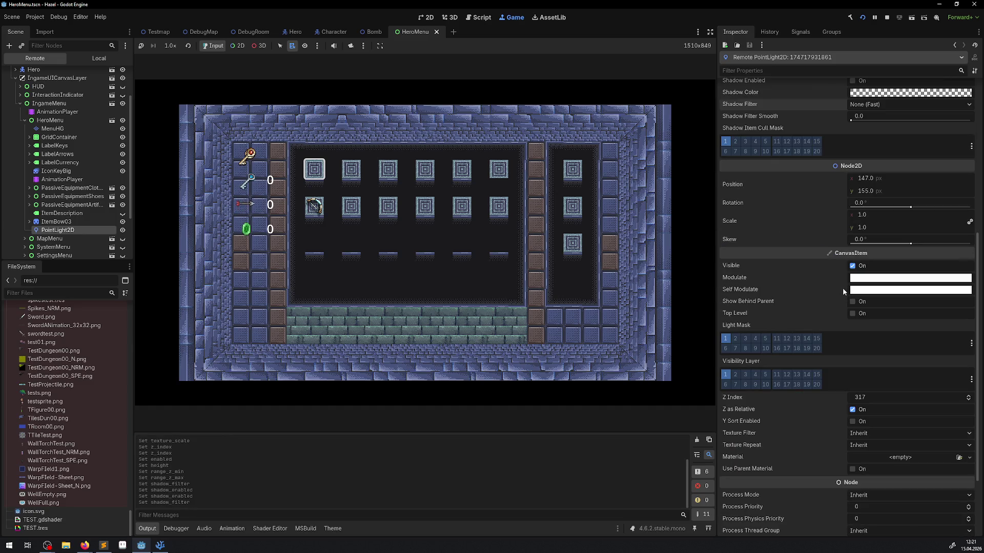
{"action": "mouse_move", "coordinate": [871, 215]}
{"action": "left_mouse_down"}
{"action": "mouse_move", "coordinate": [901, 214]}
{"action": "mouse_move", "coordinate": [871, 214]}
{"action": "left_mouse_up"}
{"action": "left_click", "coordinate": [866, 226]}
{"action": "type", "text": "1"}
{"action": "key", "text": "Return"}
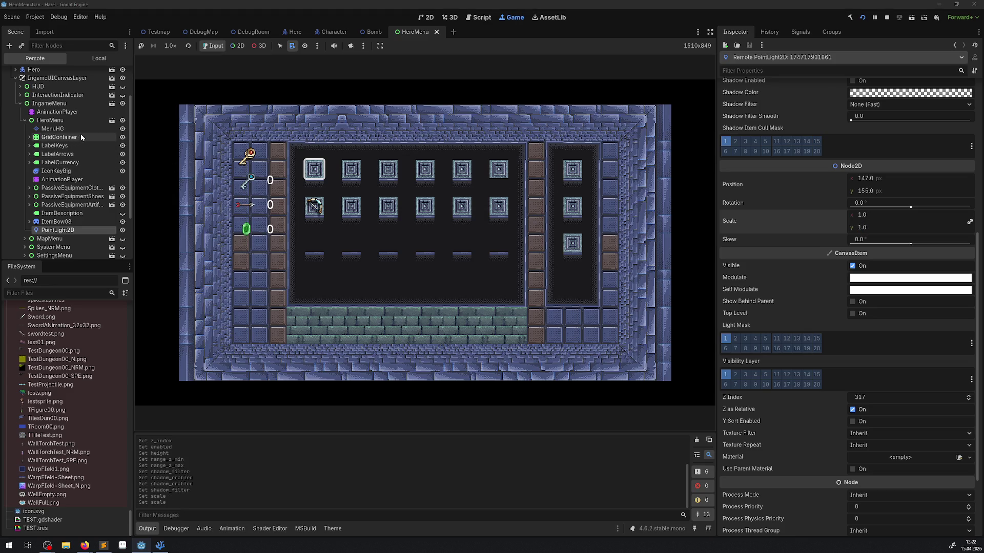
Toggle the MenuHG background and PointLight2D visibility in the running game to compare the lighting
{"action": "left_click", "coordinate": [122, 130]}
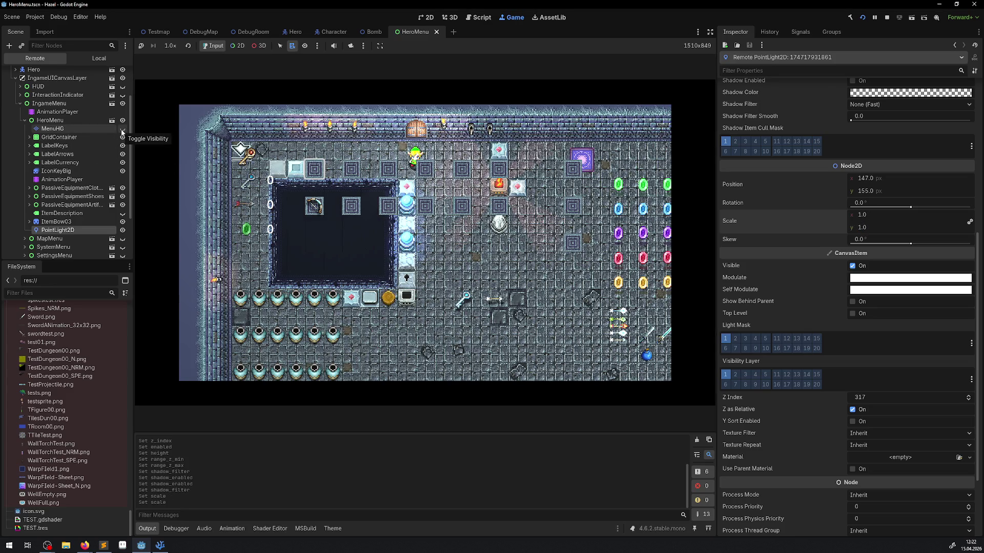
{"action": "left_click", "coordinate": [122, 231]}
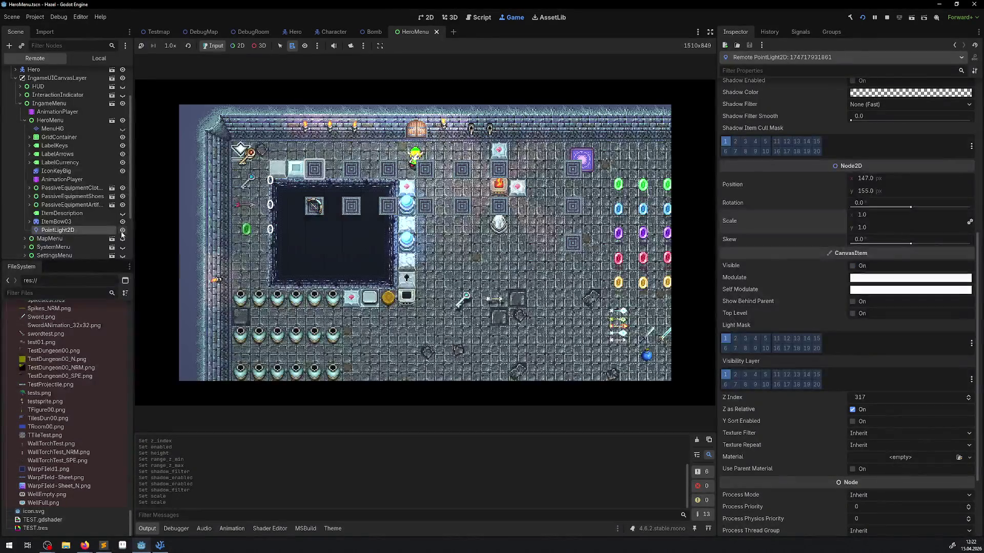
{"action": "left_click", "coordinate": [122, 231]}
{"action": "left_click", "coordinate": [122, 231]}
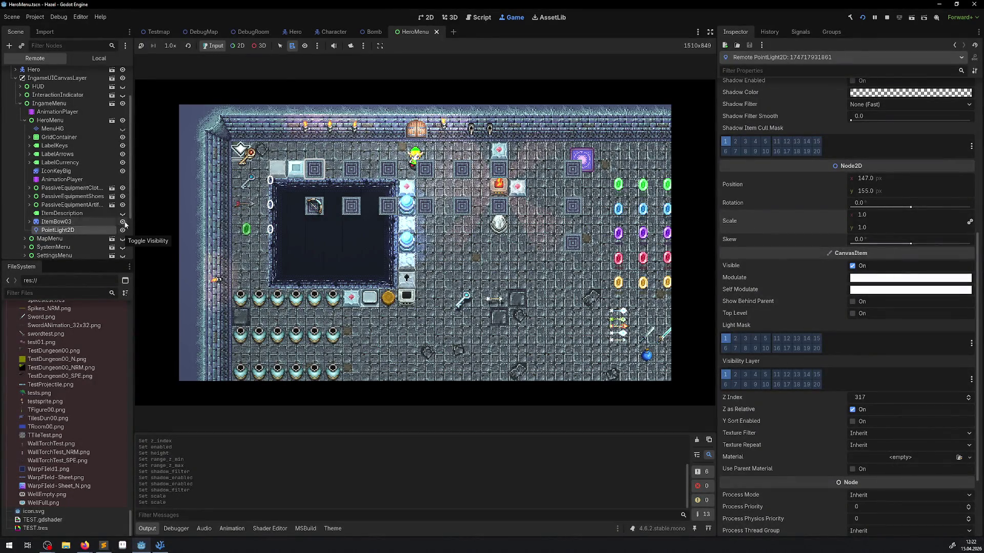
{"action": "left_click", "coordinate": [121, 128]}
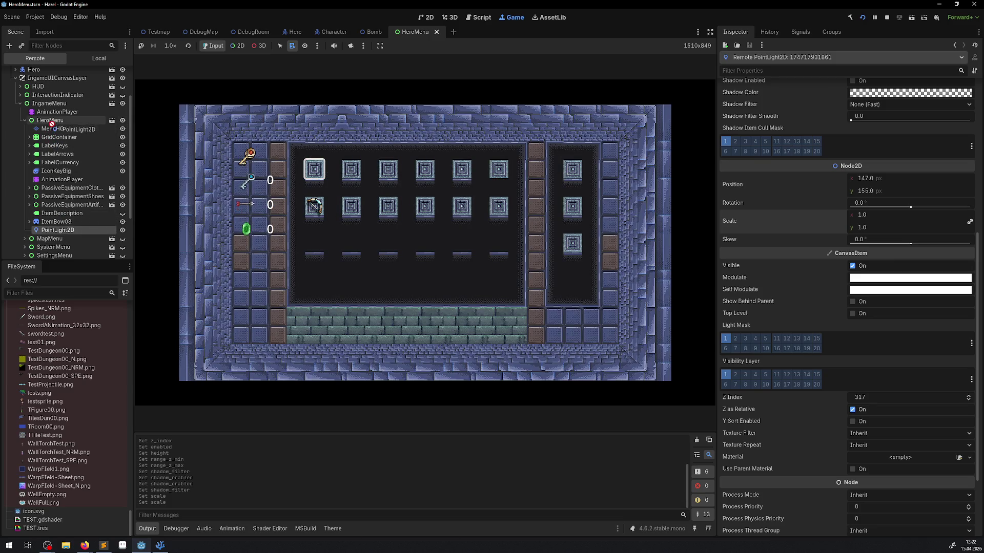
{"action": "left_click", "coordinate": [607, 221]}
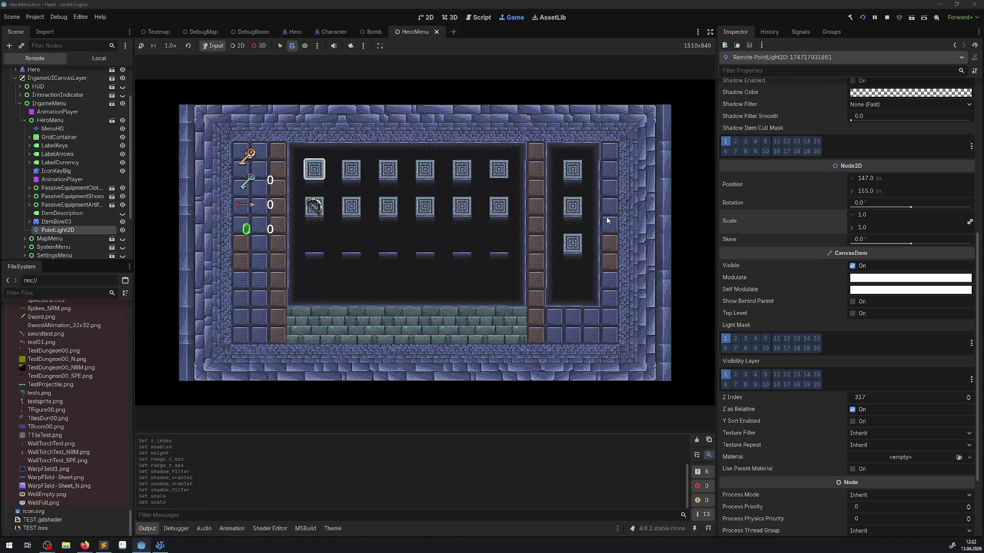
Inspect the live MenuHG layer and set the PointLight2D's x position to 0
{"action": "left_click", "coordinate": [51, 129]}
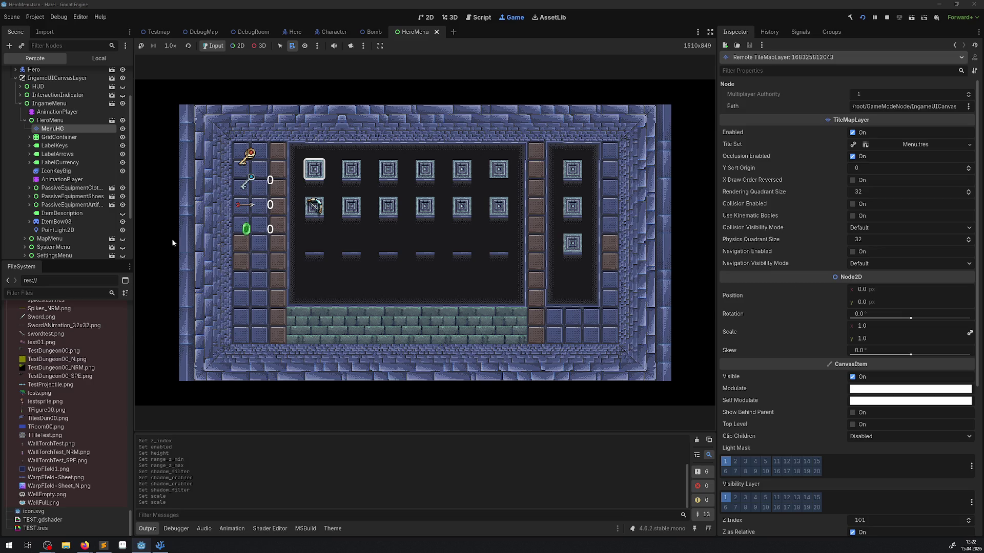
{"action": "left_click", "coordinate": [58, 231]}
{"action": "left_click", "coordinate": [871, 241]}
{"action": "type", "text": "0"}
{"action": "left_click", "coordinate": [869, 253]}
{"action": "key", "text": "Return"}
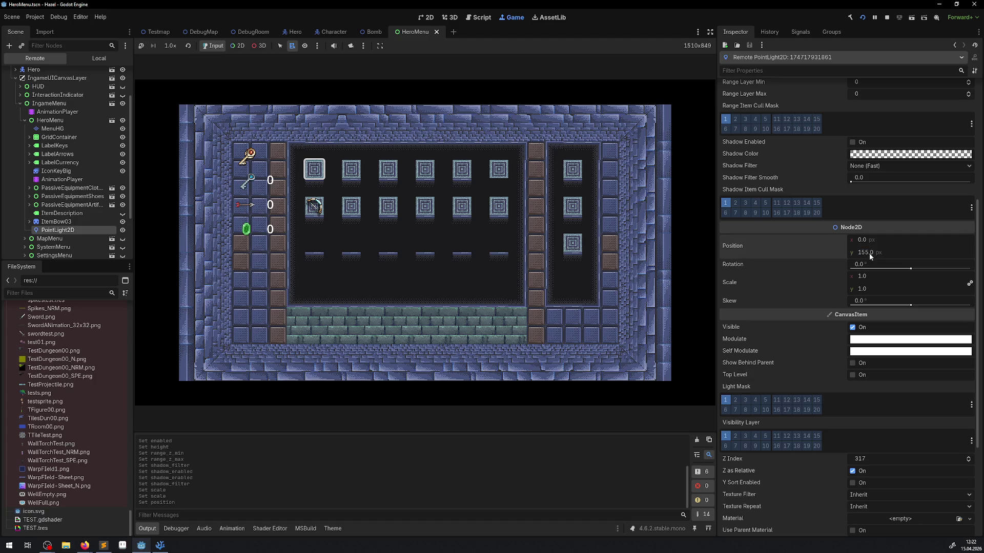
Recheck the MenuHG background's visibility and properties, then stop the game
{"action": "scroll", "coordinate": [861, 249], "scroll_direction": "up", "scroll_amount": 5}
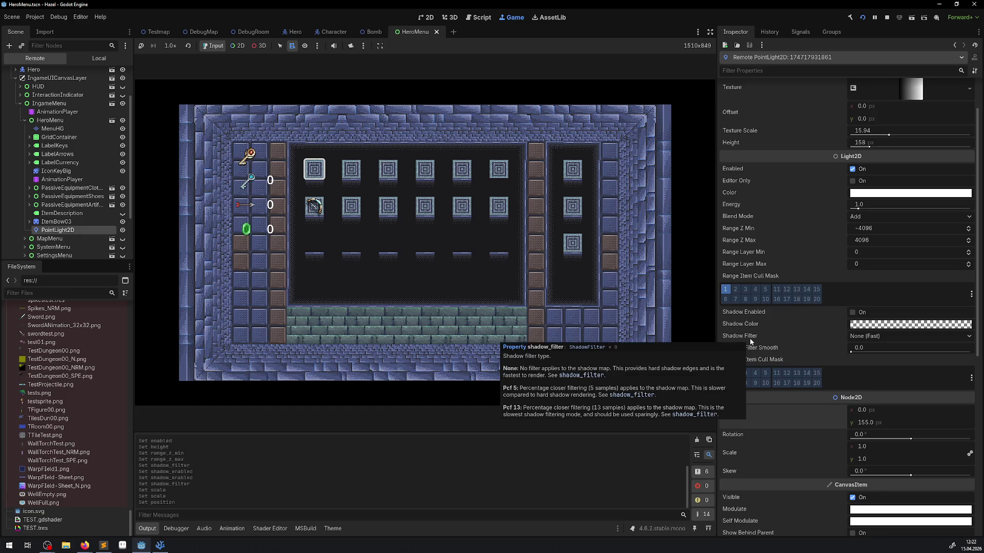
{"action": "scroll", "coordinate": [792, 307], "scroll_direction": "up", "scroll_amount": 2}
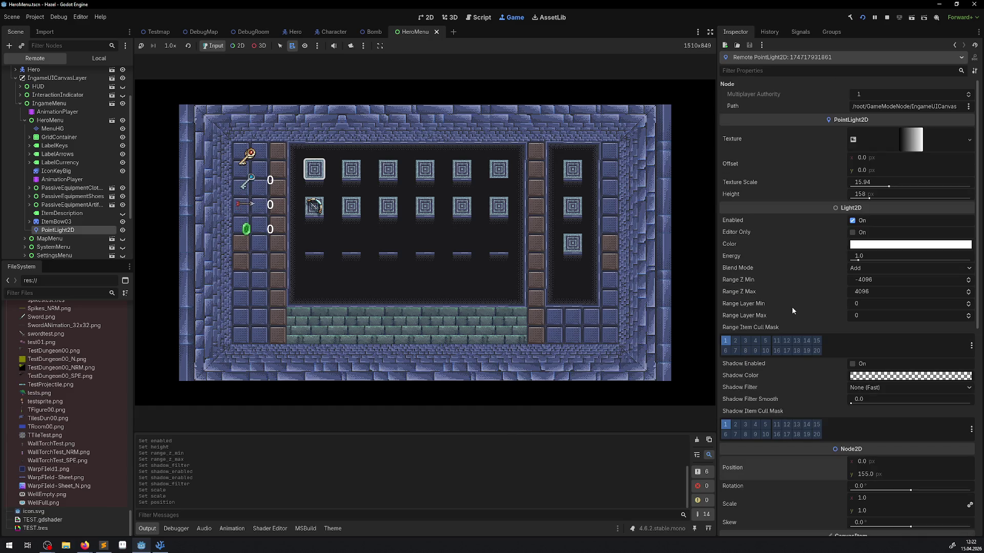
{"action": "left_click", "coordinate": [121, 129]}
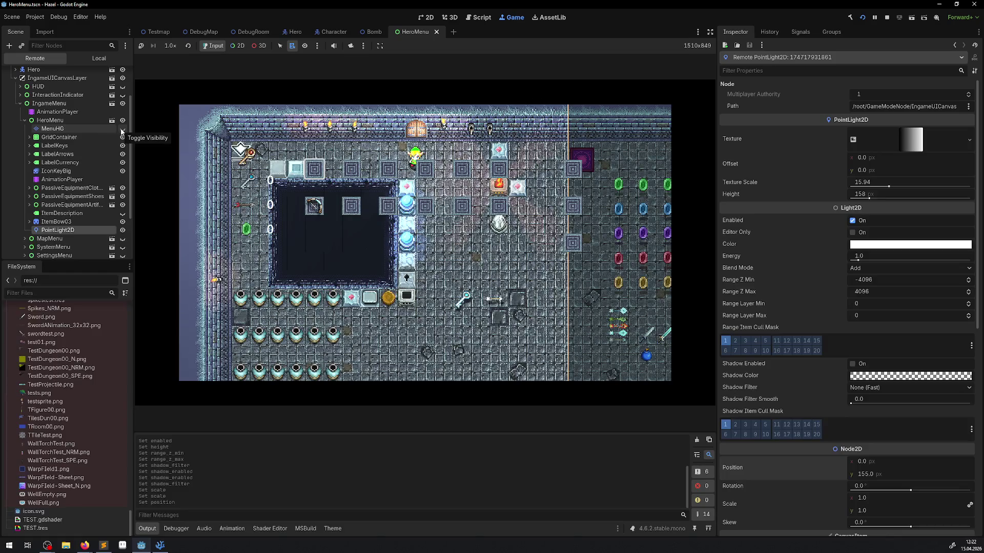
{"action": "left_click", "coordinate": [122, 129]}
{"action": "left_click", "coordinate": [53, 128]}
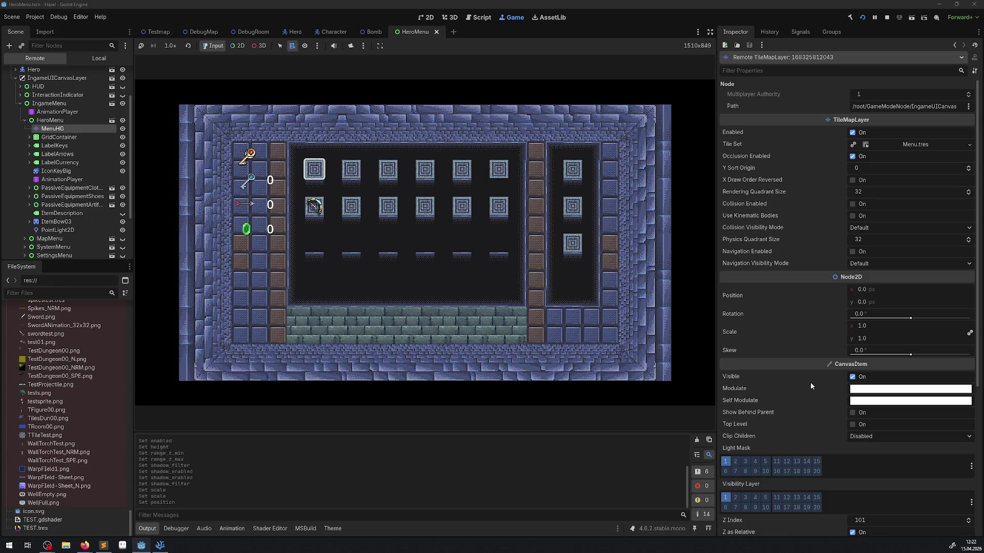
{"action": "mouse_move", "coordinate": [816, 371]}
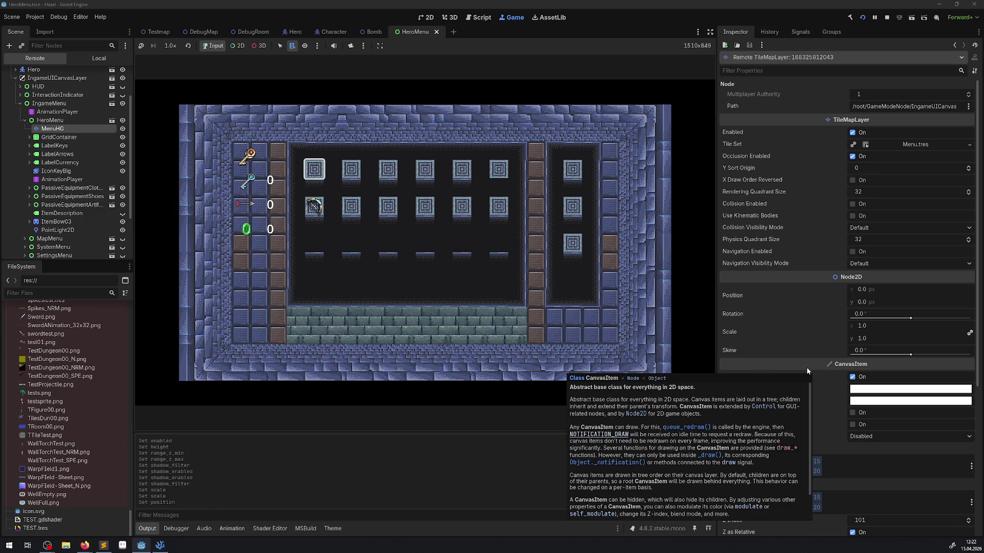
{"action": "left_click", "coordinate": [888, 17]}
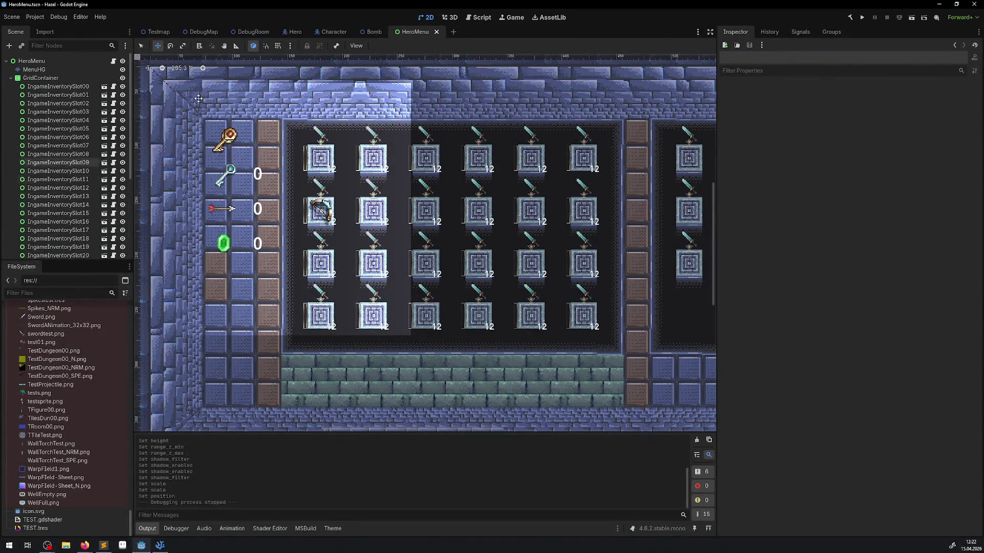
Make PointLight2D the first child of HeroMenu and check the hero menu in a test run
{"action": "left_click", "coordinate": [11, 78]}
{"action": "left_click_drag", "start_coordinate": [38, 180], "coordinate": [28, 69]}
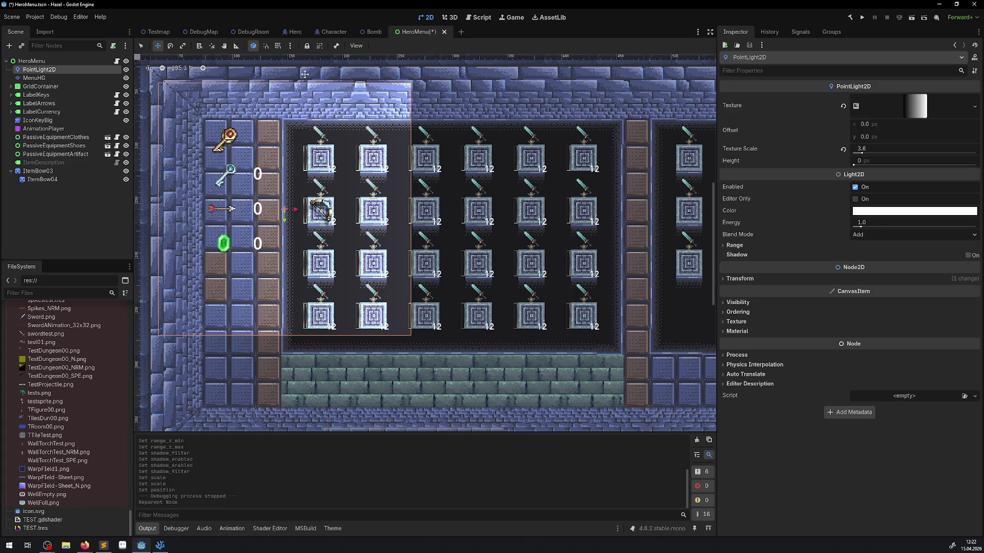
{"action": "left_click", "coordinate": [862, 18]}
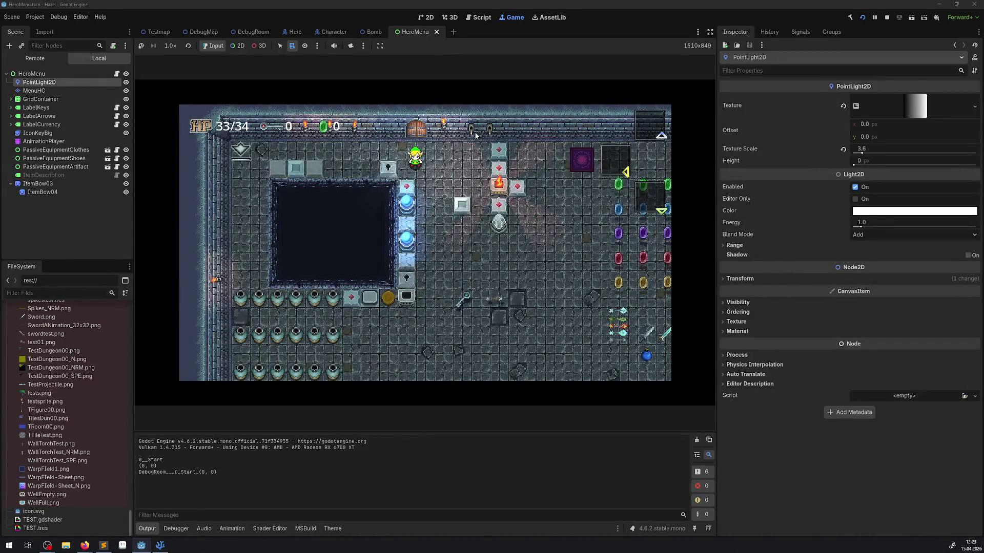
{"action": "key", "text": "Return"}
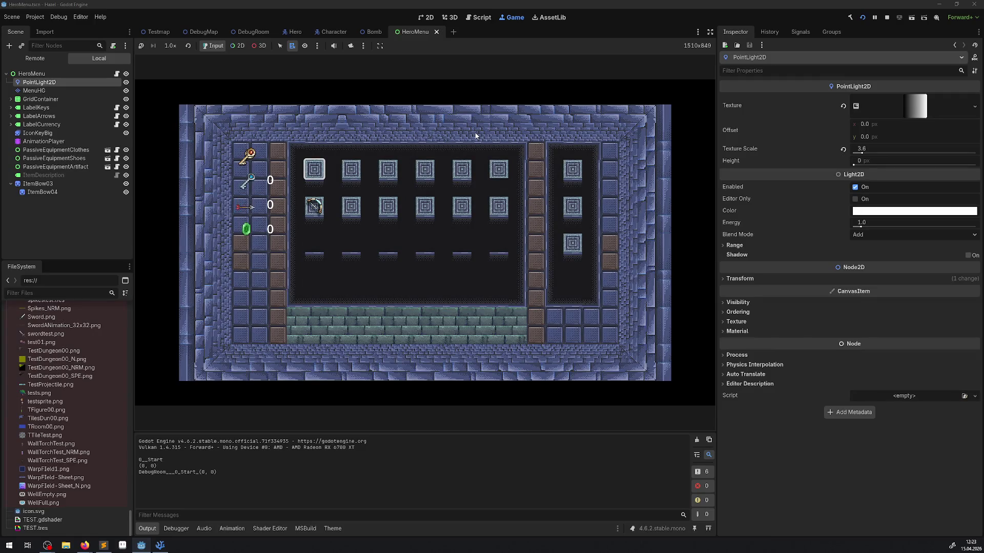
{"action": "left_click", "coordinate": [887, 17]}
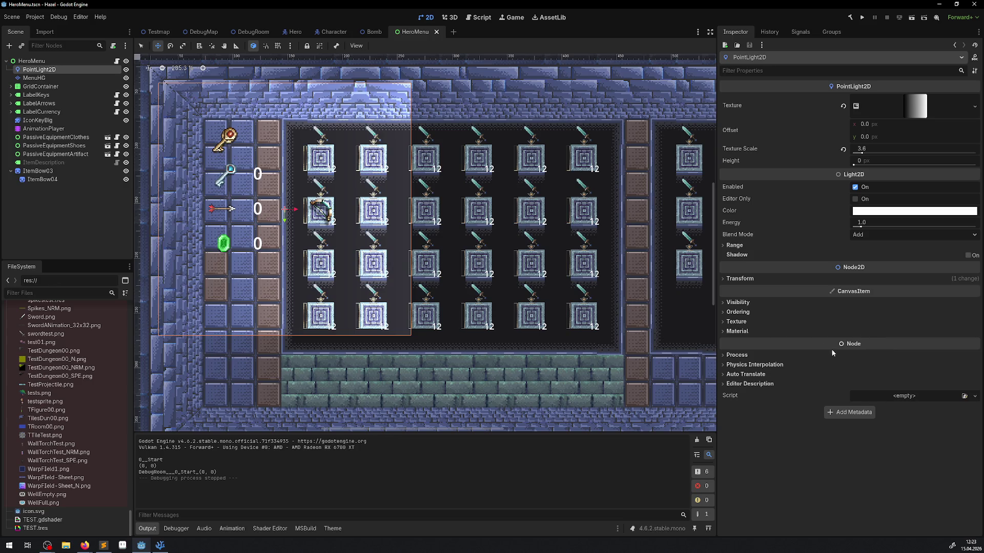
Turn off Z as Relative under the light's Ordering and test-run the game again
{"action": "left_click", "coordinate": [741, 312]}
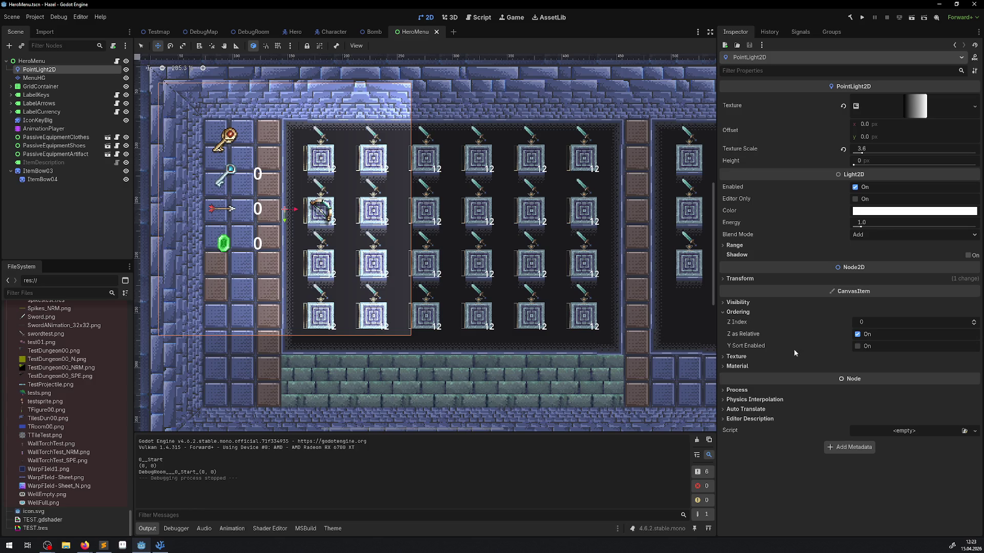
{"action": "left_click", "coordinate": [866, 336]}
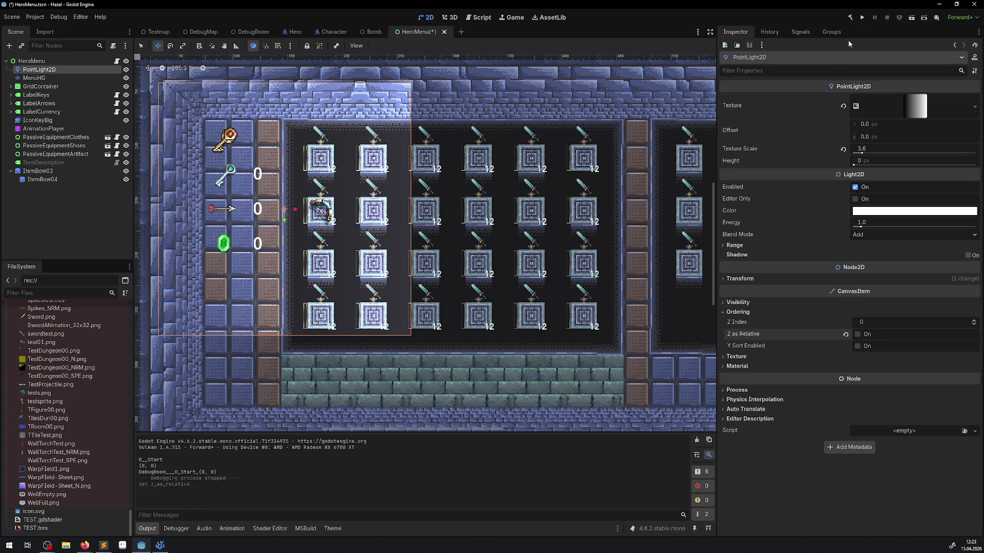
{"action": "left_click", "coordinate": [865, 17]}
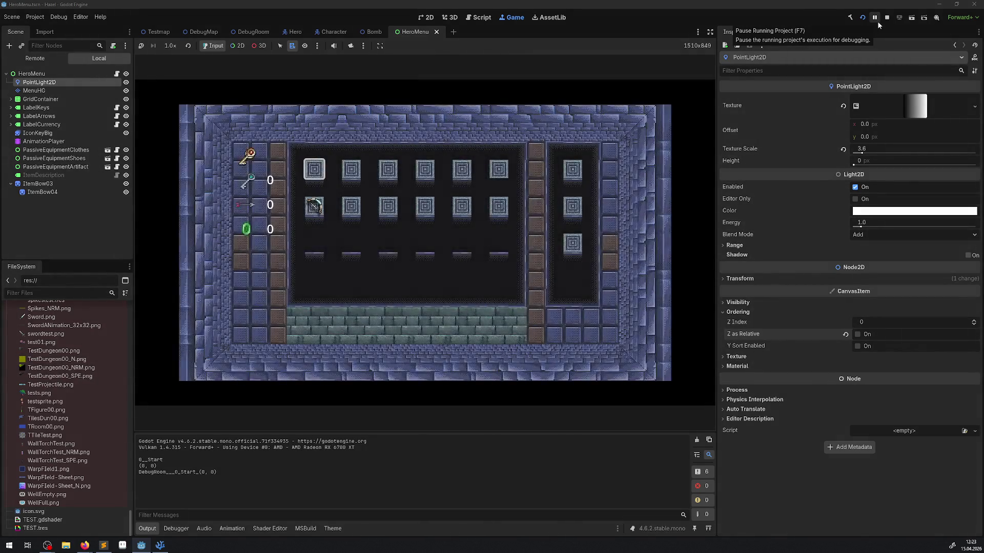
{"action": "left_click", "coordinate": [887, 17]}
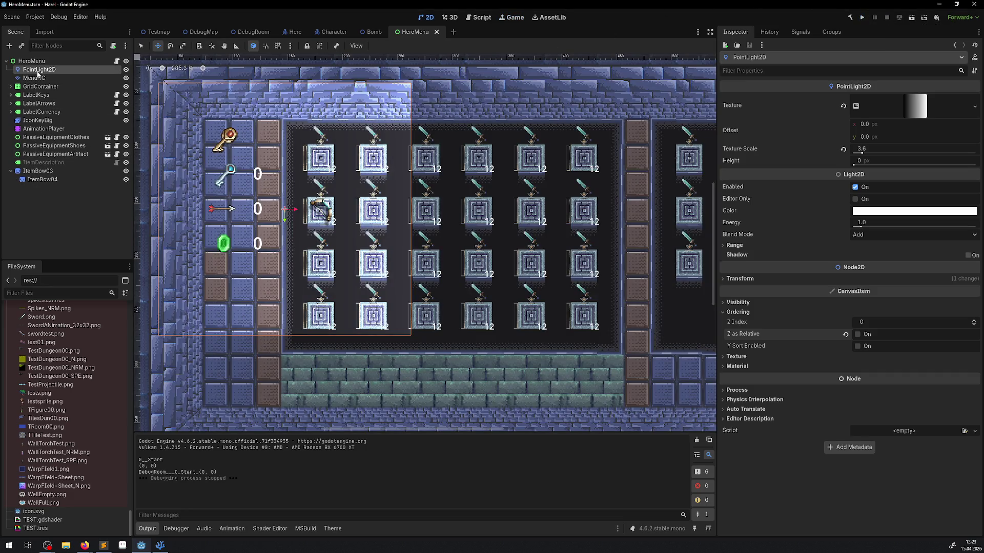
Delete the PointLight2D node from HeroMenu and save the scene
{"action": "key", "text": "Delete"}
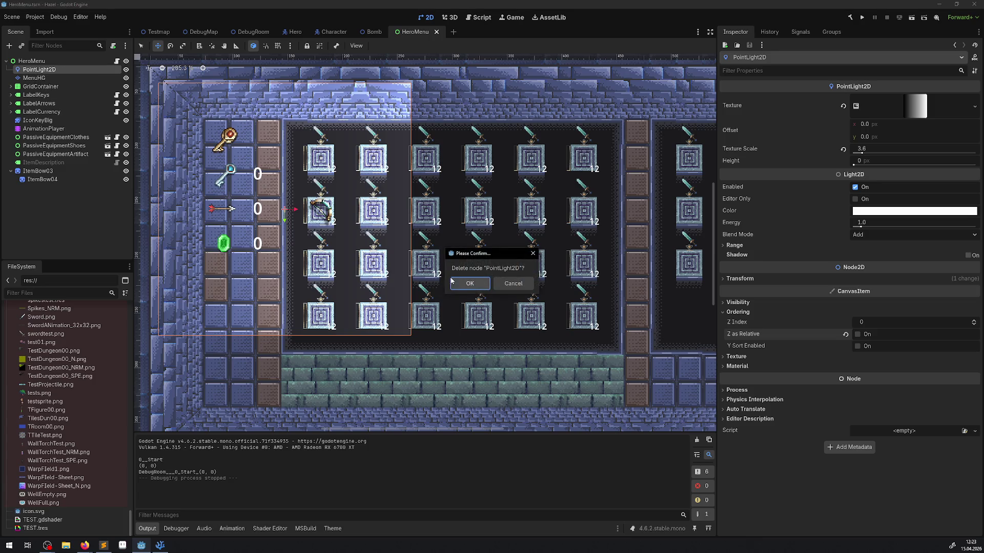
{"action": "left_click", "coordinate": [467, 281]}
{"action": "scroll", "coordinate": [432, 257], "scroll_direction": "up", "scroll_amount": 2}
{"action": "key", "text": "ctrl+s"}
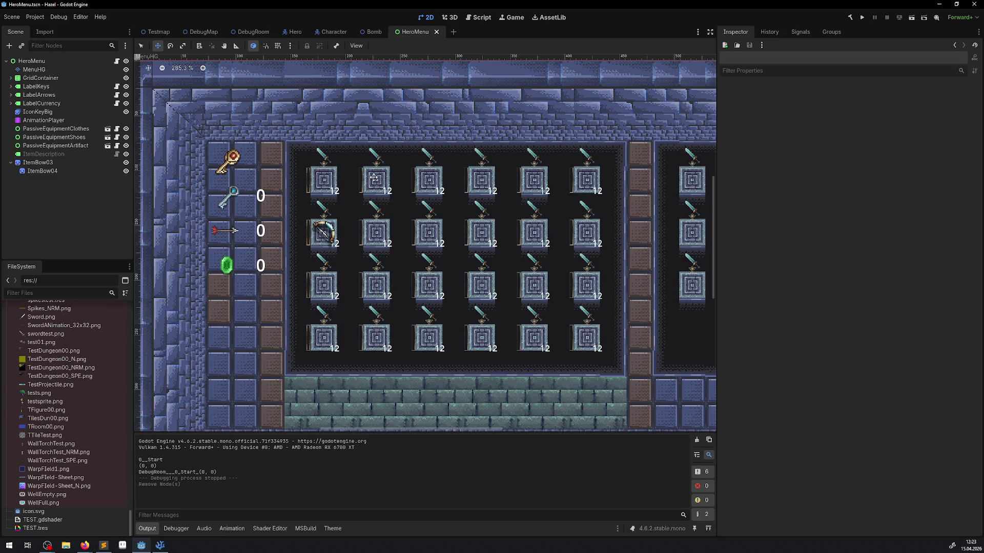
Delete the ItemBow03 and ItemBow04 bow sprites, save, and open the IngameInventorySlot scene
{"action": "key", "text": "q"}
{"action": "scroll", "coordinate": [324, 230], "scroll_direction": "up", "scroll_amount": 4}
{"action": "left_click", "coordinate": [304, 227]}
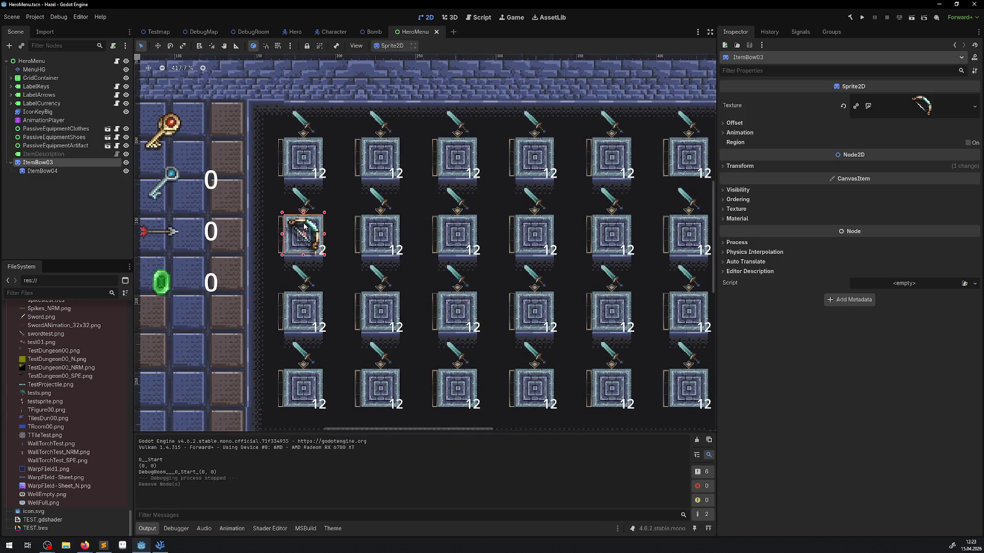
{"action": "left_click", "coordinate": [47, 172], "text": "shift"}
{"action": "key", "text": "Delete"}
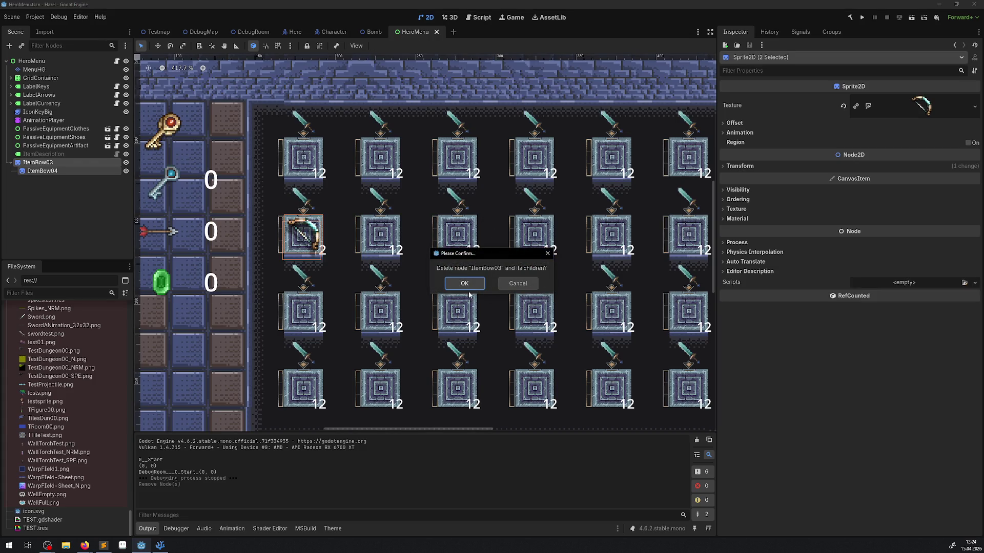
{"action": "left_click", "coordinate": [465, 283]}
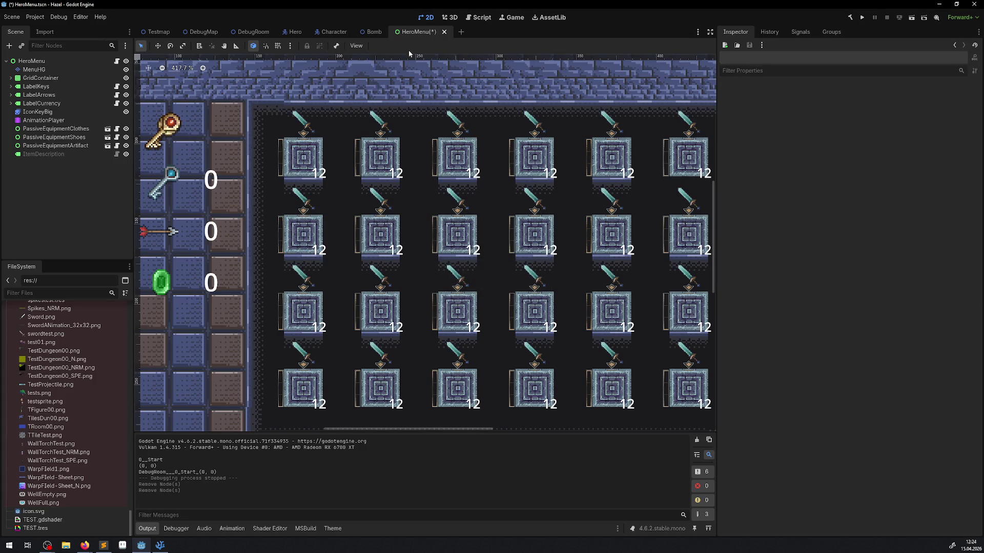
{"action": "key", "text": "ctrl+s"}
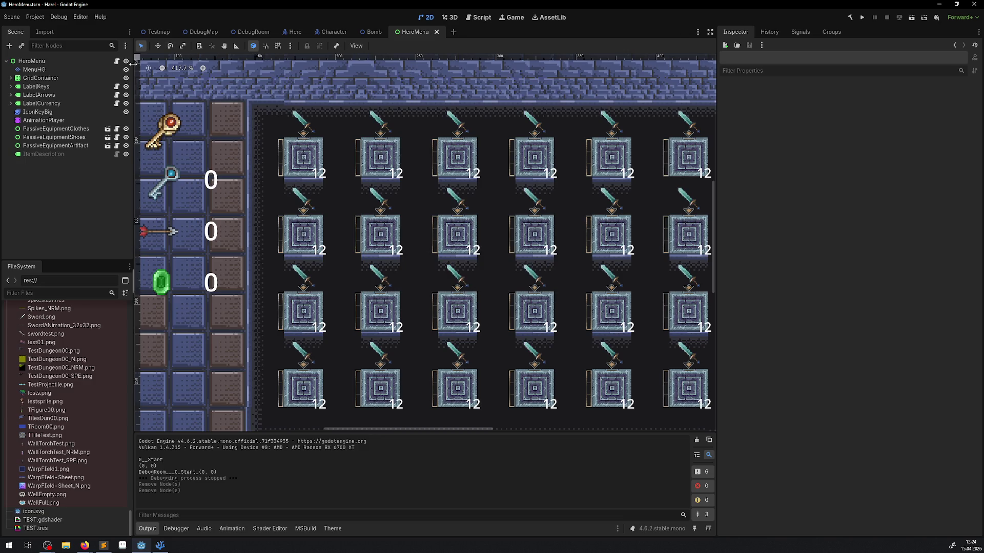
{"action": "left_click", "coordinate": [11, 78]}
{"action": "left_click", "coordinate": [103, 95]}
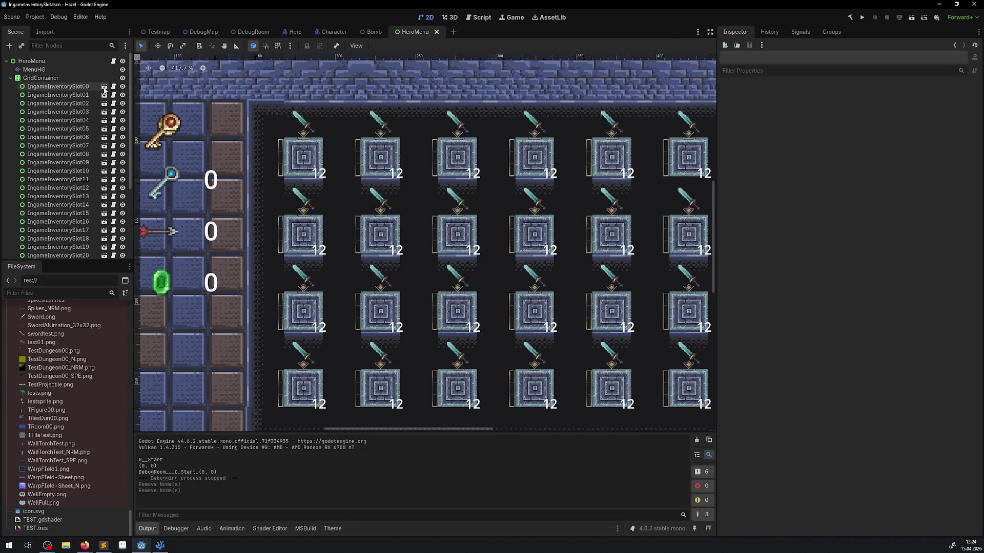
Duplicate the Sprite2D item icon as a child node named SpriteShadow
{"action": "left_click", "coordinate": [47, 111]}
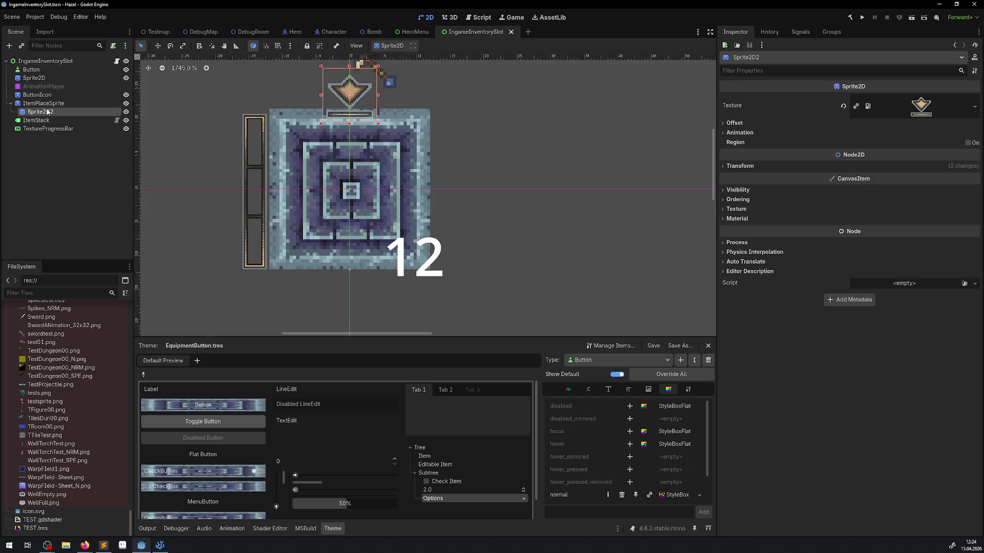
{"action": "left_click", "coordinate": [39, 94]}
{"action": "left_click", "coordinate": [33, 78]}
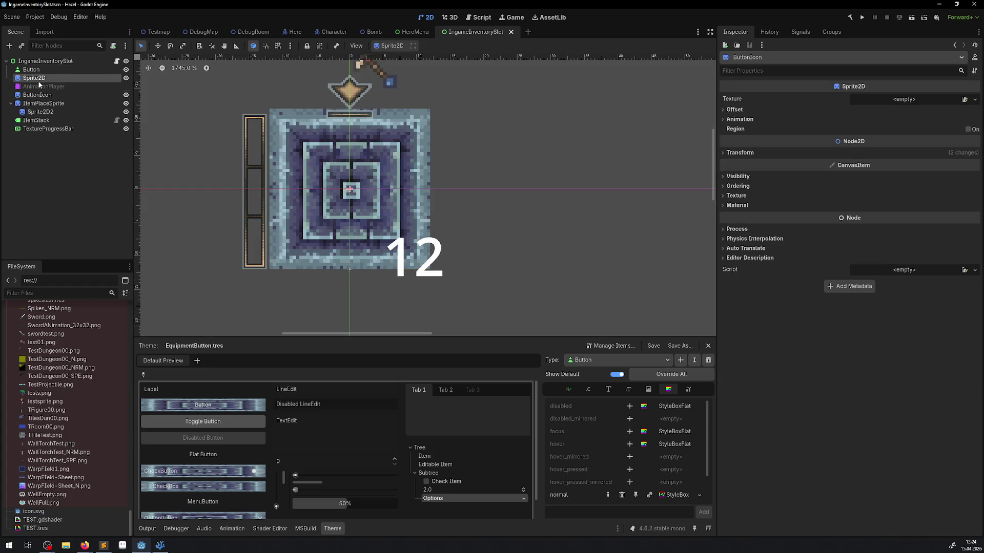
{"action": "left_click_drag", "start_coordinate": [294, 156], "coordinate": [313, 188]}
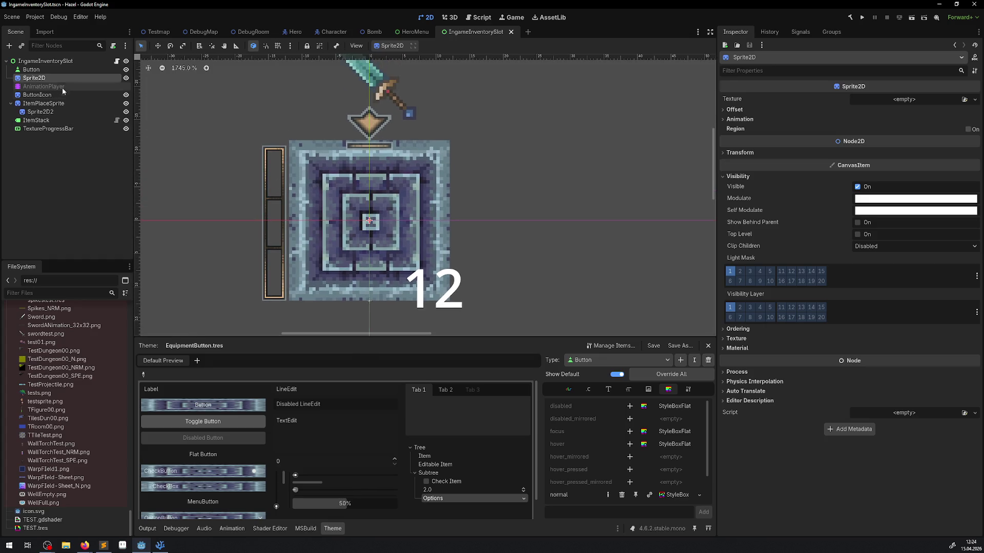
{"action": "right_click", "coordinate": [41, 80]}
{"action": "left_click", "coordinate": [26, 155]}
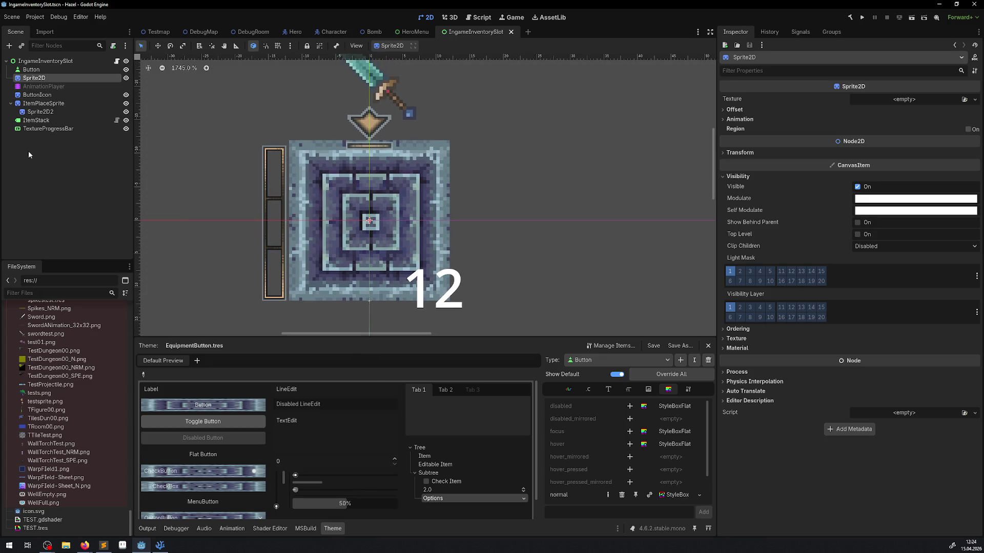
{"action": "right_click", "coordinate": [46, 80]}
{"action": "left_click", "coordinate": [88, 213]}
{"action": "mouse_move", "coordinate": [43, 88]}
{"action": "left_mouse_down"}
{"action": "mouse_move", "coordinate": [40, 78]}
{"action": "mouse_move", "coordinate": [45, 86]}
{"action": "left_mouse_up"}
{"action": "type", "text": "Shadow"}
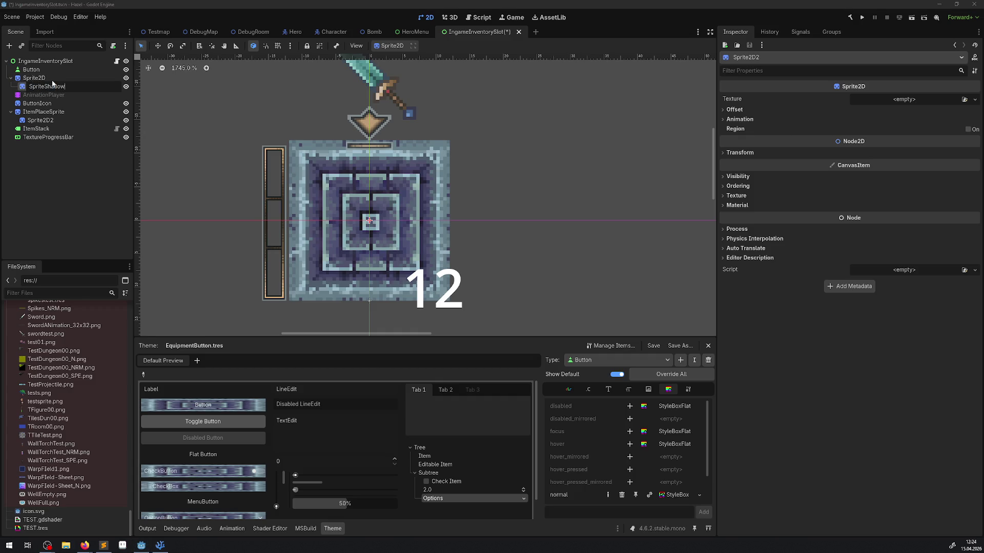
{"action": "key", "text": "Return"}
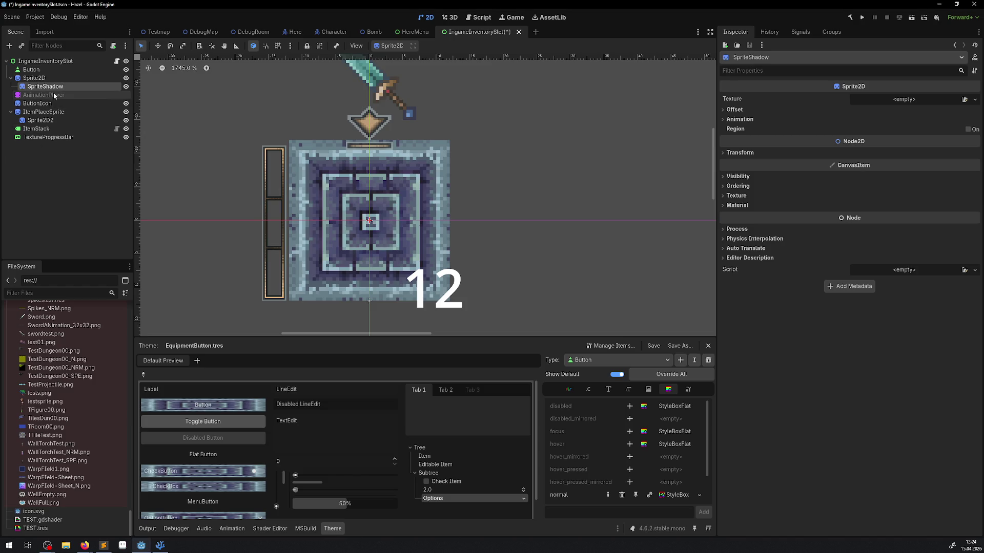
Set SpriteShadow's Self Modulate colour to black 000000 with alpha 0
{"action": "left_click", "coordinate": [738, 176]}
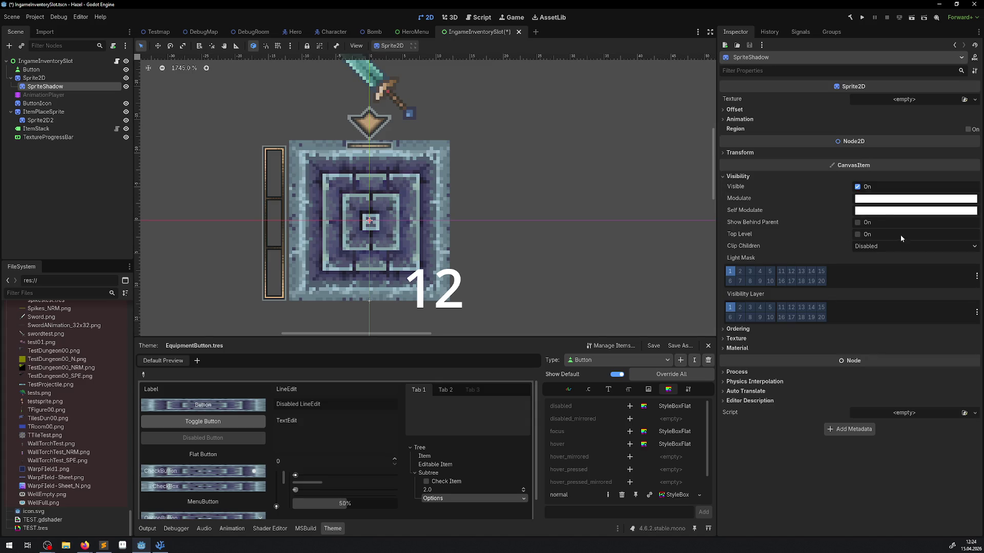
{"action": "left_click", "coordinate": [879, 212]}
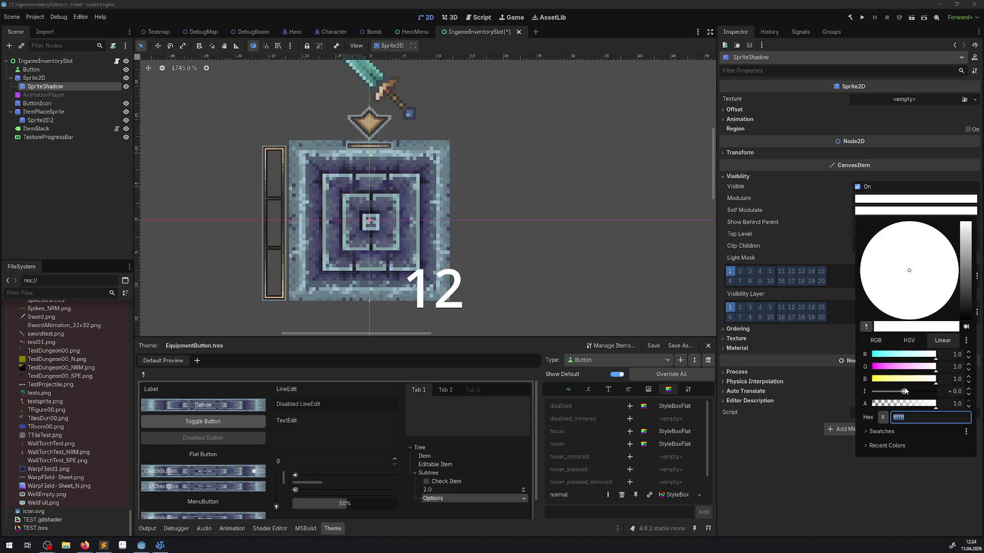
{"action": "type", "text": "000000"}
{"action": "key", "text": "Return"}
{"action": "left_click", "coordinate": [954, 403]}
{"action": "type", "text": "0"}
{"action": "key", "text": "Escape"}
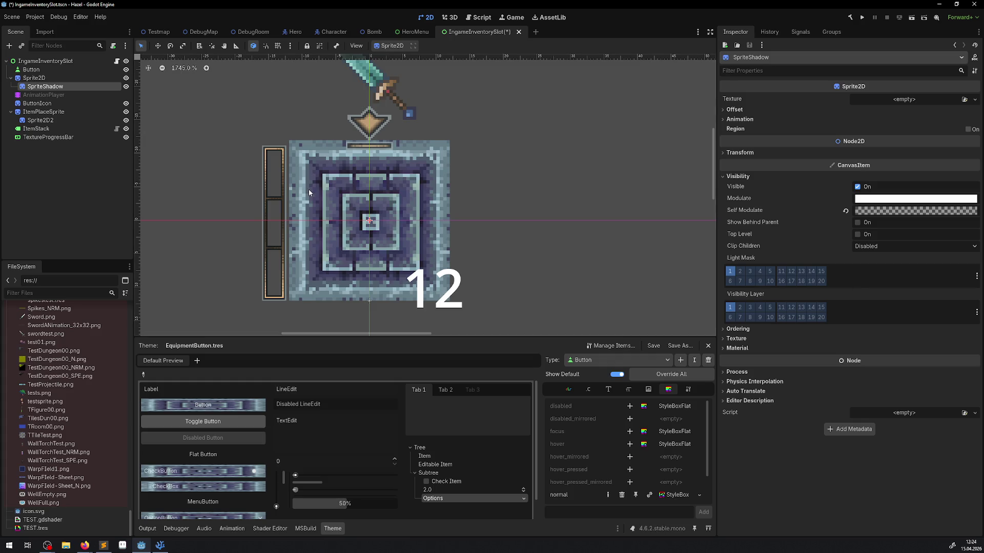
Collapse the testassets, roomextras and bows folders and expand the bombs folder in FileSystem
{"action": "scroll", "coordinate": [24, 384], "scroll_direction": "up", "scroll_amount": 5}
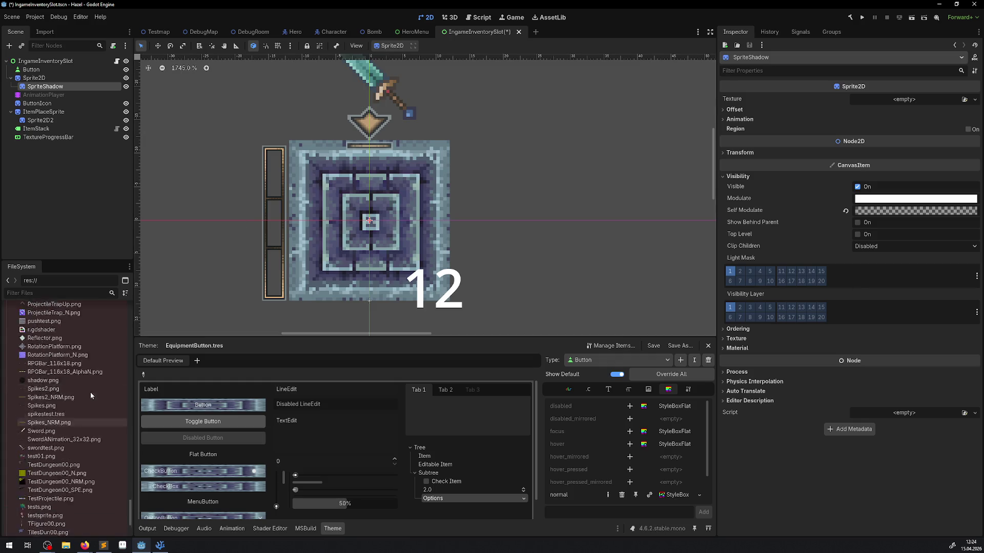
{"action": "scroll", "coordinate": [24, 384], "scroll_direction": "up", "scroll_amount": 10}
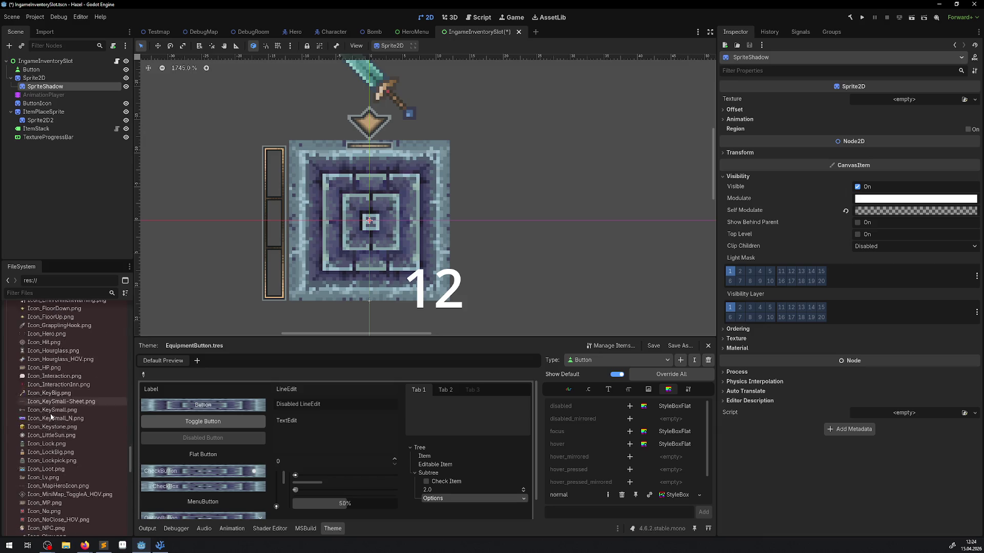
{"action": "scroll", "coordinate": [43, 405], "scroll_direction": "up", "scroll_amount": 10}
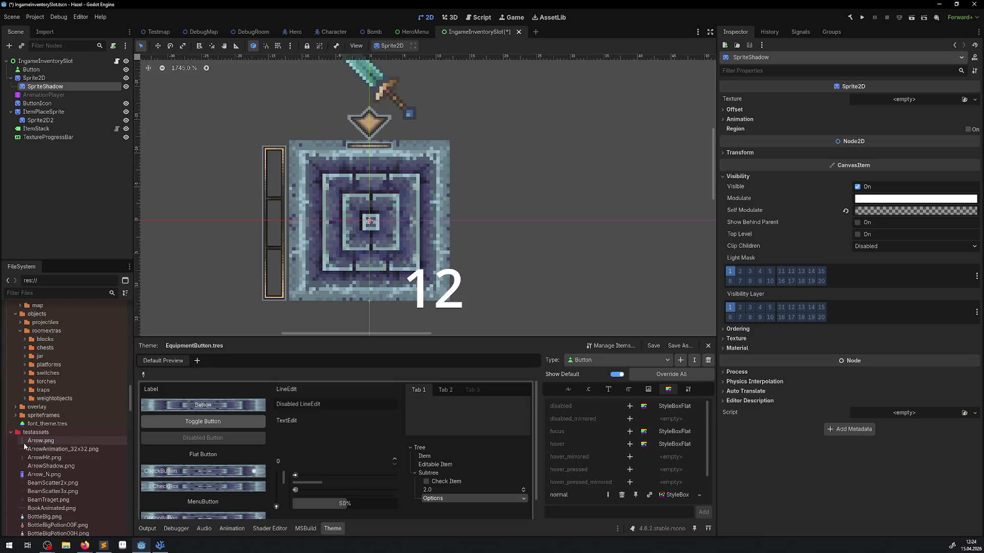
{"action": "left_click", "coordinate": [11, 432]}
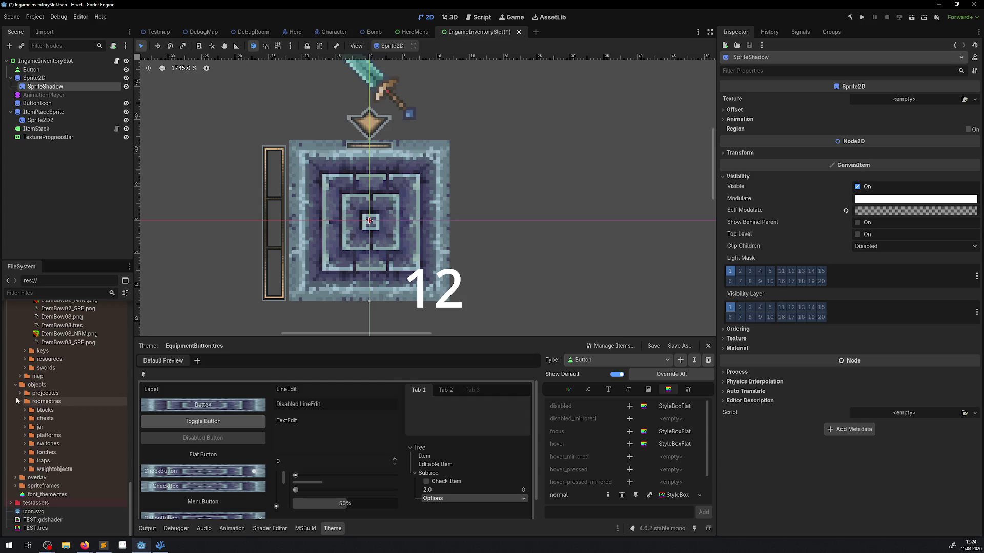
{"action": "left_click", "coordinate": [20, 402]}
{"action": "scroll", "coordinate": [20, 403], "scroll_direction": "up", "scroll_amount": 5}
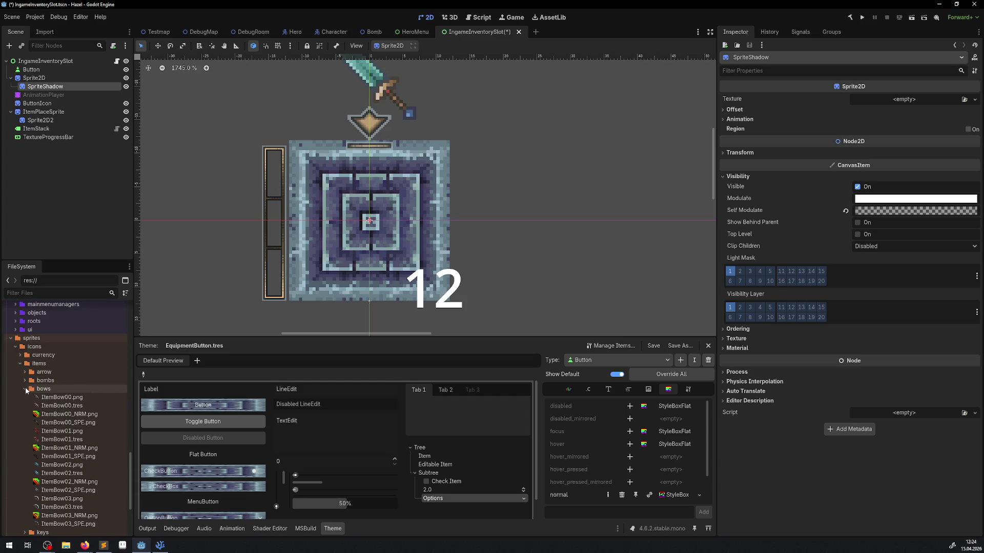
{"action": "left_click", "coordinate": [24, 391]}
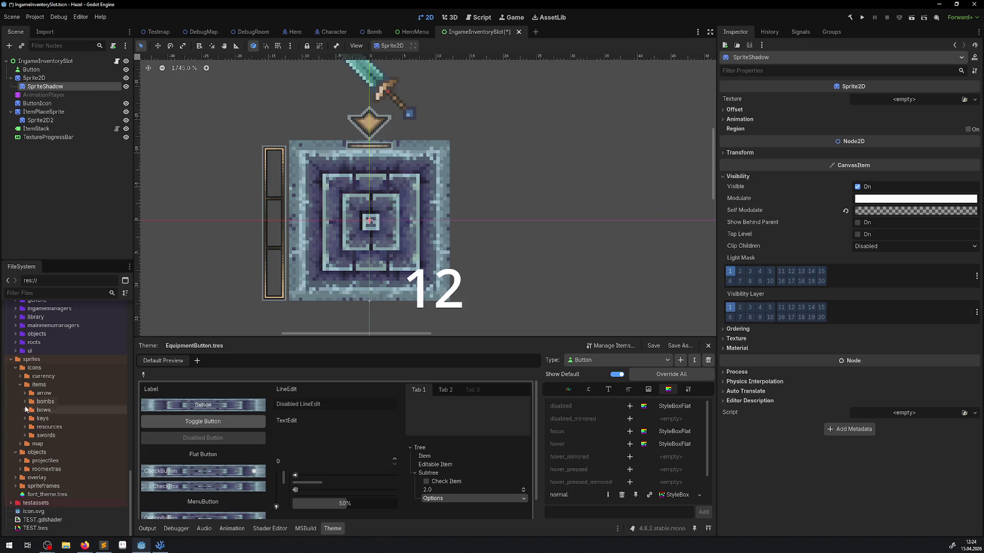
{"action": "left_click", "coordinate": [25, 403]}
Assign ItemBomb.png as the texture of both SpriteShadow and Sprite2D
{"action": "mouse_move", "coordinate": [60, 410]}
{"action": "left_mouse_down"}
{"action": "mouse_move", "coordinate": [217, 286]}
{"action": "mouse_move", "coordinate": [51, 77]}
{"action": "mouse_move", "coordinate": [33, 87]}
{"action": "left_mouse_up"}
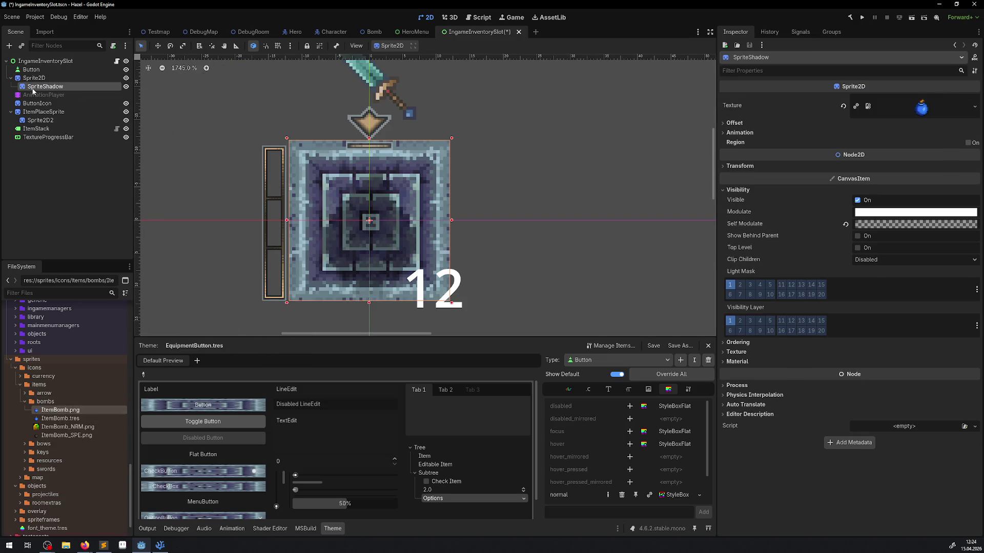
{"action": "left_click", "coordinate": [33, 79]}
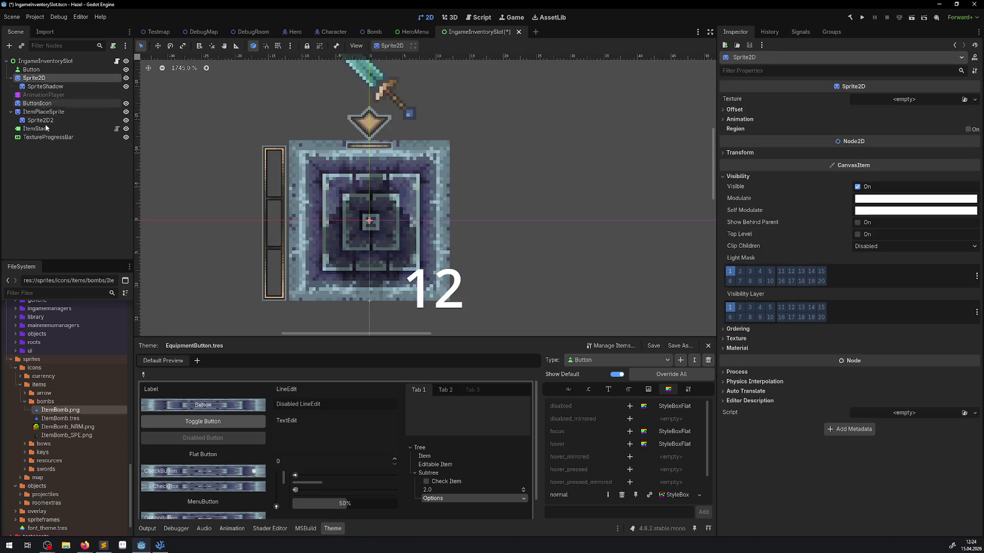
{"action": "left_click_drag", "start_coordinate": [69, 414], "coordinate": [911, 101]}
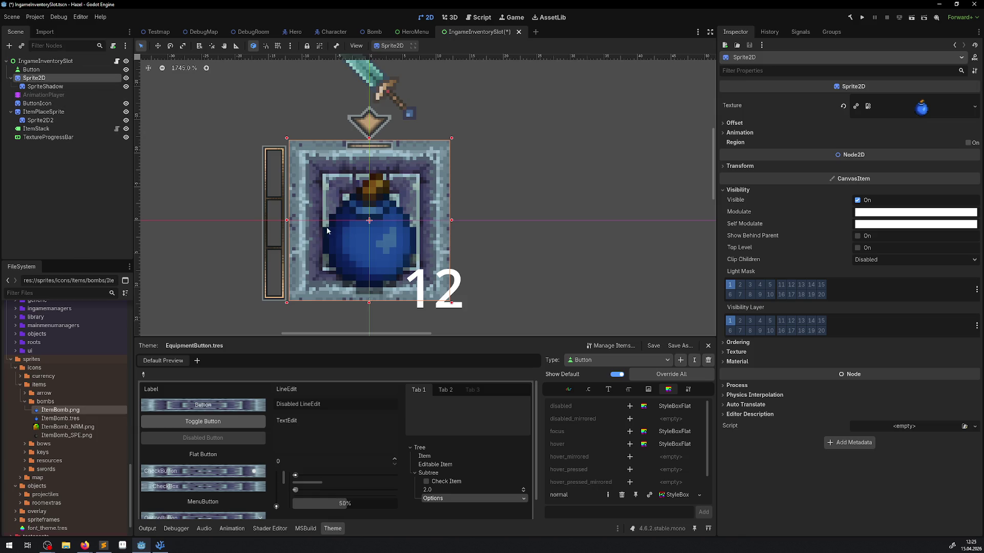
{"action": "left_click", "coordinate": [123, 546]}
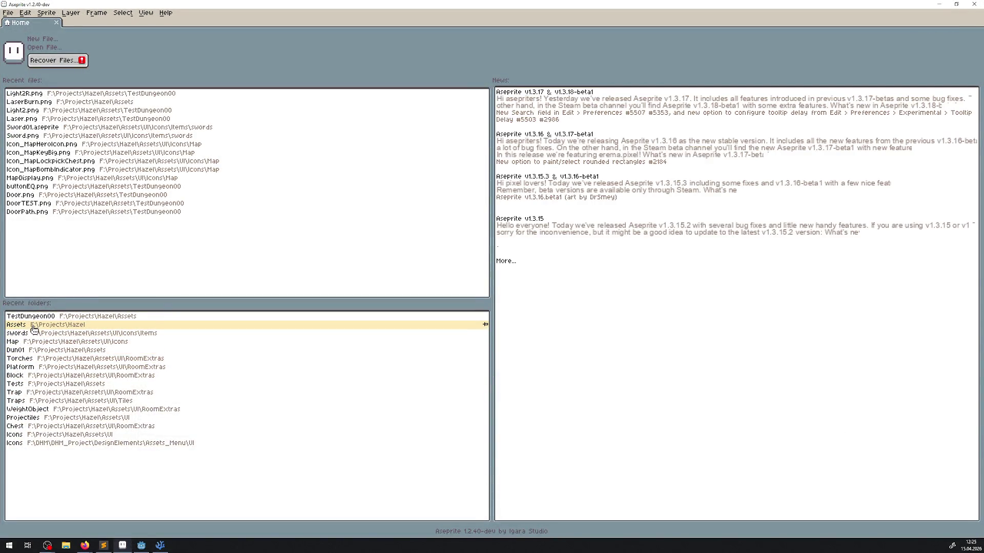
Open ItemBomb.png from the items/bombs folder and move the bomb up two pixels
{"action": "left_click", "coordinate": [34, 333]}
{"action": "left_click", "coordinate": [86, 55]}
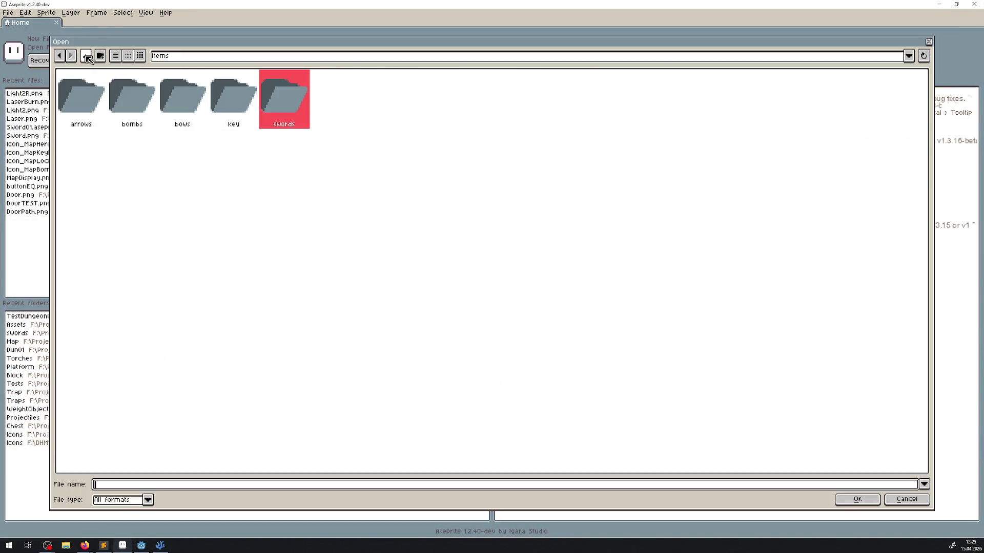
{"action": "double_click", "coordinate": [139, 111]}
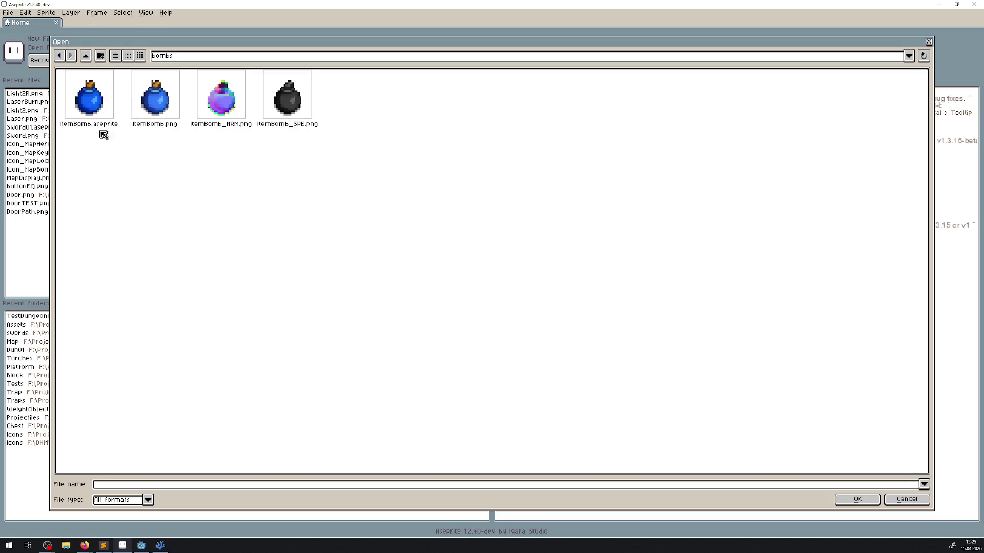
{"action": "double_click", "coordinate": [163, 111]}
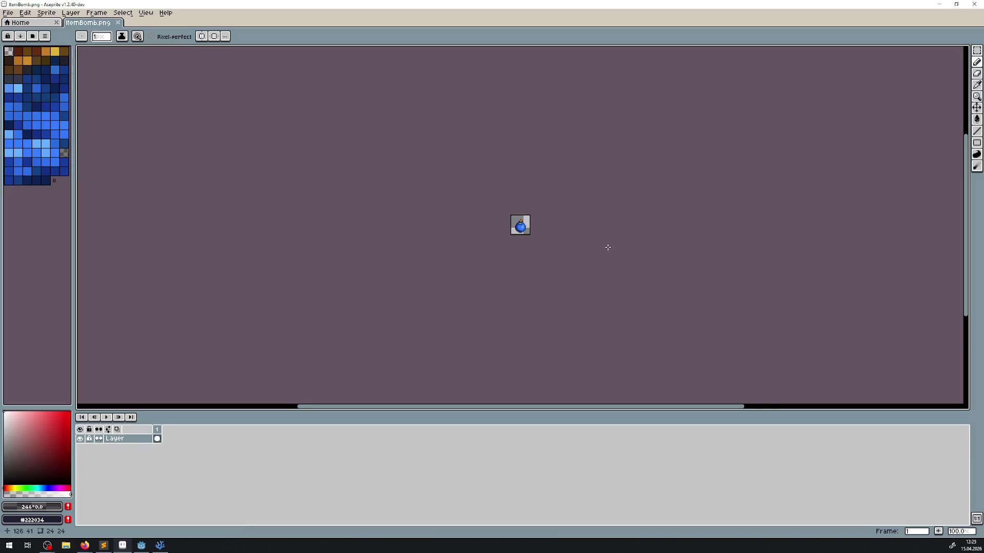
{"action": "left_click", "coordinate": [977, 107]}
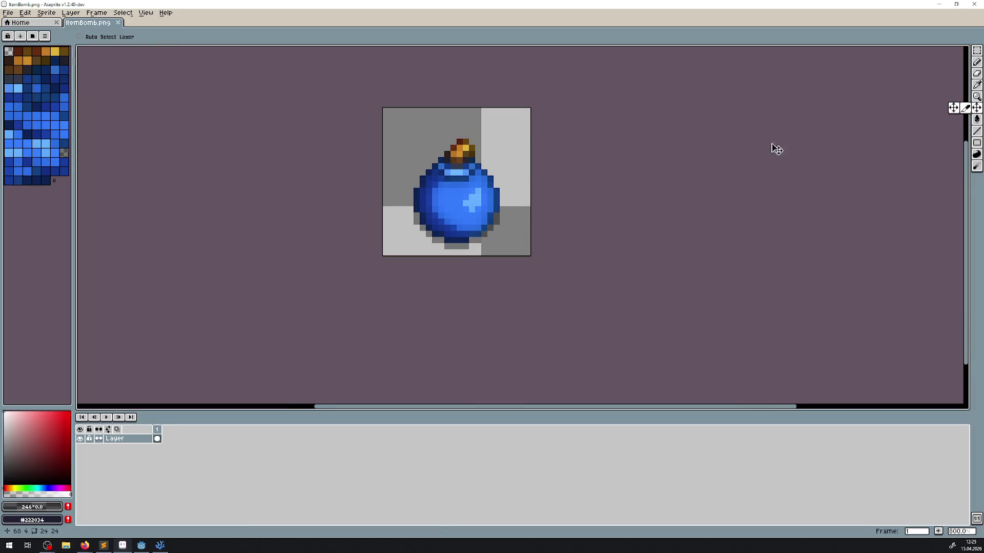
{"action": "scroll", "coordinate": [506, 213], "scroll_direction": "up", "scroll_amount": 4}
{"action": "left_click_drag", "start_coordinate": [370, 279], "coordinate": [366, 241]}
{"action": "scroll", "coordinate": [404, 211], "scroll_direction": "down", "scroll_amount": 5}
{"action": "left_click_drag", "start_coordinate": [404, 211], "coordinate": [358, 222]}
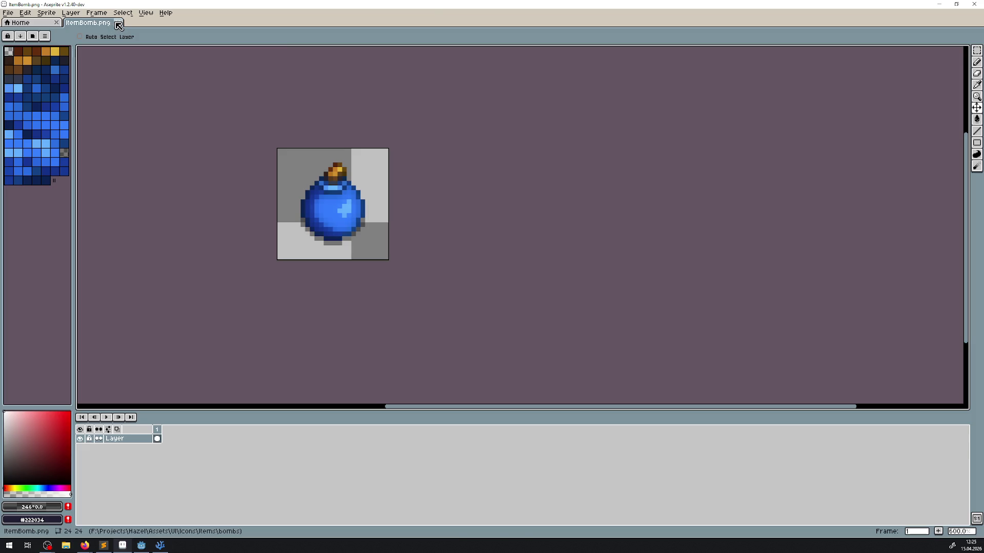
{"action": "left_click", "coordinate": [118, 23]}
Shift the bomb in ItemBomb_NRM.png up by the same amount and close it
{"action": "key", "text": "ctrl+o"}
{"action": "double_click", "coordinate": [220, 97]}
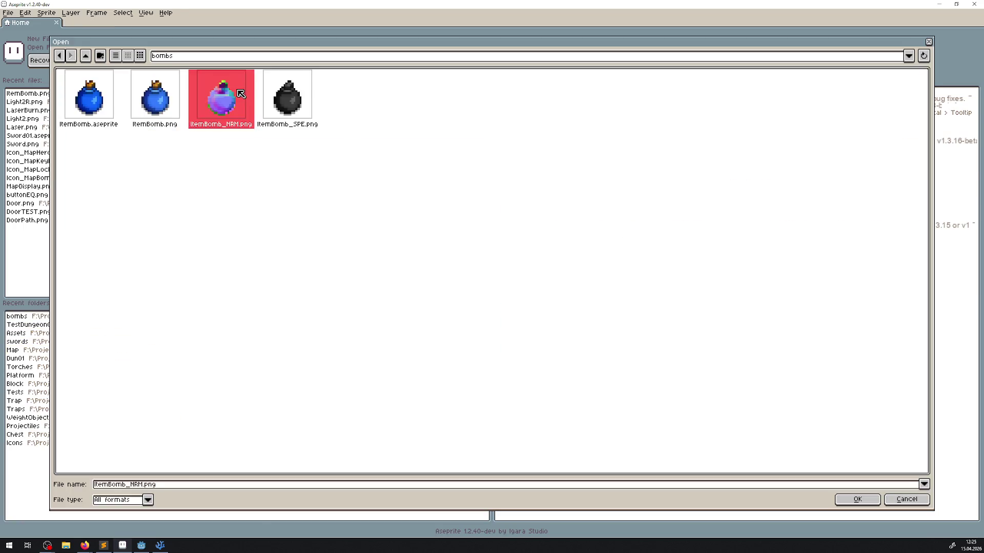
{"action": "scroll", "coordinate": [513, 241], "scroll_direction": "up", "scroll_amount": 7}
{"action": "left_click_drag", "start_coordinate": [471, 218], "coordinate": [470, 205]}
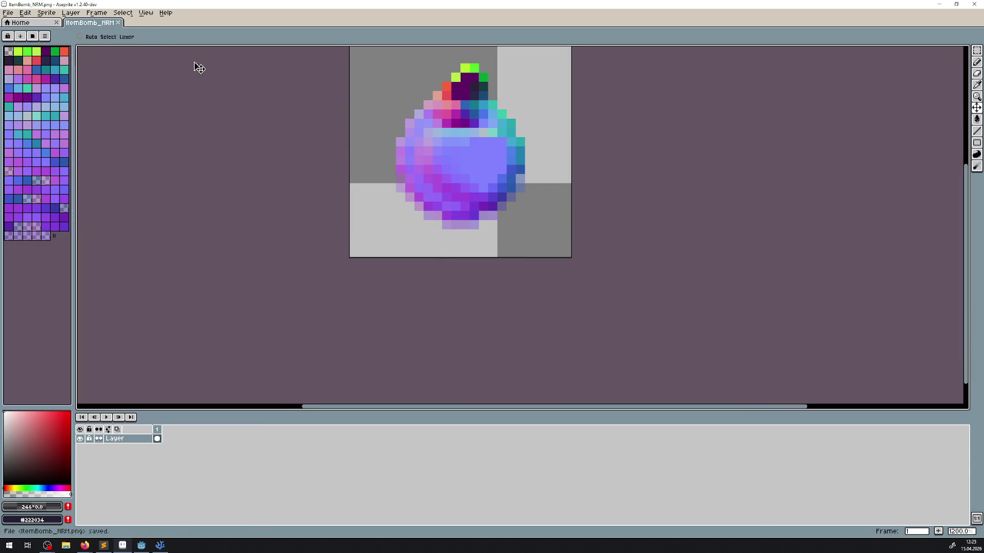
{"action": "left_click", "coordinate": [118, 23]}
Shift the bomb in ItemBomb_SPE.png up two pixels, close it, and return to Godot
{"action": "left_click", "coordinate": [89, 316]}
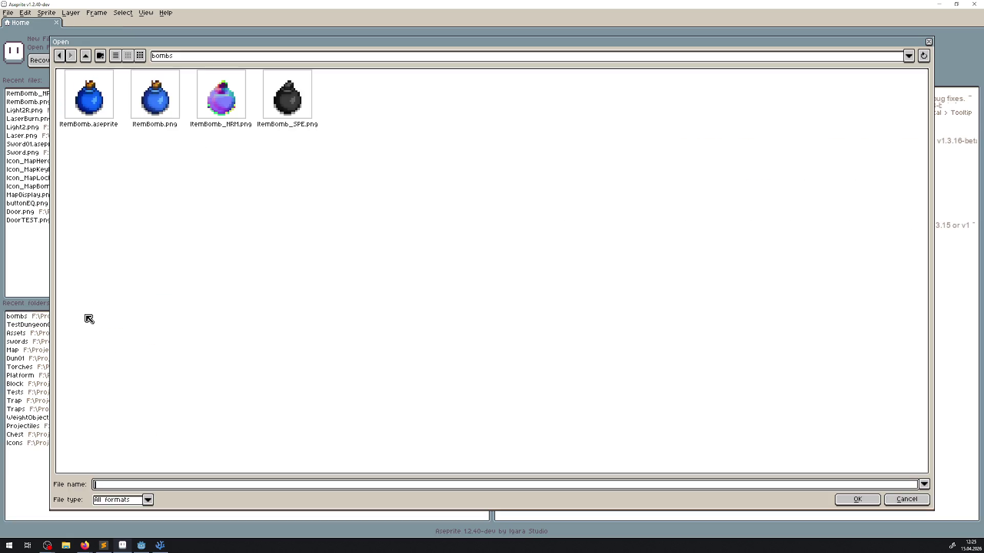
{"action": "double_click", "coordinate": [301, 110]}
{"action": "scroll", "coordinate": [454, 257], "scroll_direction": "up", "scroll_amount": 3}
{"action": "left_click_drag", "start_coordinate": [454, 256], "coordinate": [455, 237]}
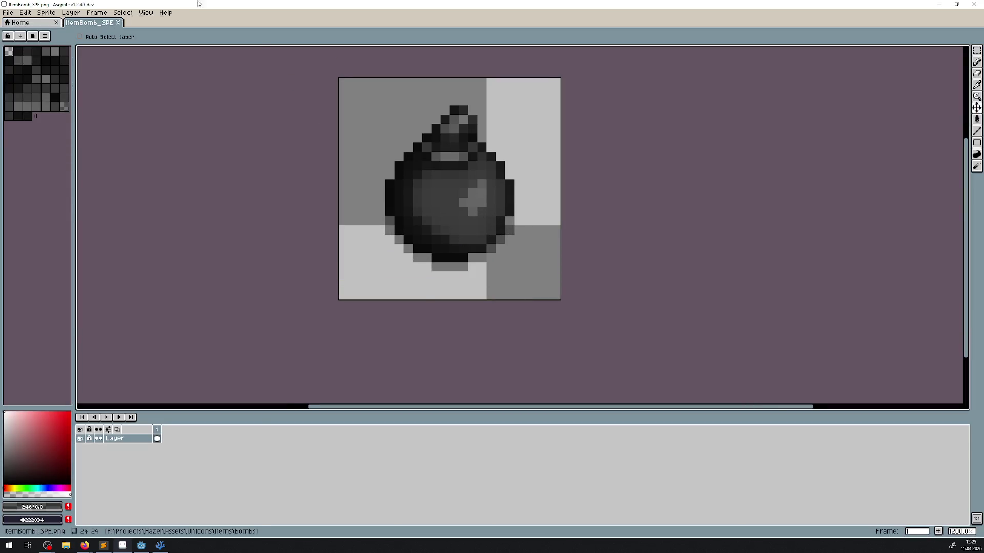
{"action": "left_click", "coordinate": [120, 23]}
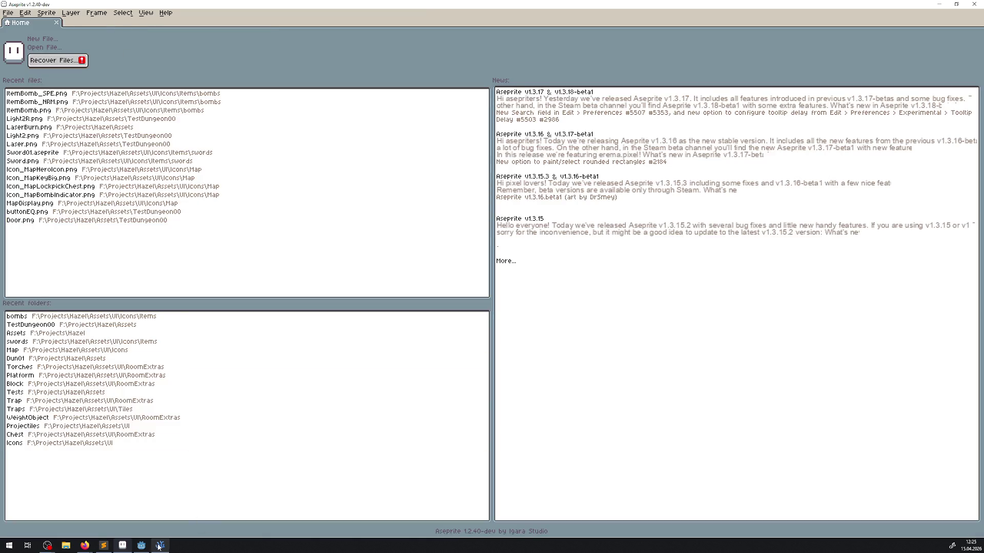
{"action": "left_click", "coordinate": [97, 547]}
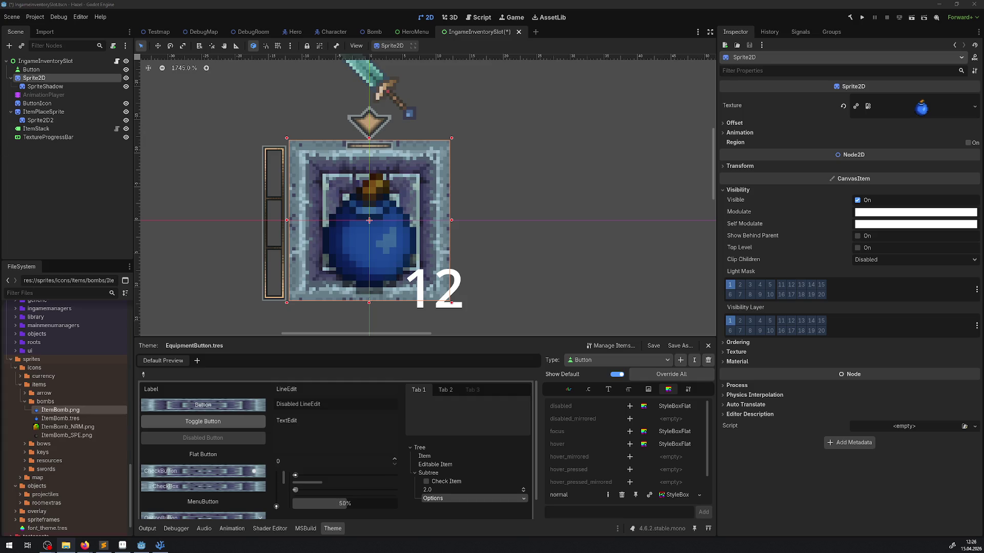
Set SpriteShadow's y position to 2 px and draw it behind its parent sprite
{"action": "left_click_drag", "start_coordinate": [96, 357], "coordinate": [70, 416]}
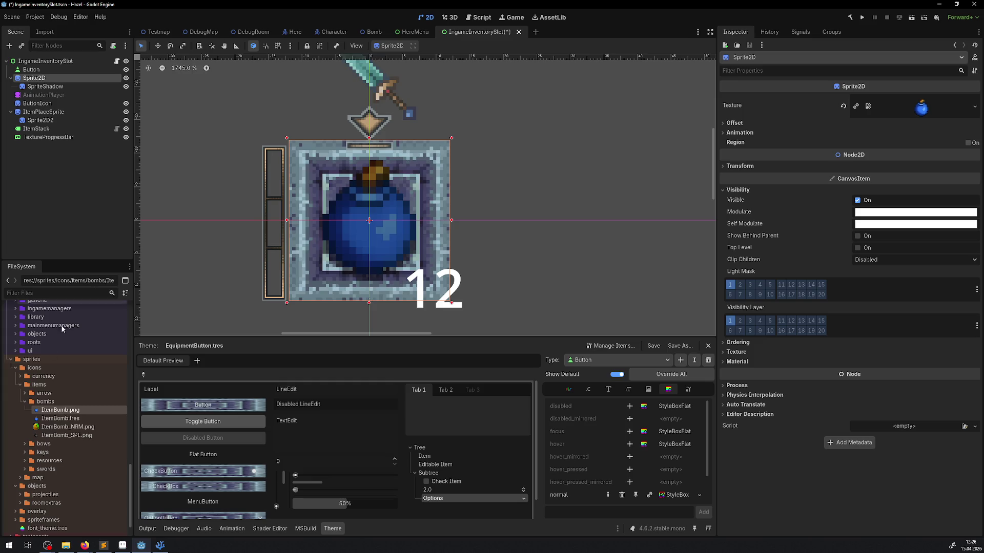
{"action": "left_click", "coordinate": [71, 87]}
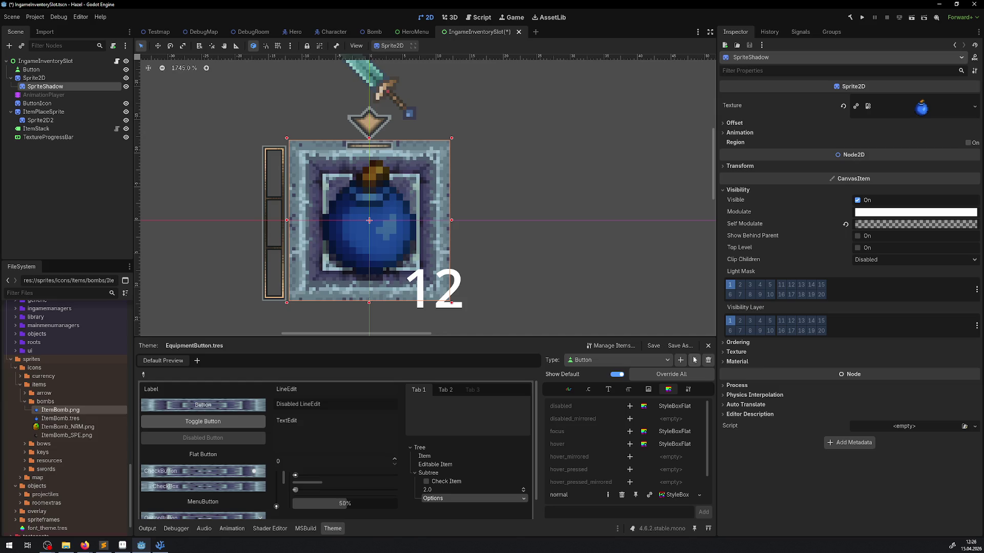
{"action": "left_click", "coordinate": [738, 166]}
{"action": "left_click", "coordinate": [871, 188]}
{"action": "type", "text": "2"}
{"action": "key", "text": "Return"}
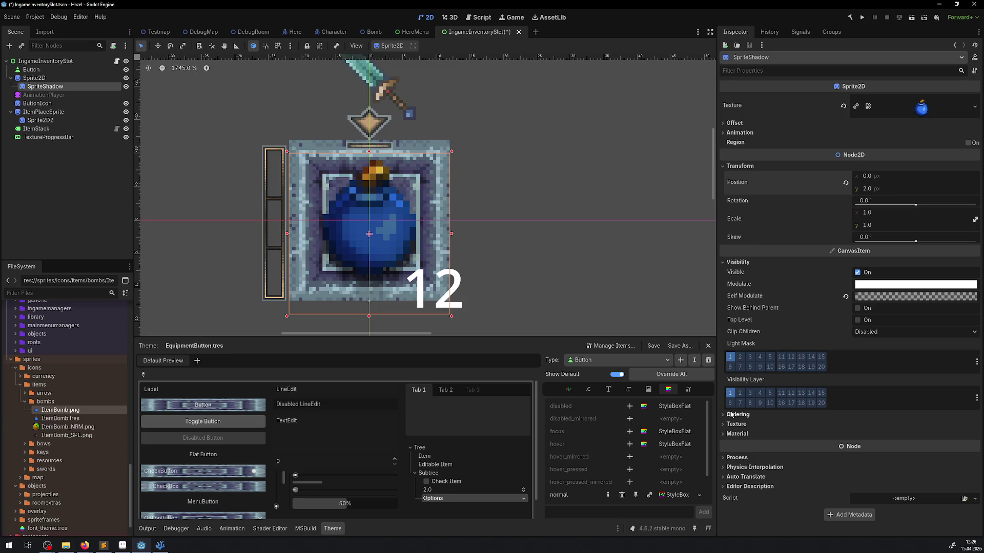
{"action": "left_click", "coordinate": [860, 308]}
Set SpriteShadow's x position to -2 px
{"action": "left_click", "coordinate": [866, 176]}
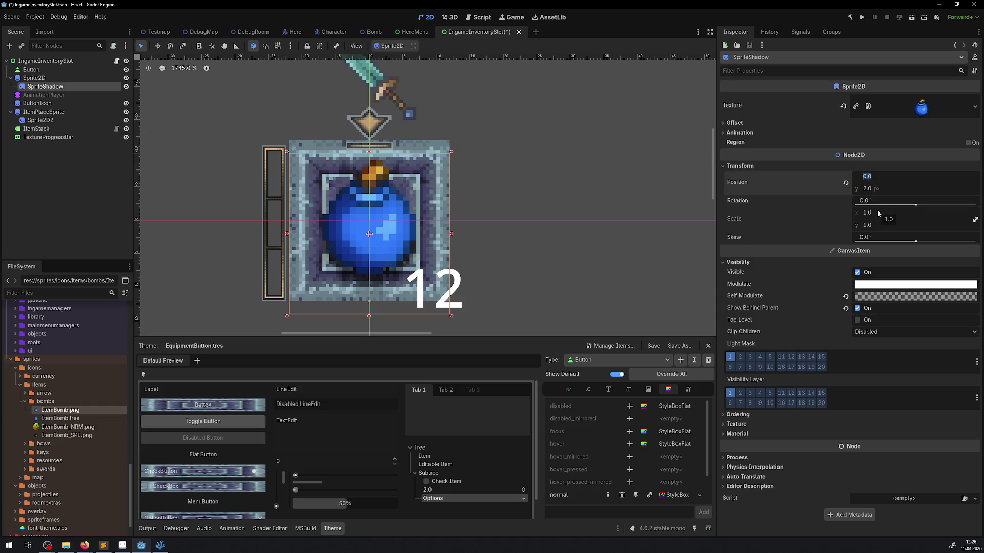
{"action": "type", "text": "2"}
{"action": "key", "text": "Return"}
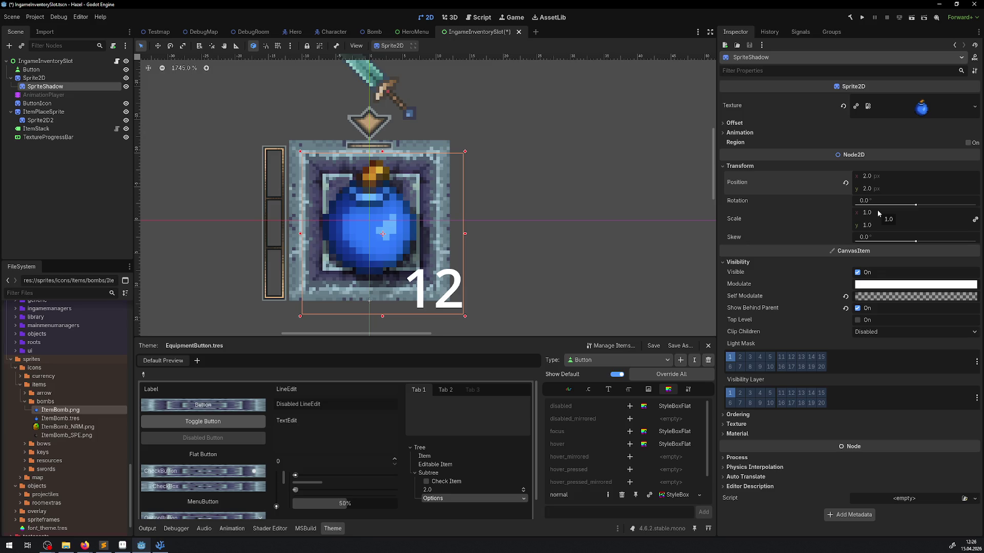
{"action": "left_click", "coordinate": [876, 180]}
{"action": "type", "text": "-2"}
{"action": "key", "text": "Return"}
{"action": "scroll", "coordinate": [511, 174], "scroll_direction": "down", "scroll_amount": 5}
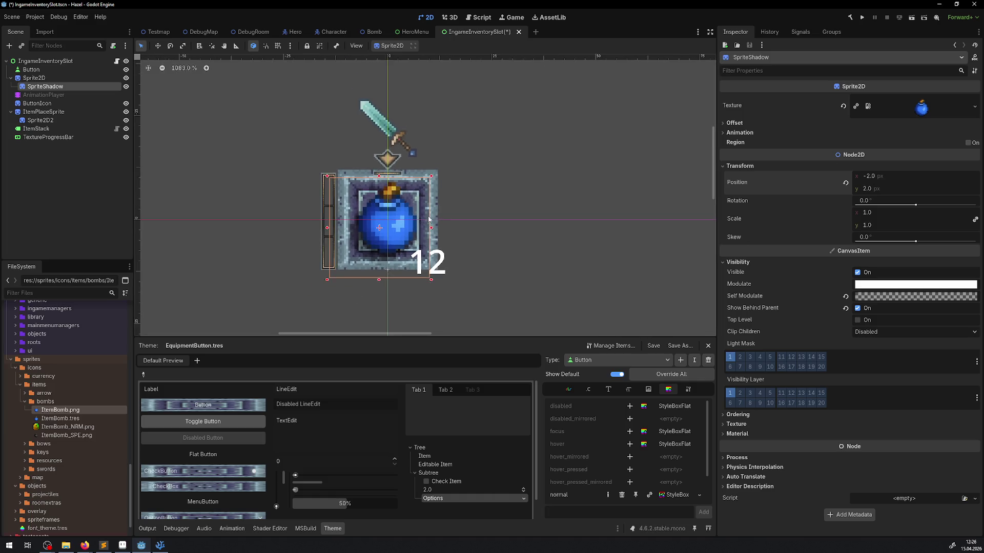
{"action": "left_click_drag", "start_coordinate": [497, 168], "coordinate": [422, 168]}
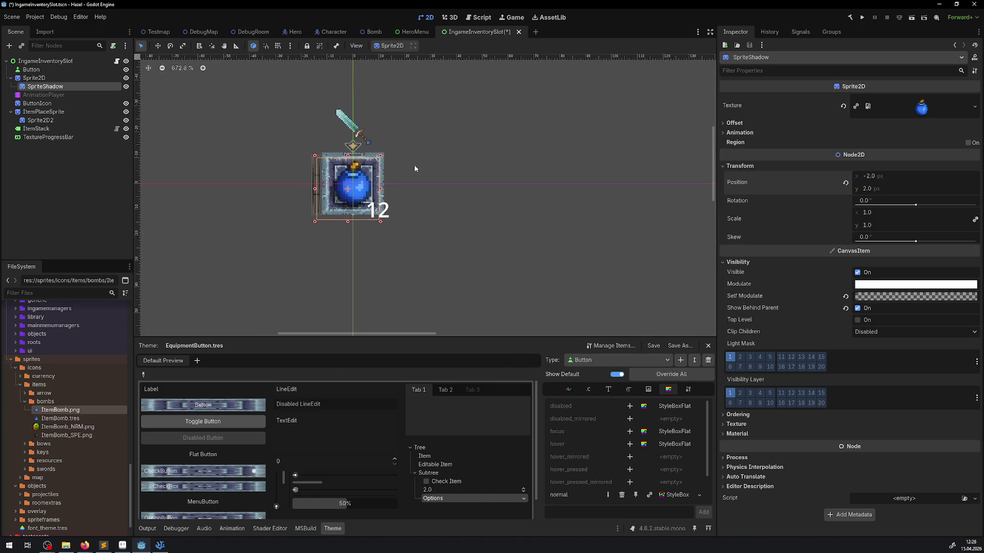
Give SpriteShadow a translucent black self-modulate colour and save the scene
{"action": "left_click", "coordinate": [900, 297]}
{"action": "left_click", "coordinate": [953, 237]}
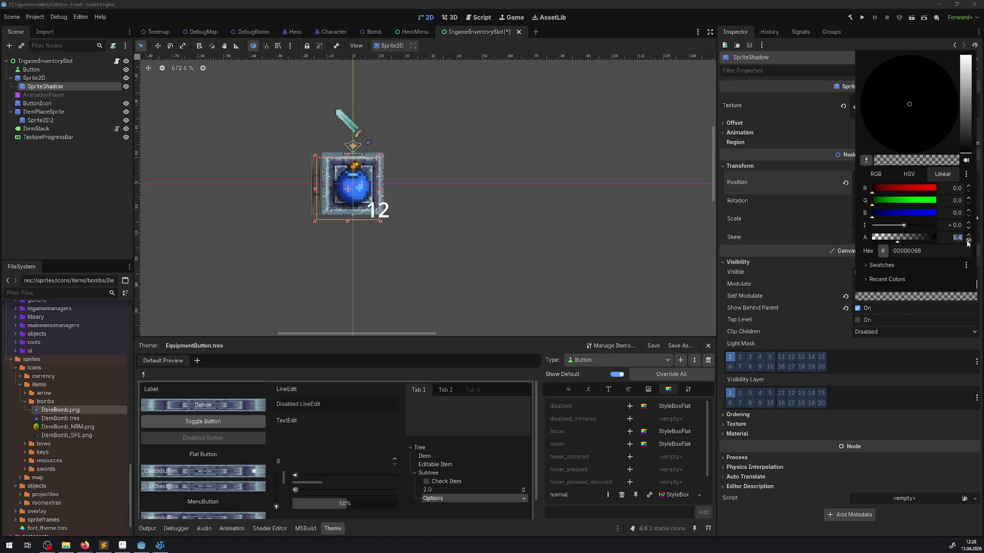
{"action": "key", "text": "Escape"}
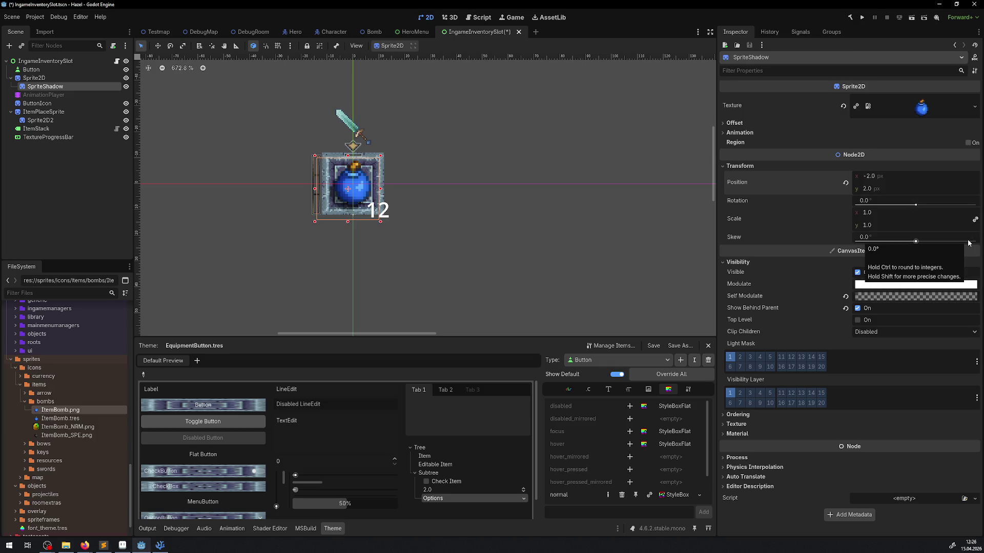
{"action": "key", "text": "ctrl+s"}
Clear the bomb texture from both SpriteShadow and Sprite2D, saving the scene
{"action": "scroll", "coordinate": [374, 233], "scroll_direction": "down", "scroll_amount": 3}
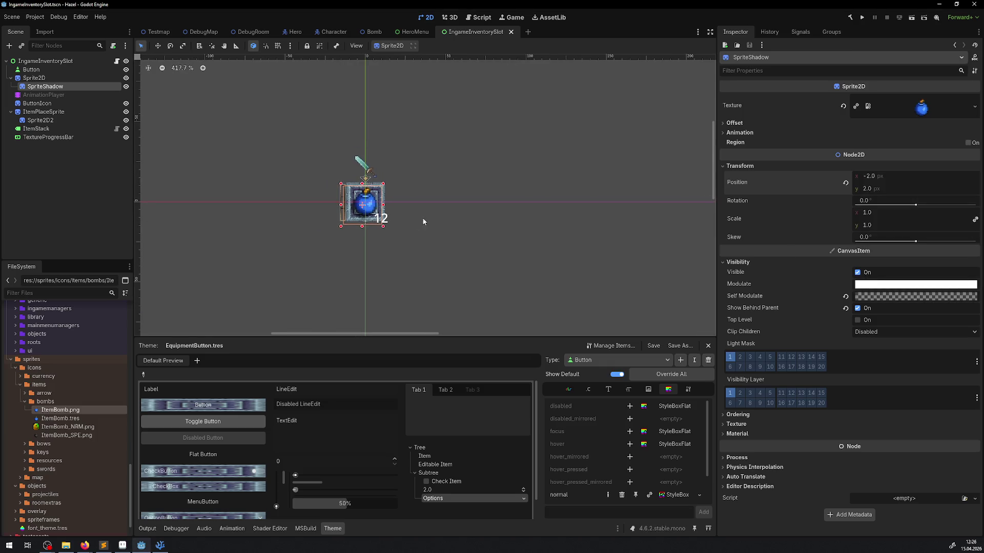
{"action": "left_click", "coordinate": [447, 208]}
{"action": "left_click", "coordinate": [48, 88]}
{"action": "left_click", "coordinate": [844, 107]}
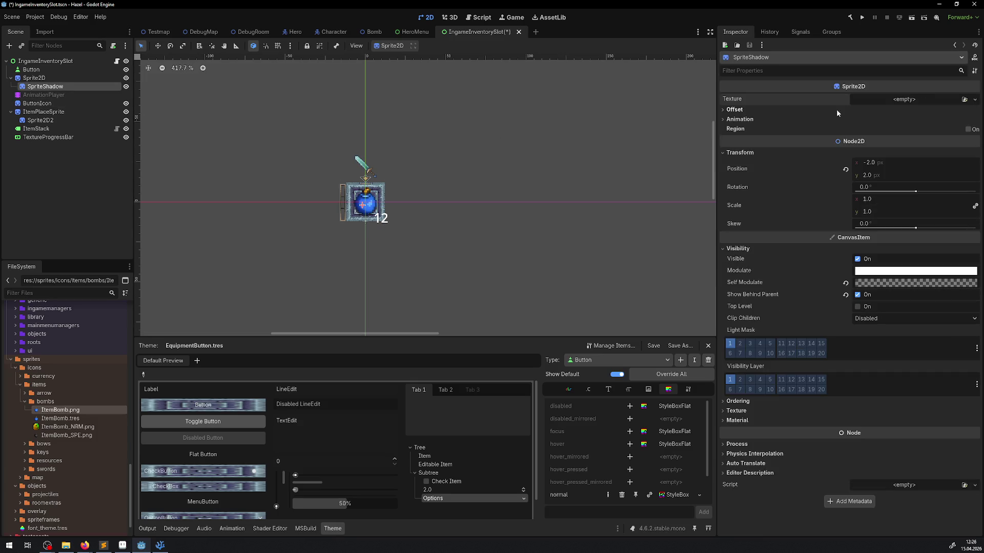
{"action": "key", "text": "ctrl+s"}
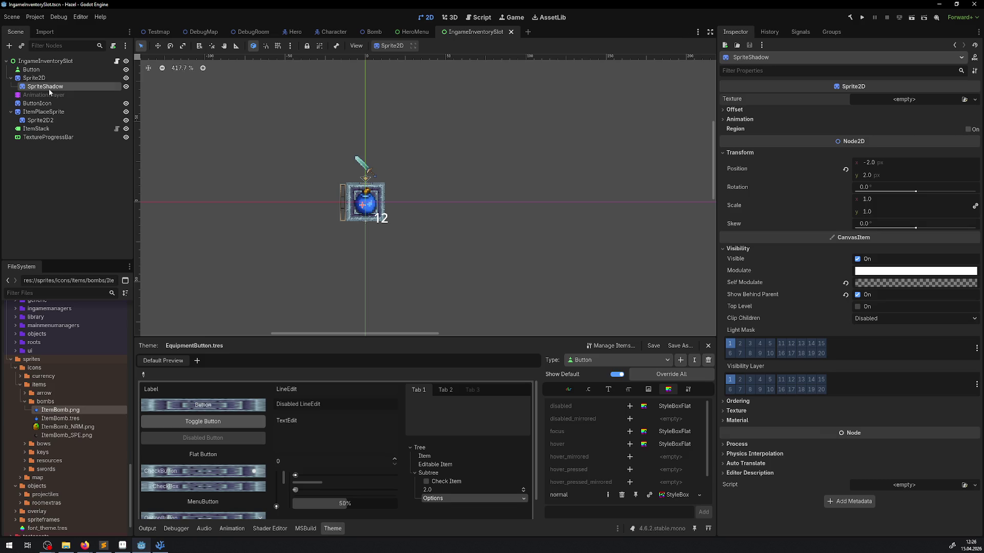
{"action": "left_click", "coordinate": [32, 78]}
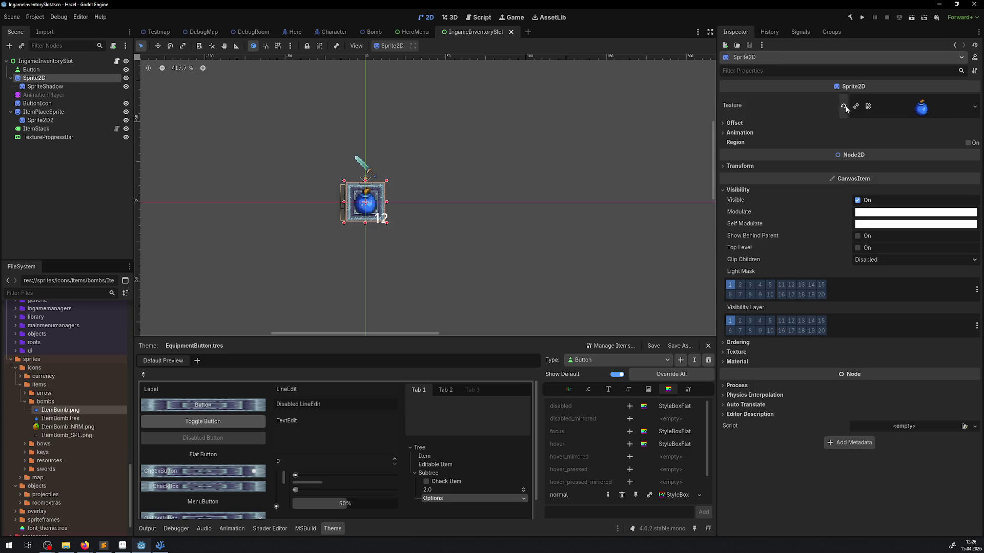
{"action": "left_click", "coordinate": [843, 107]}
{"action": "key", "text": "ctrl+s"}
{"action": "left_click", "coordinate": [69, 87]}
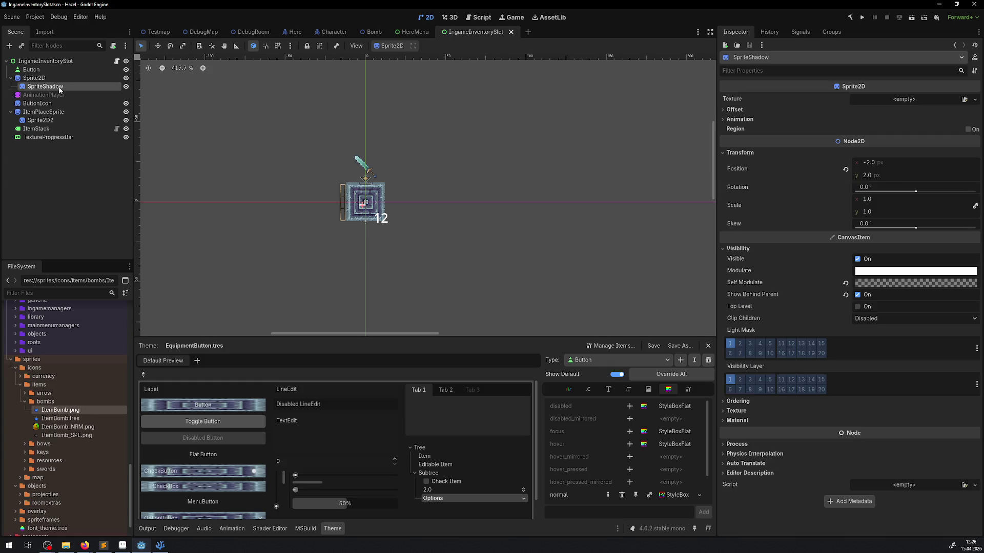
{"action": "left_click", "coordinate": [79, 86]}
In PIngameSlot.cs, add a SpriteShadow property duplicated from the Sprite2D property
{"action": "left_click", "coordinate": [117, 61]}
{"action": "left_click", "coordinate": [117, 62]}
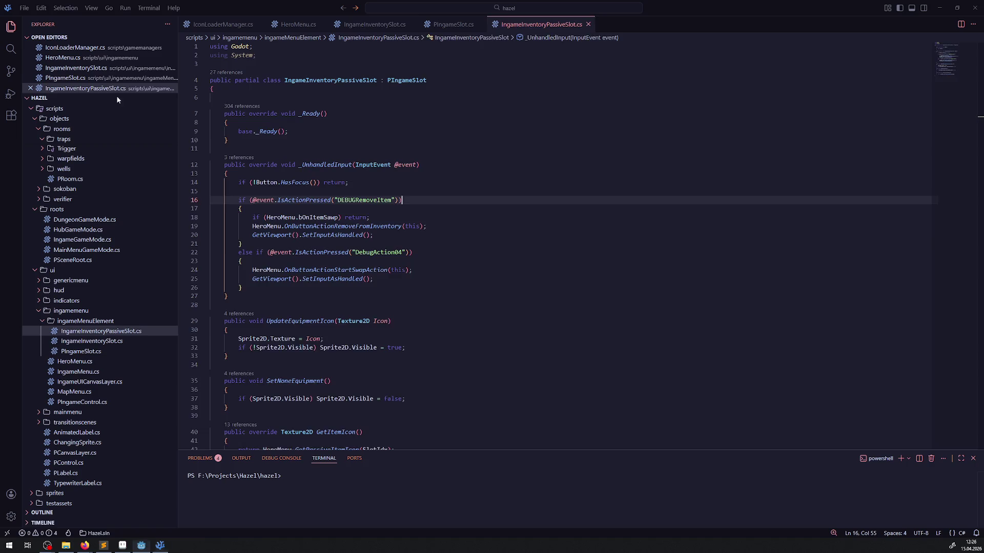
{"action": "left_click", "coordinate": [454, 25]}
{"action": "scroll", "coordinate": [441, 184], "scroll_direction": "up", "scroll_amount": 2}
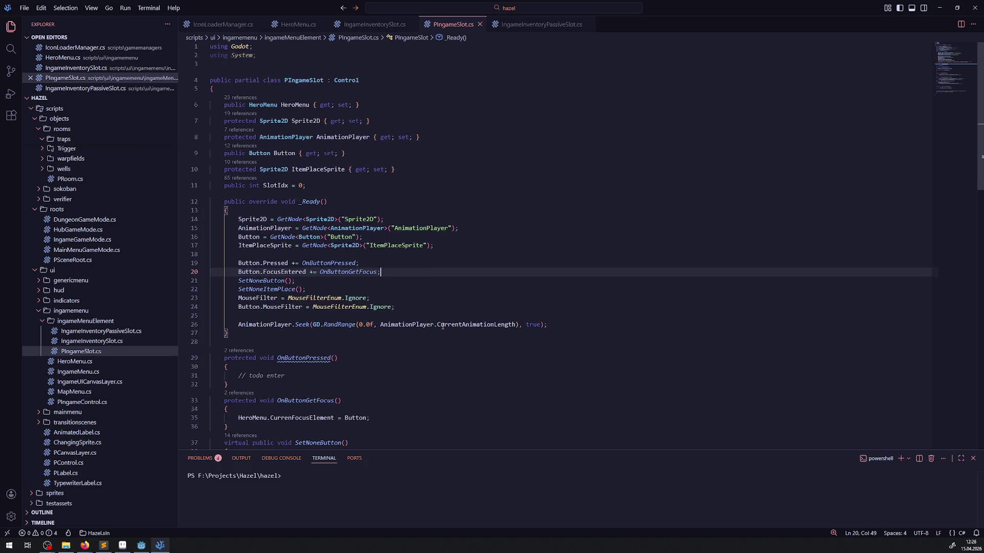
{"action": "double_click", "coordinate": [306, 121]}
{"action": "key", "text": "shift+alt+Down"}
{"action": "type", "text": "SpriteShadow"}
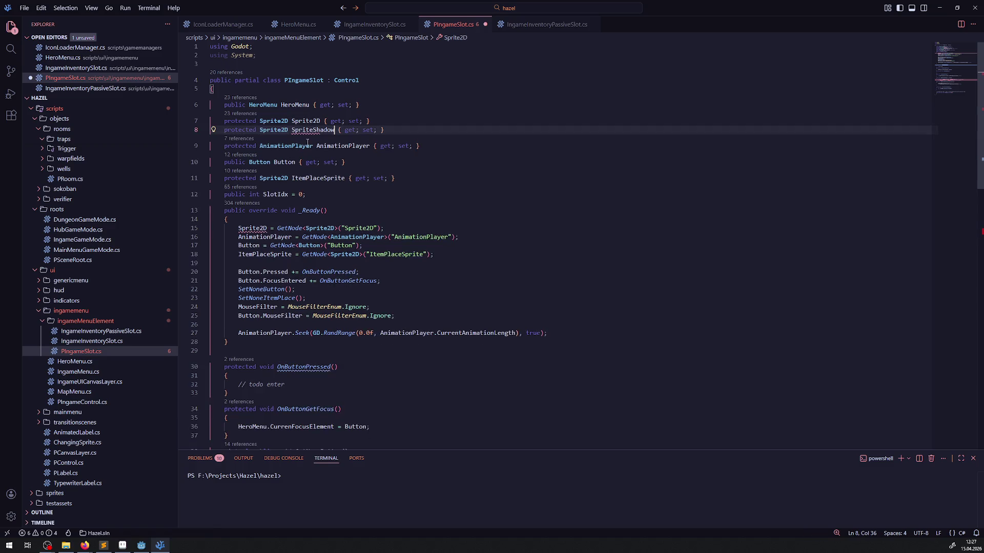
Duplicate the Sprite2D lookup in _Ready as a SpriteShadow lookup of the SpriteShadow node
{"action": "mouse_move", "coordinate": [305, 239]}
{"action": "left_click", "coordinate": [361, 236]}
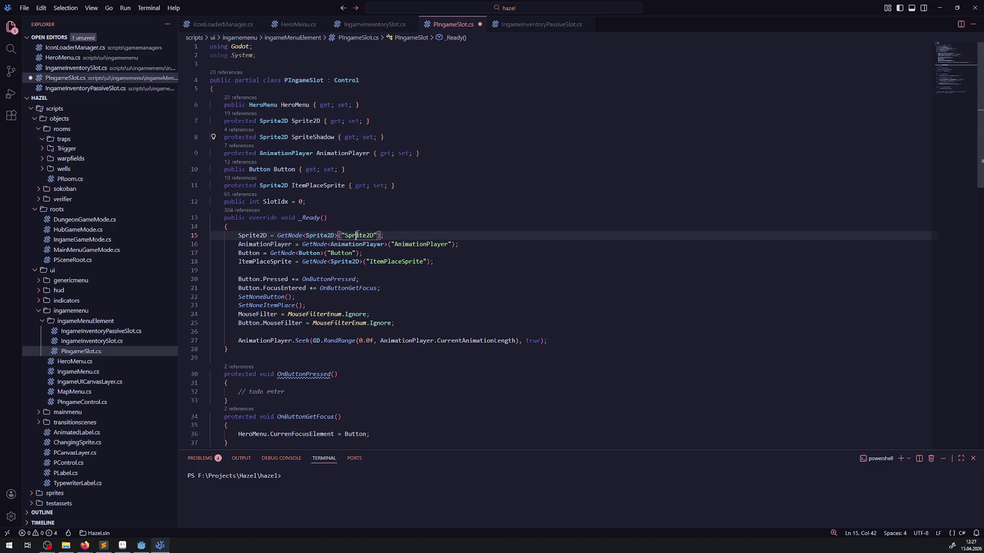
{"action": "key", "text": "shift+alt+Down"}
{"action": "key", "text": "Home"}
{"action": "key", "text": "ctrl+shift+Right"}
{"action": "type", "text": "SpriteShadow"}
{"action": "double_click", "coordinate": [361, 244]}
{"action": "type", "text": "SpriteShadow"}
{"action": "key", "text": "Up"}
{"action": "key", "text": "Home"}
{"action": "key", "text": "ctrl+shift+Right"}
Make the lookup call Sprite2D.GetNode so the shadow is fetched under Sprite2D, and save
{"action": "key", "text": "ctrl+c"}
{"action": "left_click", "coordinate": [291, 244]}
{"action": "key", "text": "ctrl+v"}
{"action": "type", "text": "."}
{"action": "key", "text": "ctrl+s"}
{"action": "left_click", "coordinate": [454, 182]}
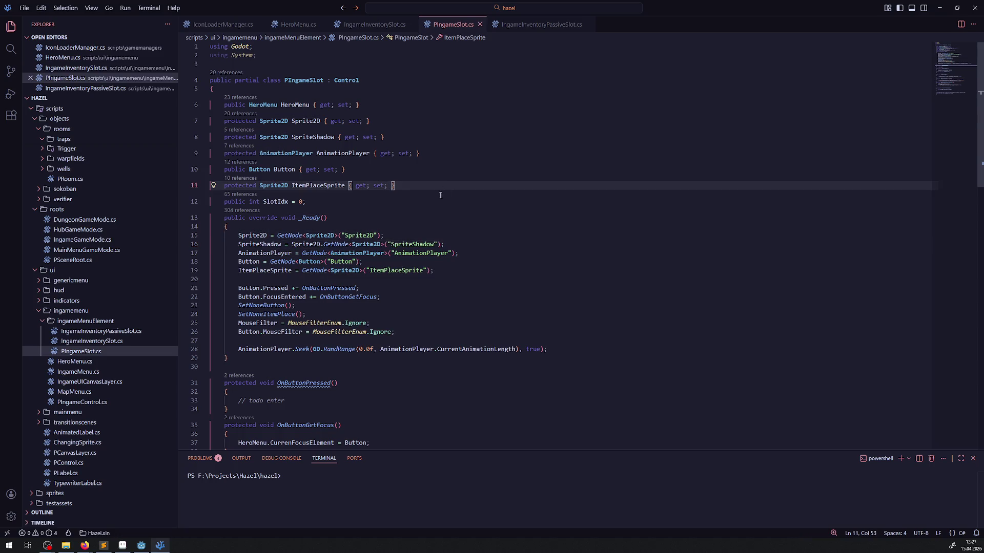
{"action": "left_click", "coordinate": [141, 546]}
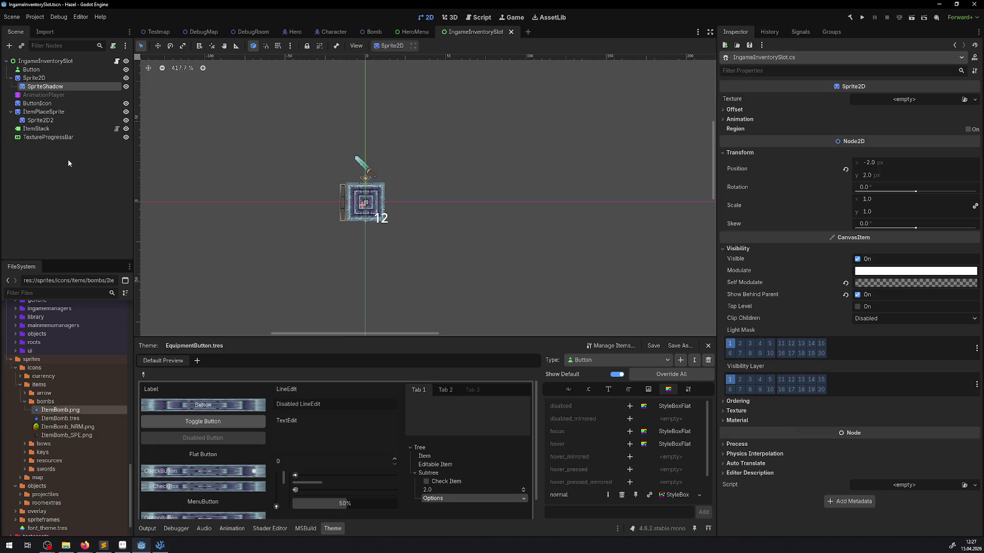
Copy SpriteShadow into IngameInventoryPassiveSlot under its Sprite2D and check the Idle animation
{"action": "left_click", "coordinate": [42, 87]}
{"action": "scroll", "coordinate": [45, 419], "scroll_direction": "down", "scroll_amount": 2}
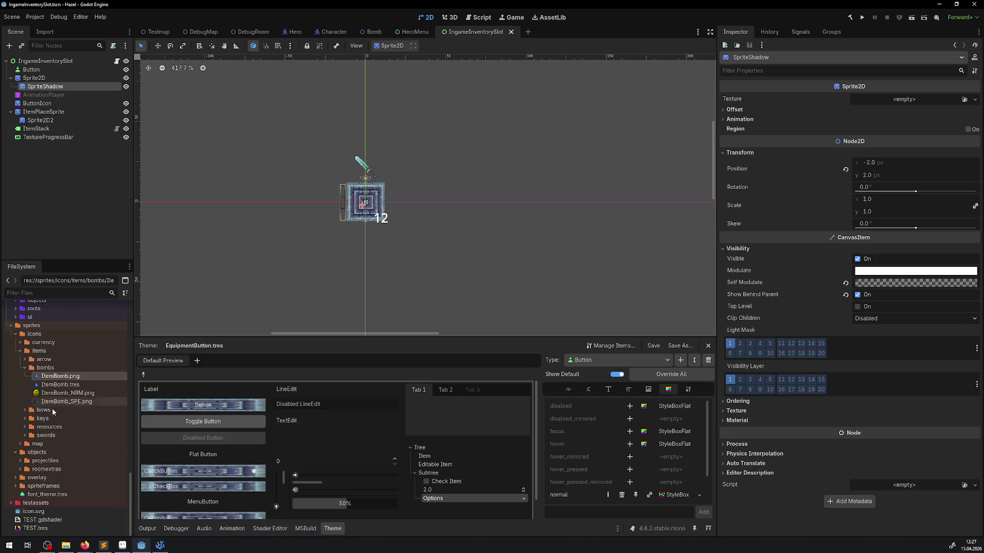
{"action": "scroll", "coordinate": [44, 374], "scroll_direction": "up", "scroll_amount": 10}
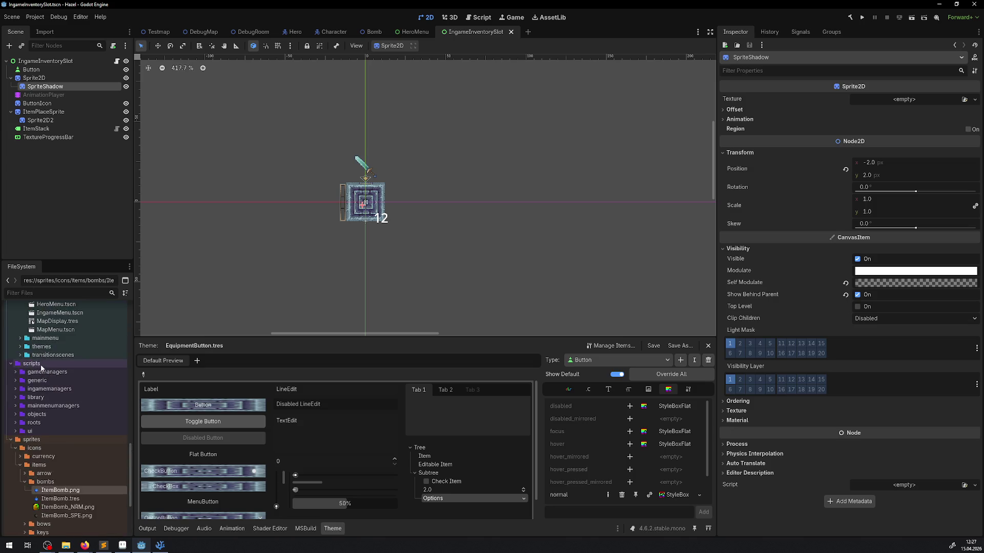
{"action": "double_click", "coordinate": [66, 403]}
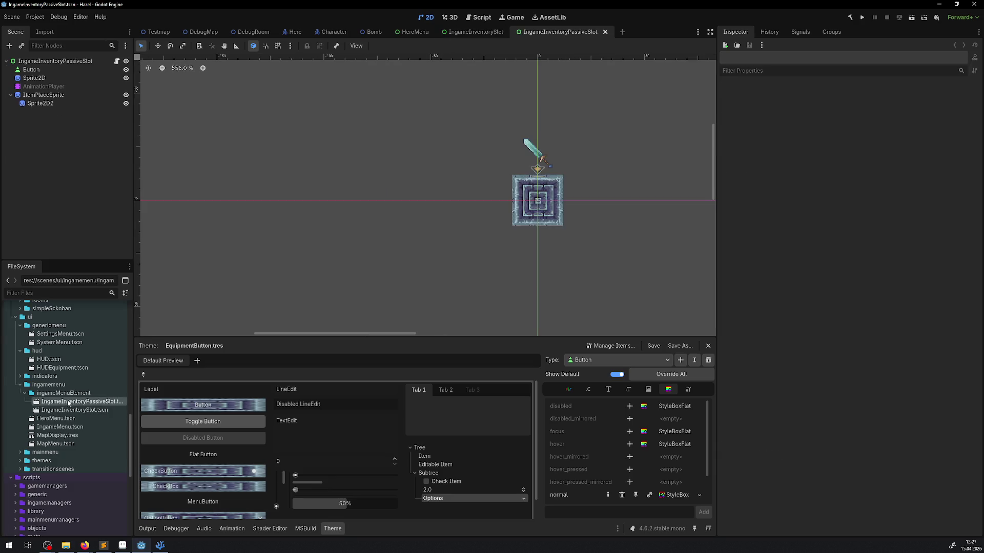
{"action": "key", "text": "ctrl+z"}
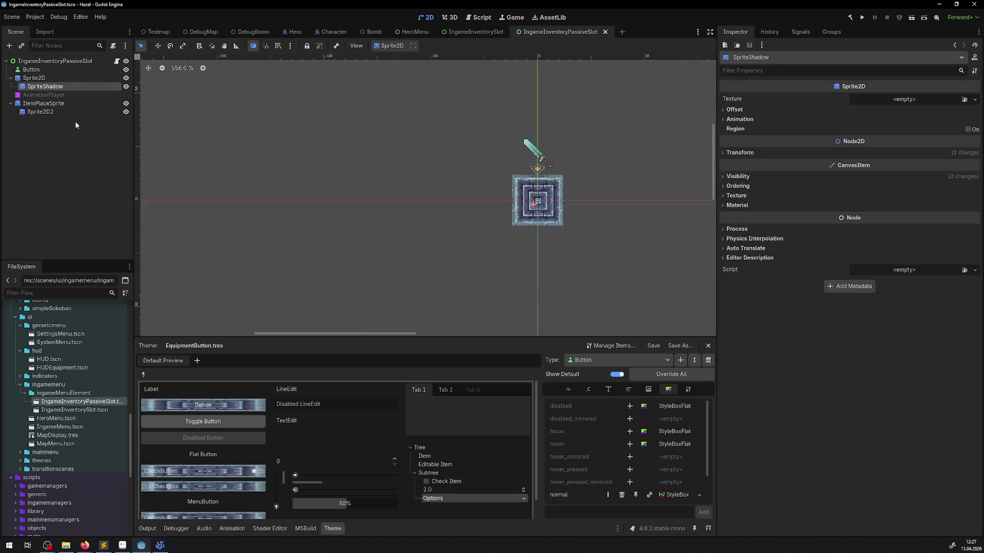
{"action": "left_click", "coordinate": [79, 149]}
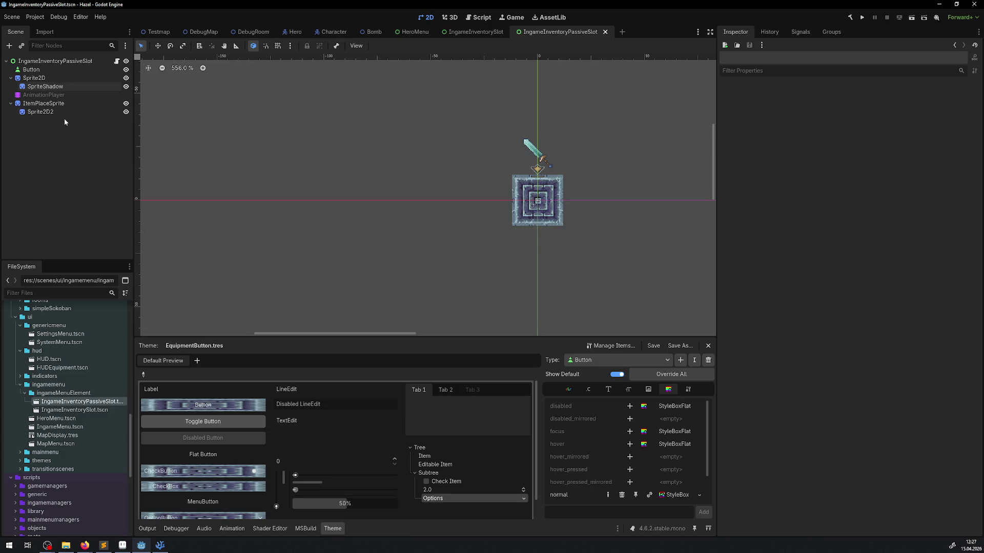
{"action": "left_click", "coordinate": [43, 95]}
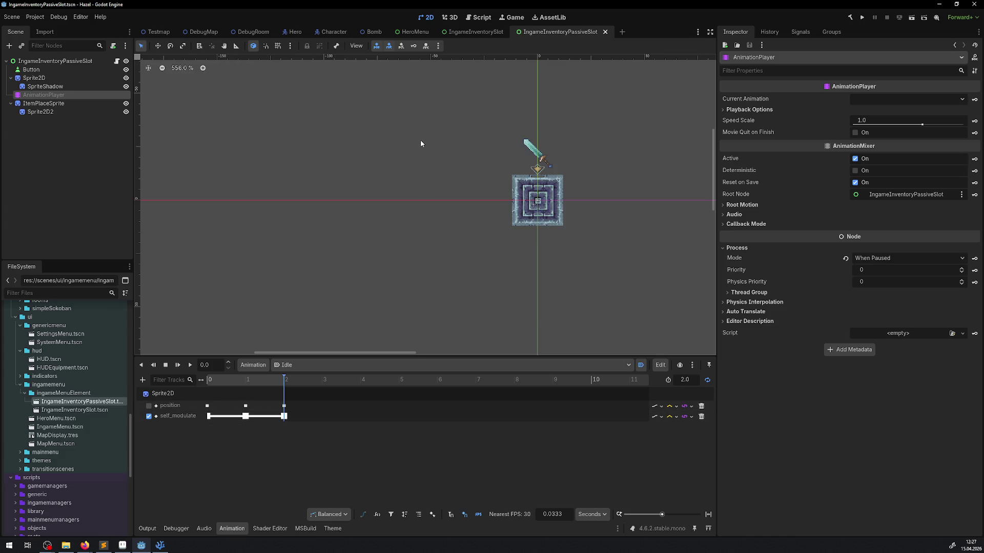
{"action": "left_click", "coordinate": [160, 545]}
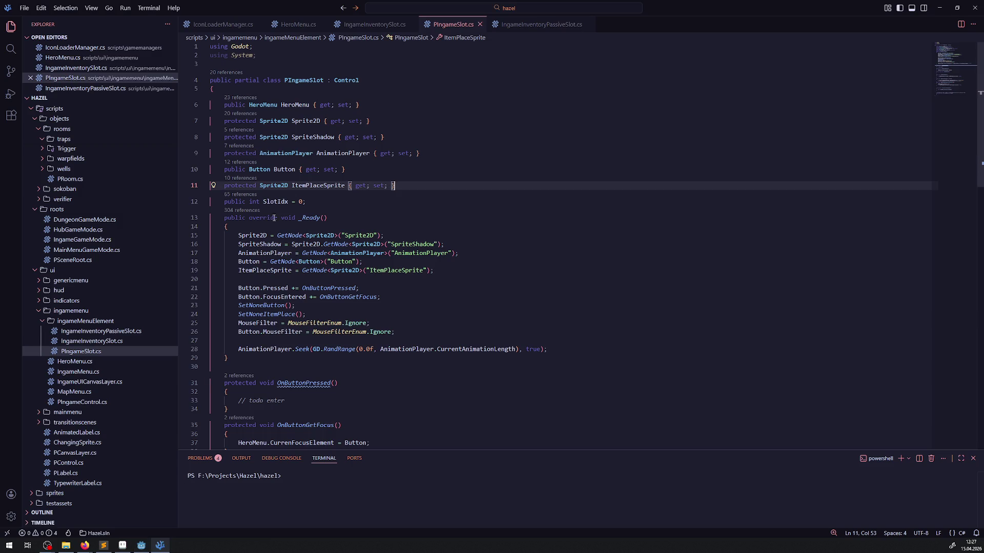
Highlight every Sprite2D use in PIngameSlot.cs, scroll through them, then view IngameInventorySlot.cs
{"action": "double_click", "coordinate": [307, 137]}
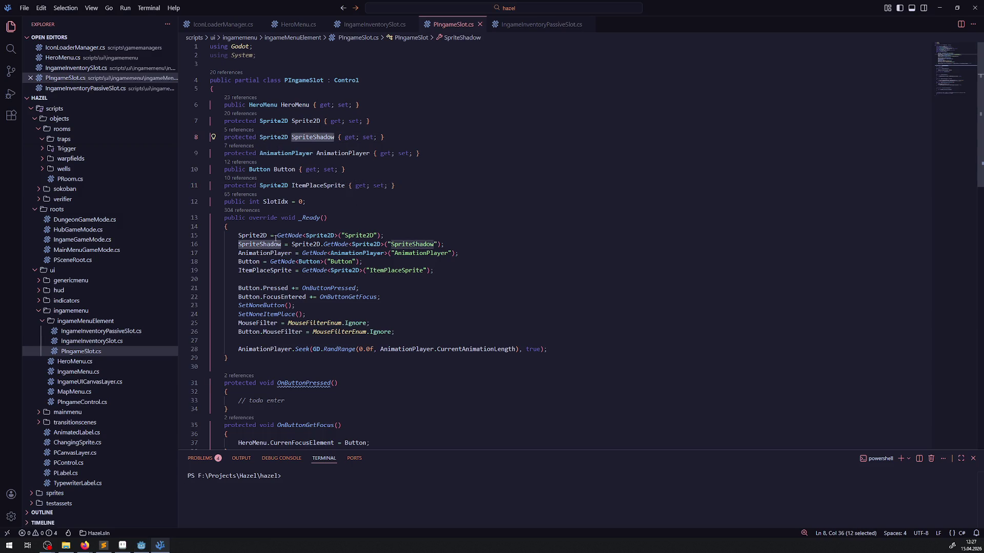
{"action": "double_click", "coordinate": [307, 122]}
{"action": "scroll", "coordinate": [395, 212], "scroll_direction": "down", "scroll_amount": 10}
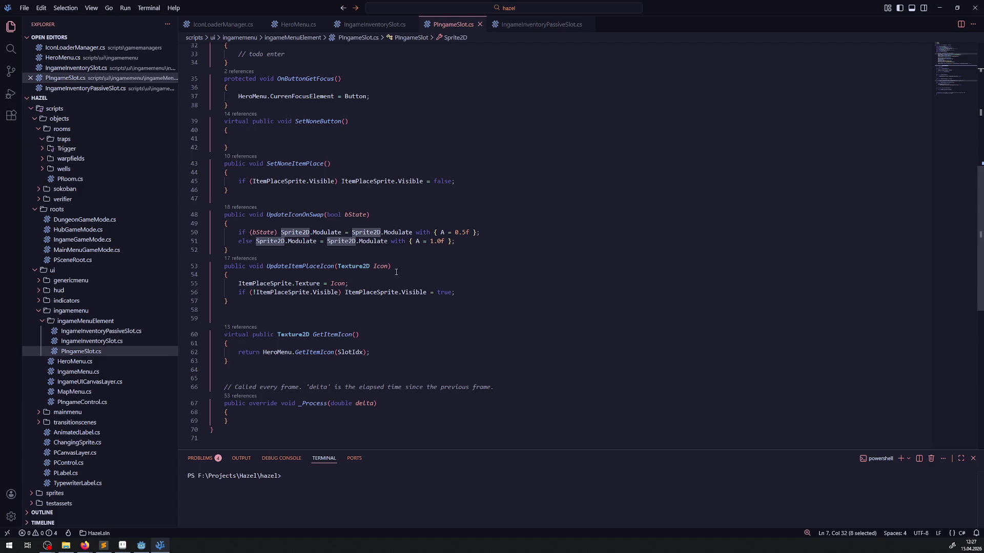
{"action": "scroll", "coordinate": [379, 241], "scroll_direction": "down", "scroll_amount": 3}
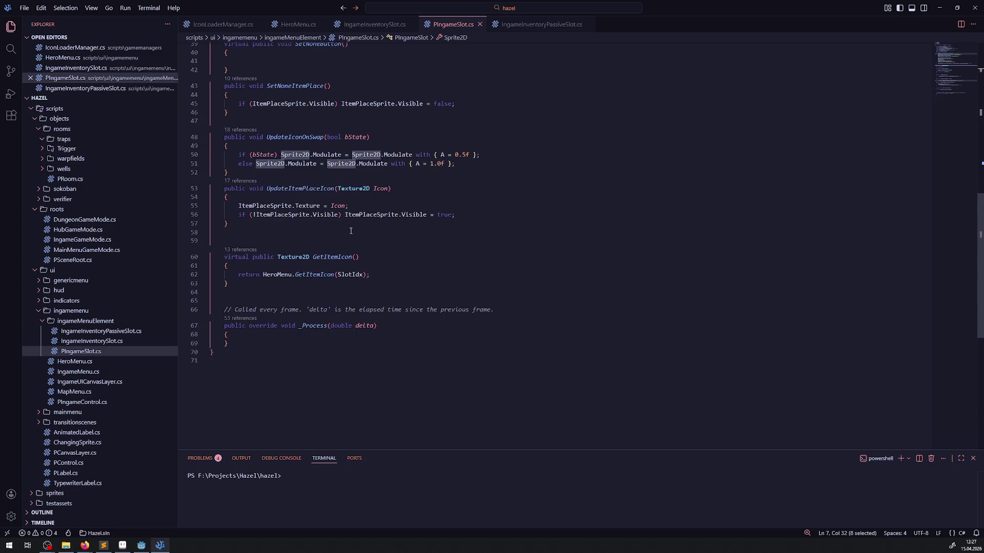
{"action": "scroll", "coordinate": [360, 267], "scroll_direction": "up", "scroll_amount": 4}
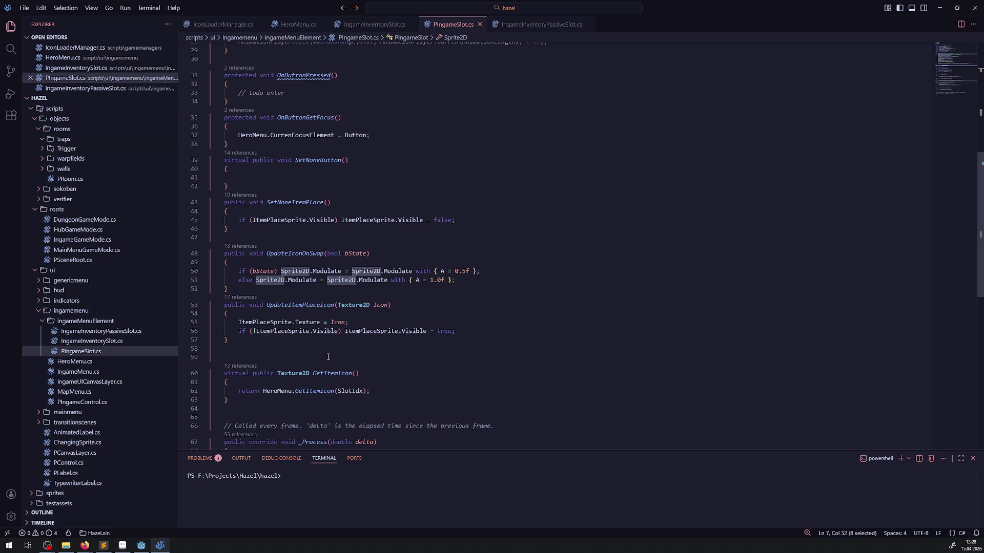
{"action": "scroll", "coordinate": [340, 310], "scroll_direction": "down", "scroll_amount": 3}
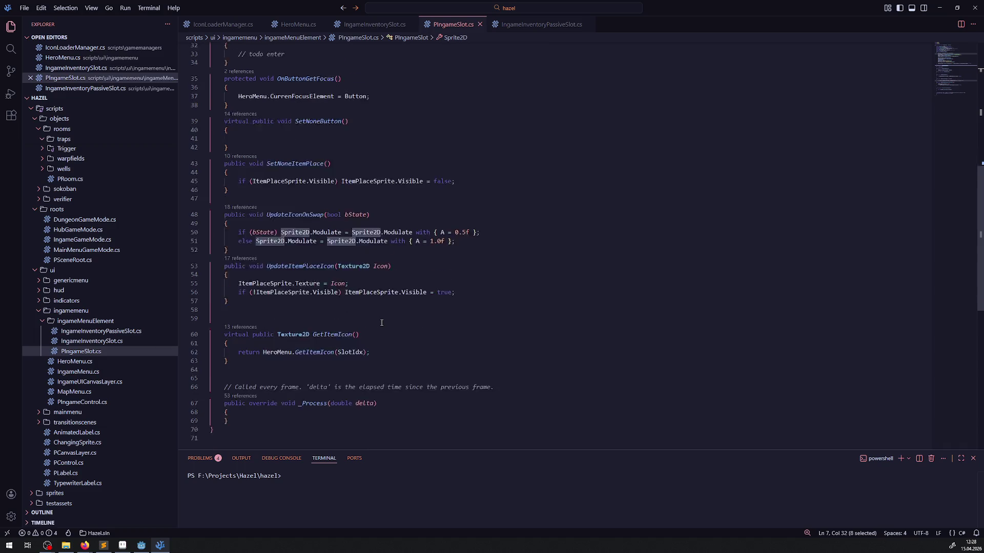
{"action": "left_click", "coordinate": [374, 24]}
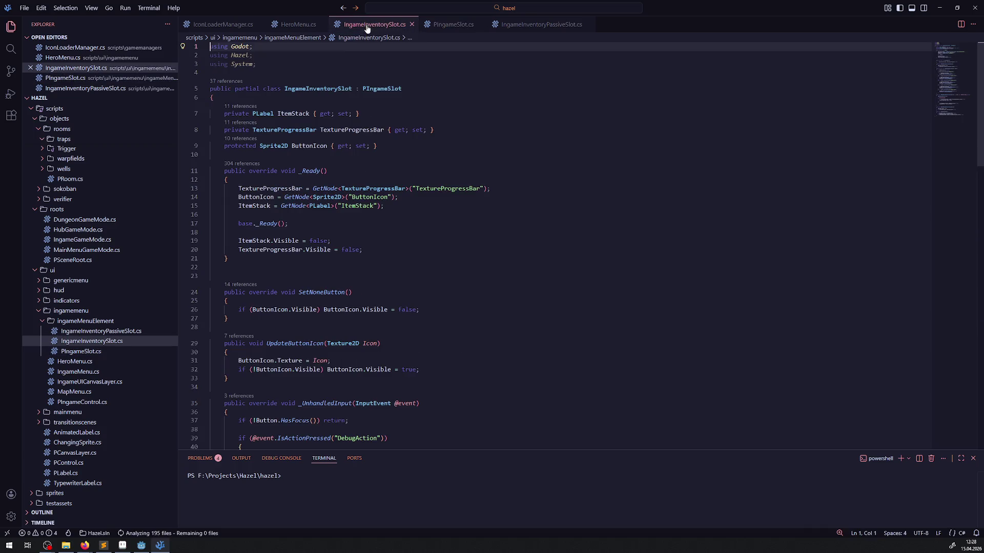
In IngameInventorySlot.cs, duplicate the texture assignment so SpriteShadow also gets the item icon
{"action": "scroll", "coordinate": [467, 67], "scroll_direction": "down", "scroll_amount": 9}
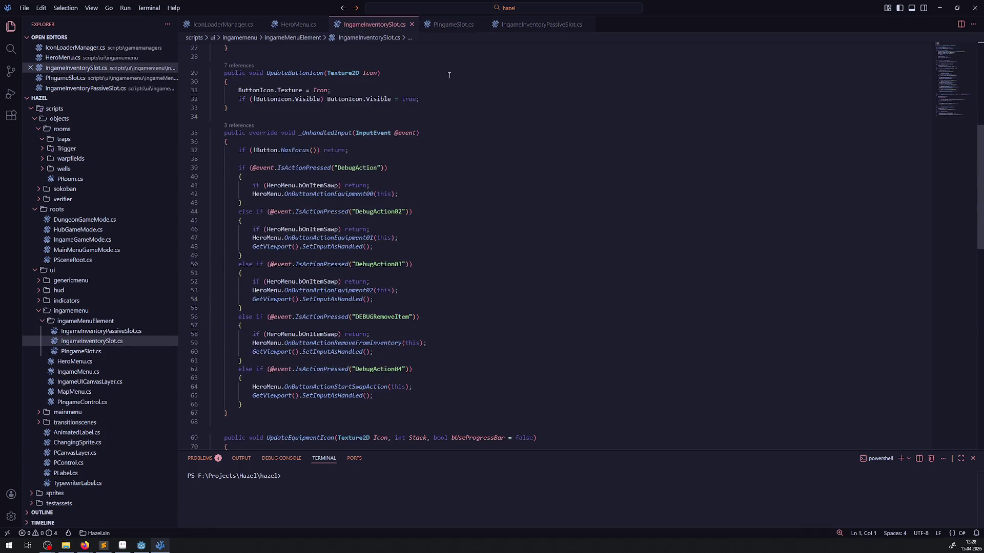
{"action": "left_click", "coordinate": [446, 24]}
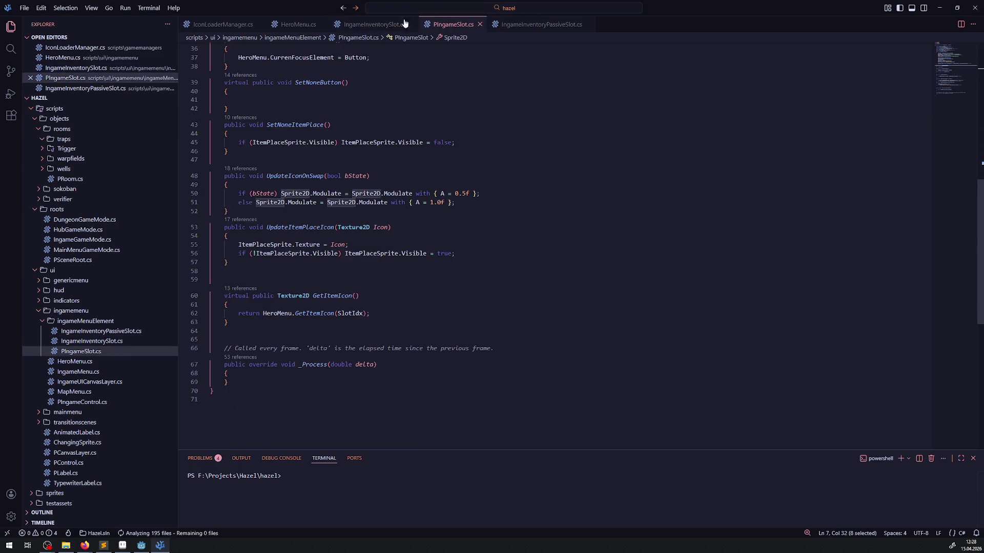
{"action": "left_click", "coordinate": [374, 24]}
{"action": "left_click", "coordinate": [497, 143]}
{"action": "key", "text": "ctrl+f"}
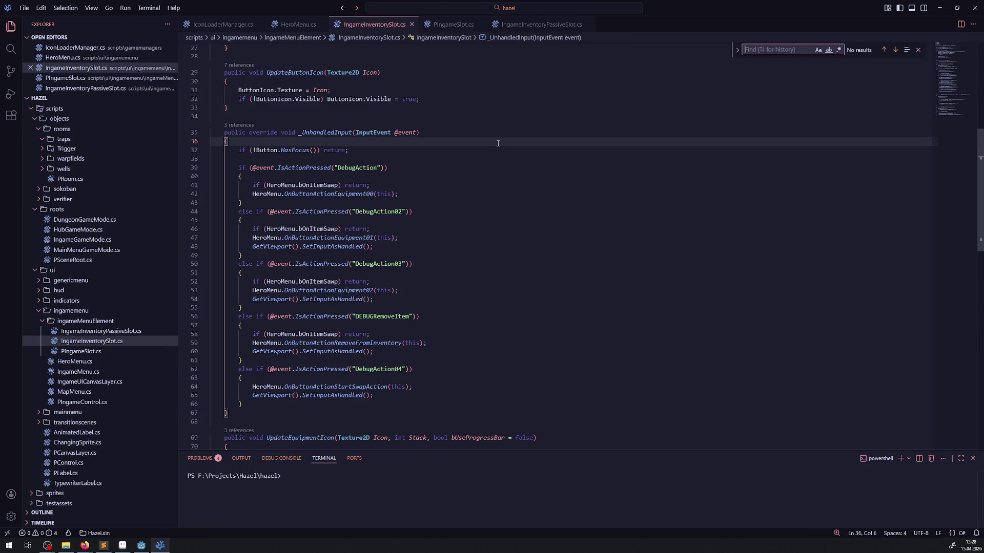
{"action": "type", "text": "Sprite2D"}
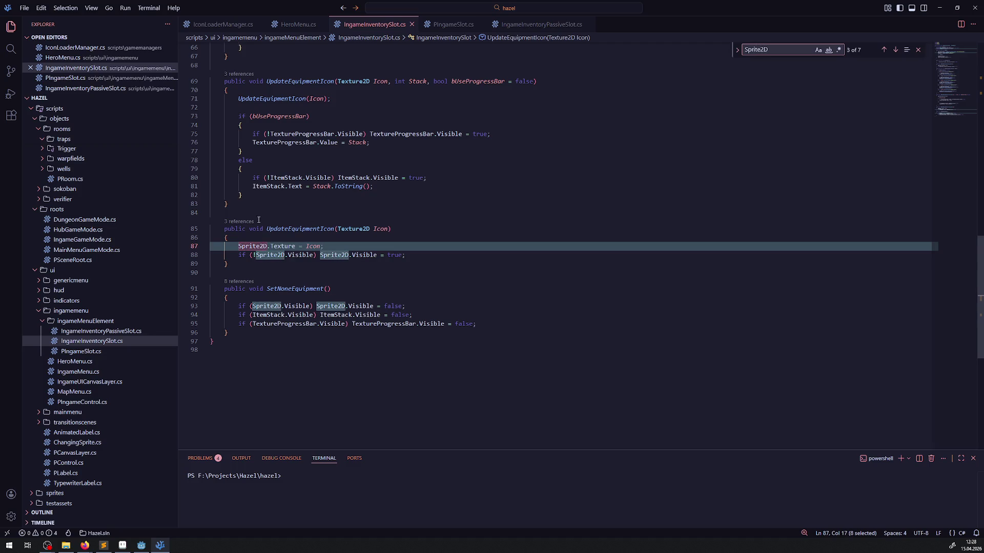
{"action": "left_click", "coordinate": [282, 247]}
{"action": "key", "text": "shift+alt+Down"}
{"action": "double_click", "coordinate": [252, 255]}
{"action": "type", "text": "SpriteShadow.Texture = Icon;"}
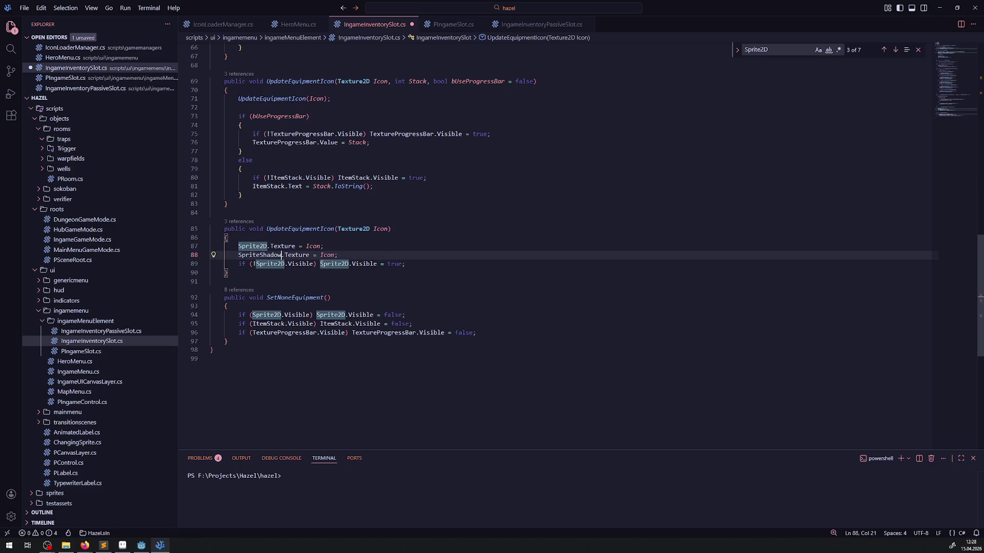
Duplicate the visibility check so SpriteShadow shows alongside Sprite2D, and save
{"action": "left_click", "coordinate": [318, 264]}
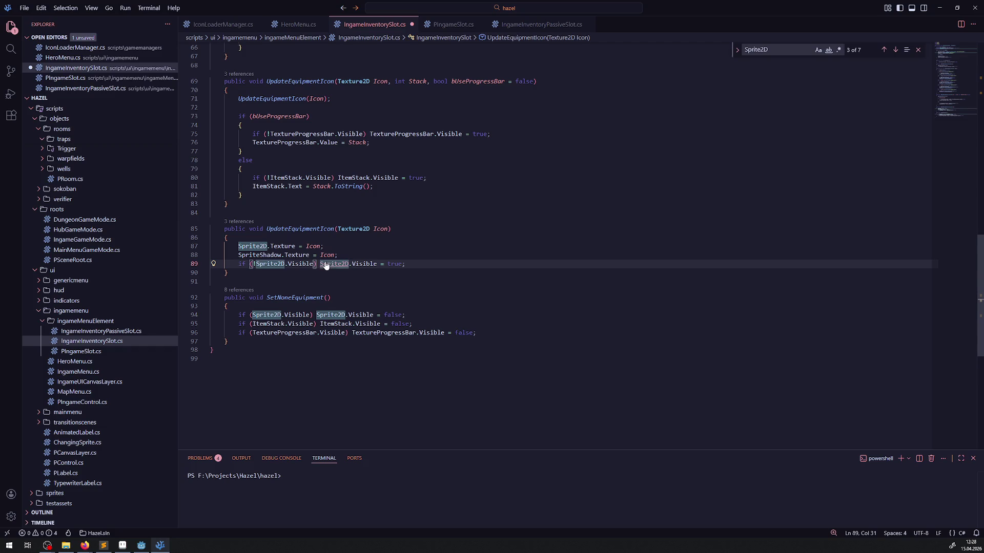
{"action": "key", "text": "shift+alt+Down"}
{"action": "double_click", "coordinate": [270, 273]}
{"action": "type", "text": "SpriteShadow"}
{"action": "double_click", "coordinate": [348, 273]}
{"action": "type", "text": "SpriteShadow"}
{"action": "key", "text": "ctrl+s"}
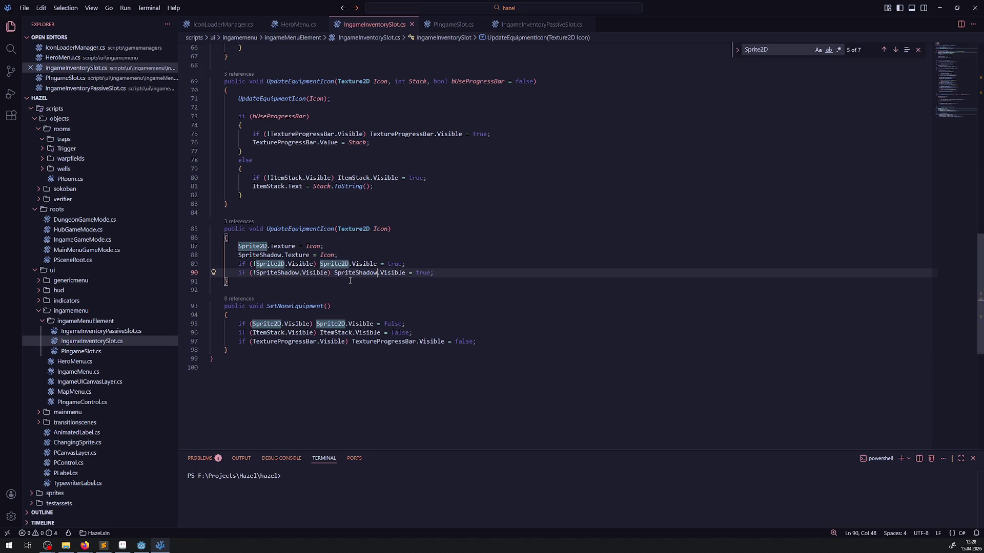
Hide SpriteShadow wherever Sprite2D is hidden in IngameInventorySlot.cs, and save
{"action": "left_click", "coordinate": [307, 324]}
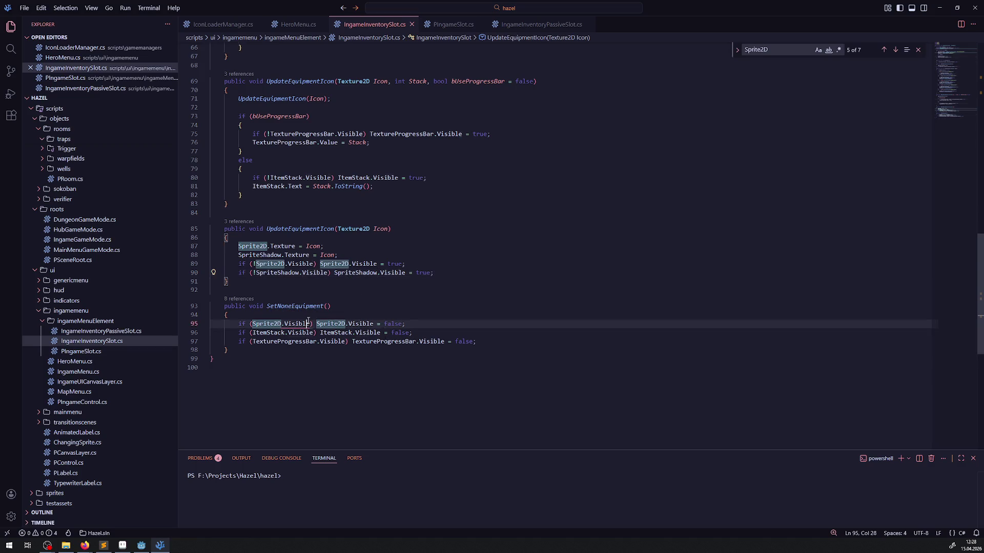
{"action": "key", "text": "shift+alt+Down"}
{"action": "double_click", "coordinate": [266, 333]}
{"action": "type", "text": "SpriteShadow"}
{"action": "double_click", "coordinate": [343, 333]}
{"action": "type", "text": "SpriteShadow"}
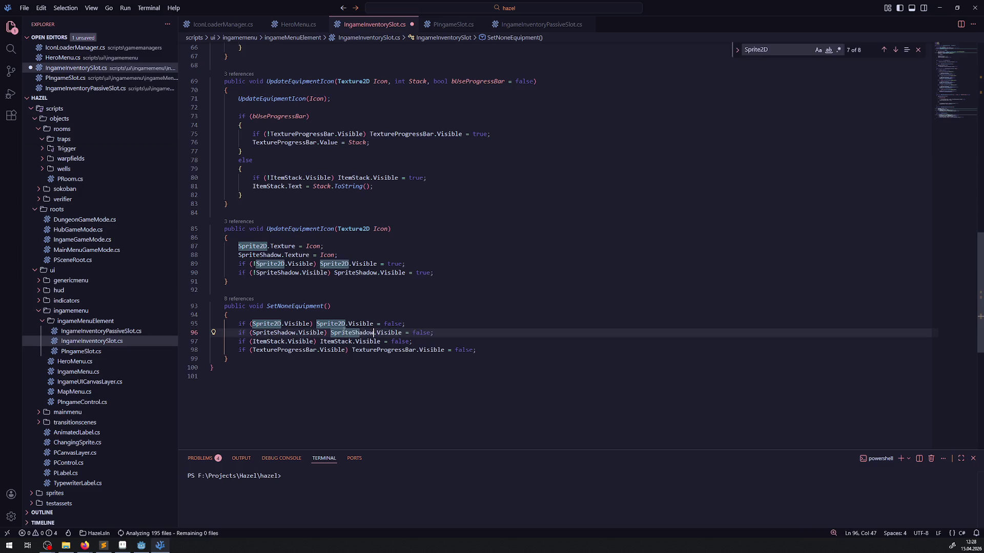
{"action": "key", "text": "ctrl+s"}
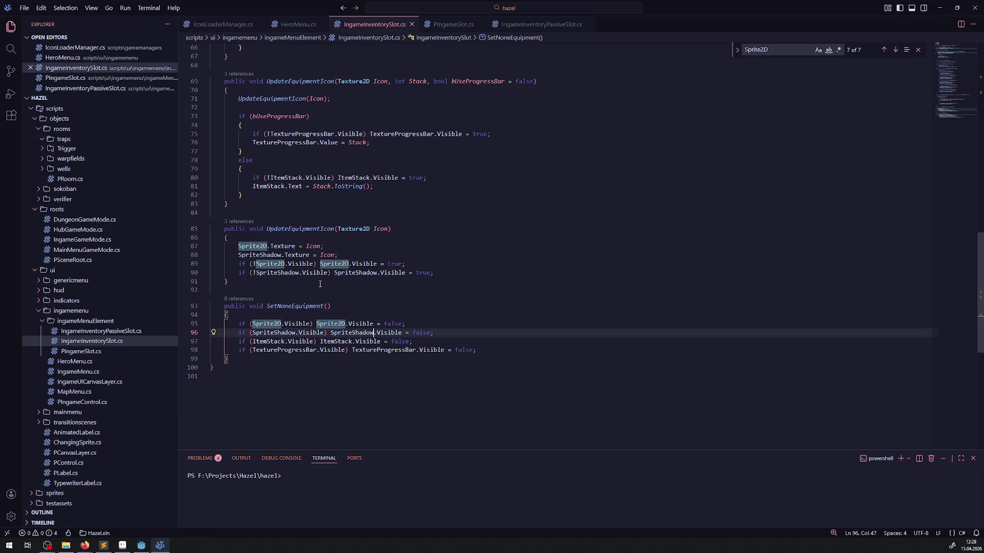
In IngameInventoryPassiveSlot.cs, set the icon texture on SpriteShadow as well
{"action": "scroll", "coordinate": [363, 303], "scroll_direction": "up", "scroll_amount": 20}
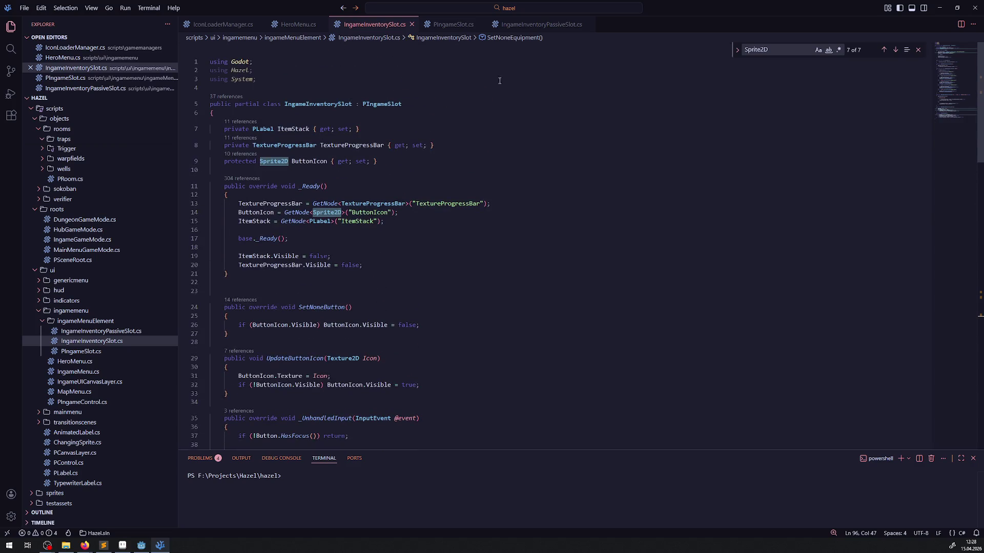
{"action": "left_click", "coordinate": [541, 24]}
{"action": "scroll", "coordinate": [253, 287], "scroll_direction": "down", "scroll_amount": 3}
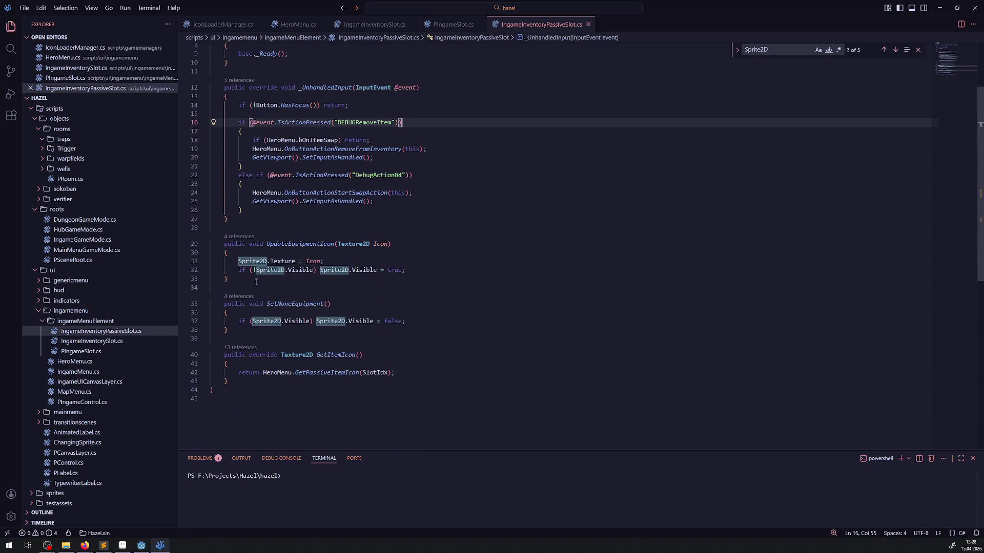
{"action": "left_click", "coordinate": [279, 262]}
{"action": "key", "text": "shift+alt+Down"}
{"action": "double_click", "coordinate": [262, 270]}
{"action": "type", "text": "SpriteShadow.Texture = Icon;"}
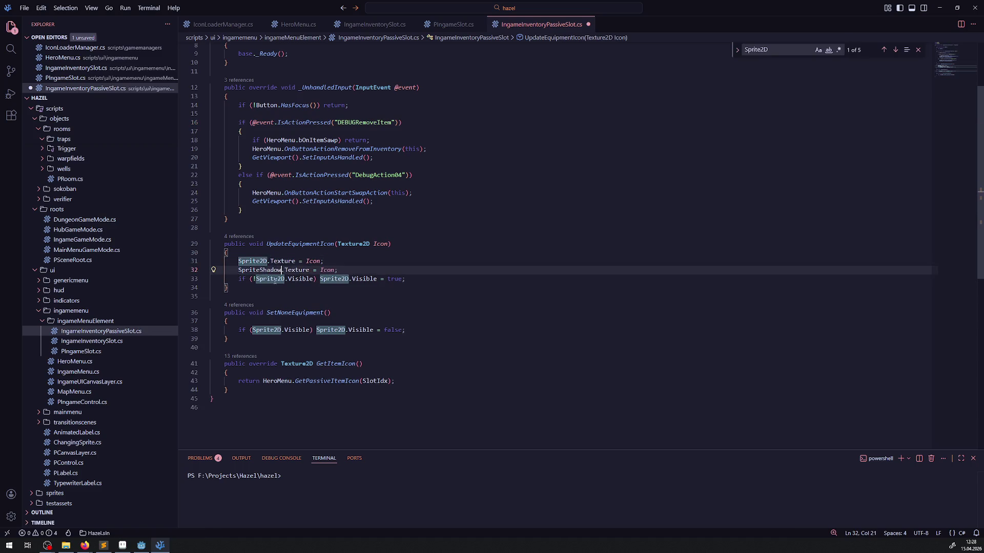
Show SpriteShadow alongside Sprite2D in the passive slot's visibility line 34
{"action": "left_click", "coordinate": [274, 280]}
{"action": "key", "text": "shift+alt+Down"}
{"action": "double_click", "coordinate": [270, 288]}
{"action": "type", "text": "SpriteShadow"}
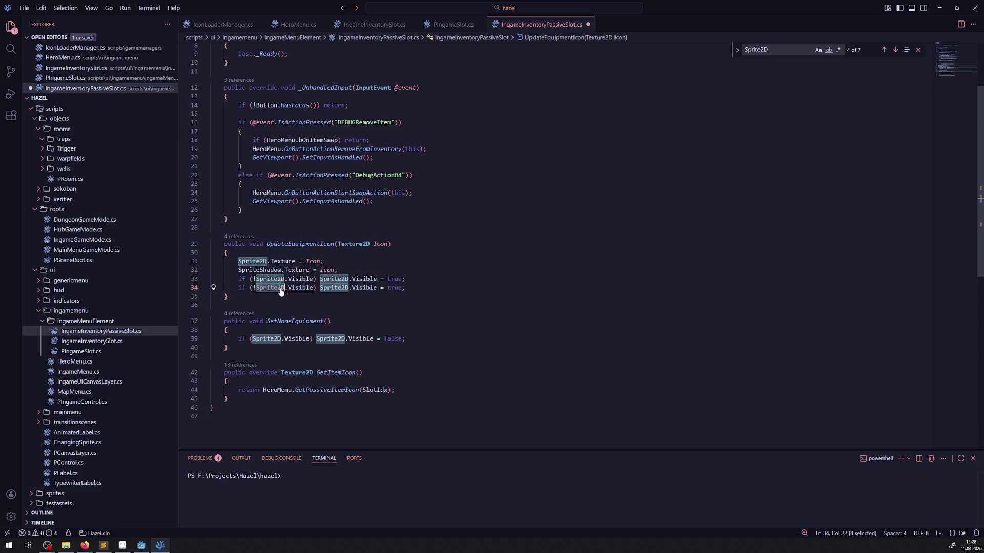
{"action": "double_click", "coordinate": [348, 287]}
{"action": "type", "text": "SpriteShadow"}
Hide SpriteShadow in SetNoneEquipment too, save the script, and return to Godot
{"action": "left_click", "coordinate": [277, 339]}
{"action": "key", "text": "shift+alt+Down"}
{"action": "double_click", "coordinate": [266, 347]}
{"action": "type", "text": "SpriteShadow"}
{"action": "double_click", "coordinate": [344, 348]}
{"action": "type", "text": "SpriteShadow"}
{"action": "key", "text": "ctrl+s"}
{"action": "left_click", "coordinate": [441, 305]}
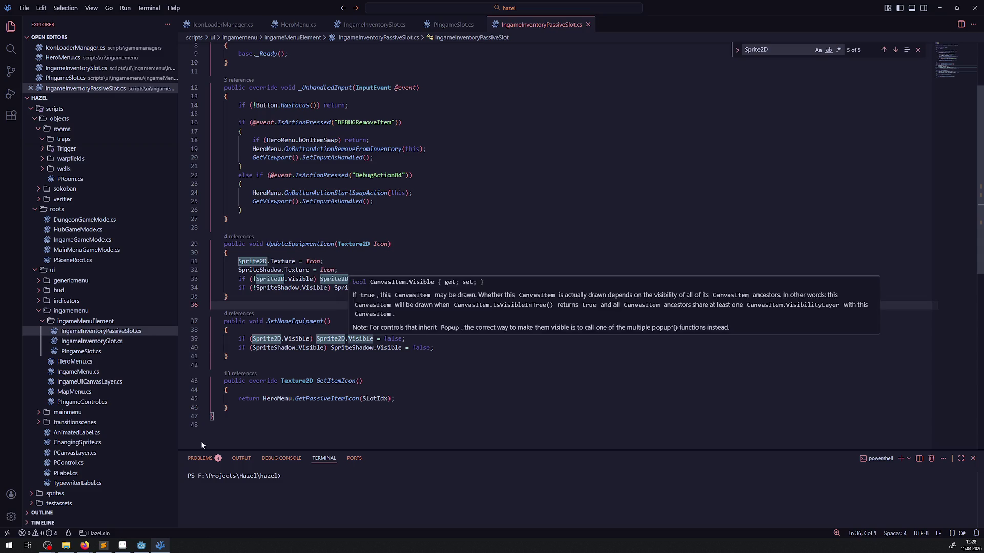
{"action": "left_click", "coordinate": [148, 545]}
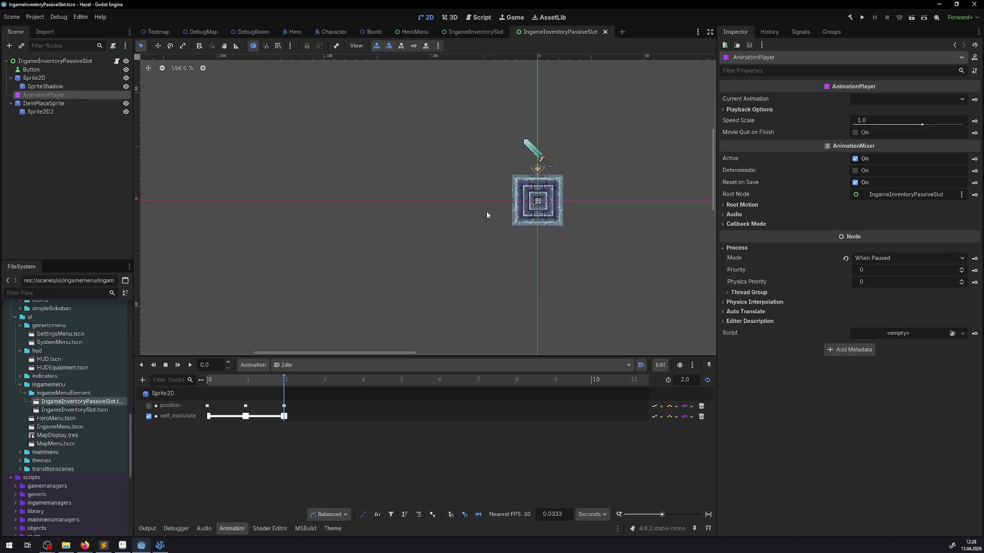
Run the game, collect rupees up to 180, and open the inventory in an enlarged view
{"action": "left_click", "coordinate": [862, 18]}
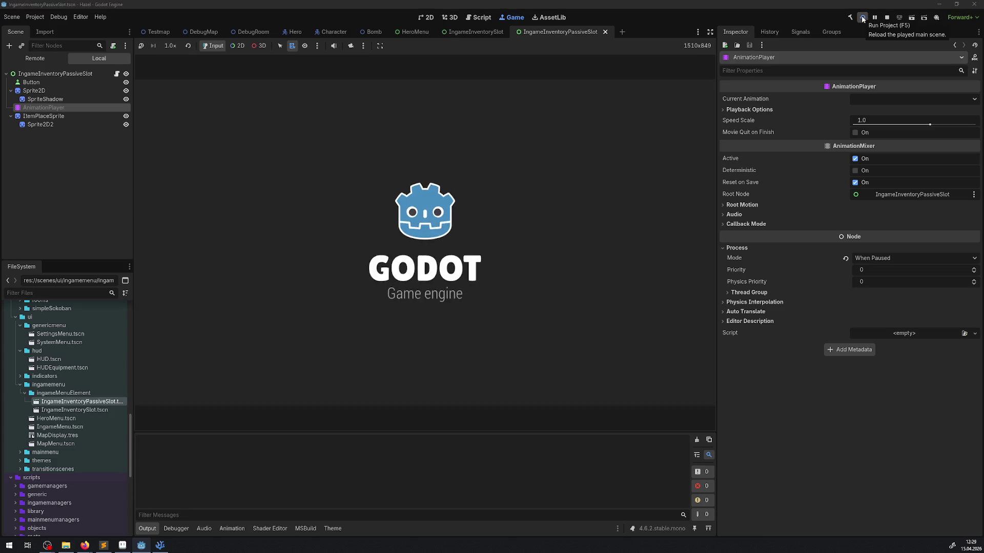
{"action": "key", "text": "Right"}
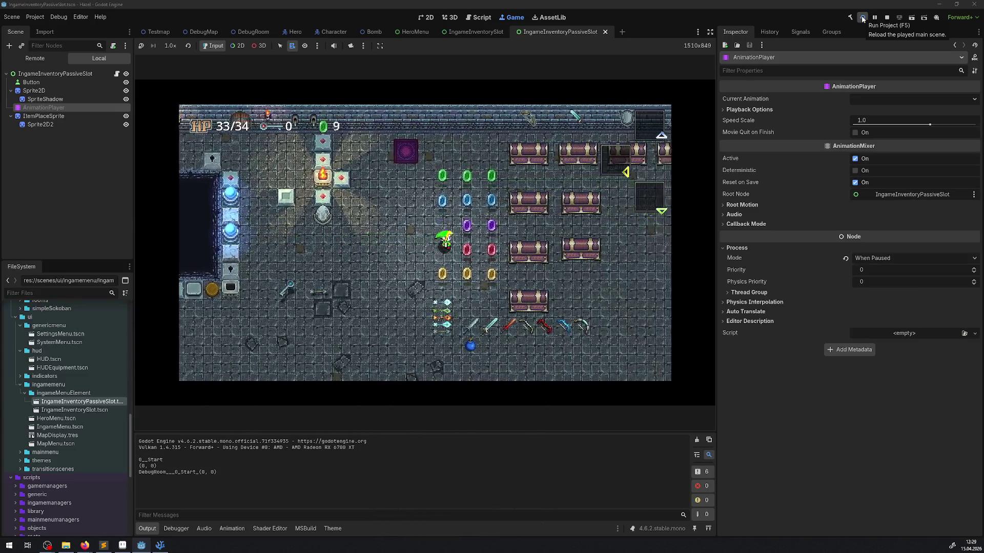
{"action": "key", "text": "Right"}
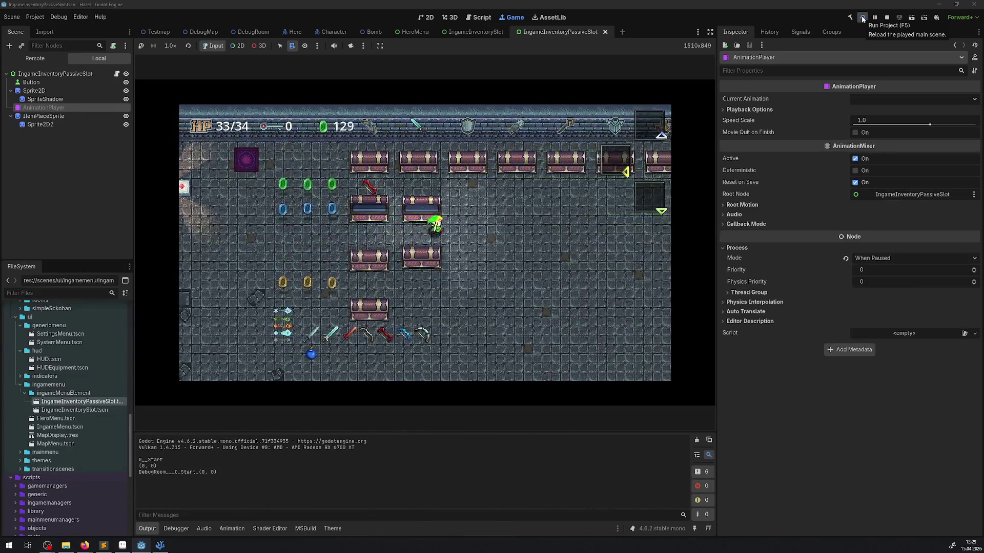
{"action": "key", "text": "Left"}
{"action": "key", "text": "Down"}
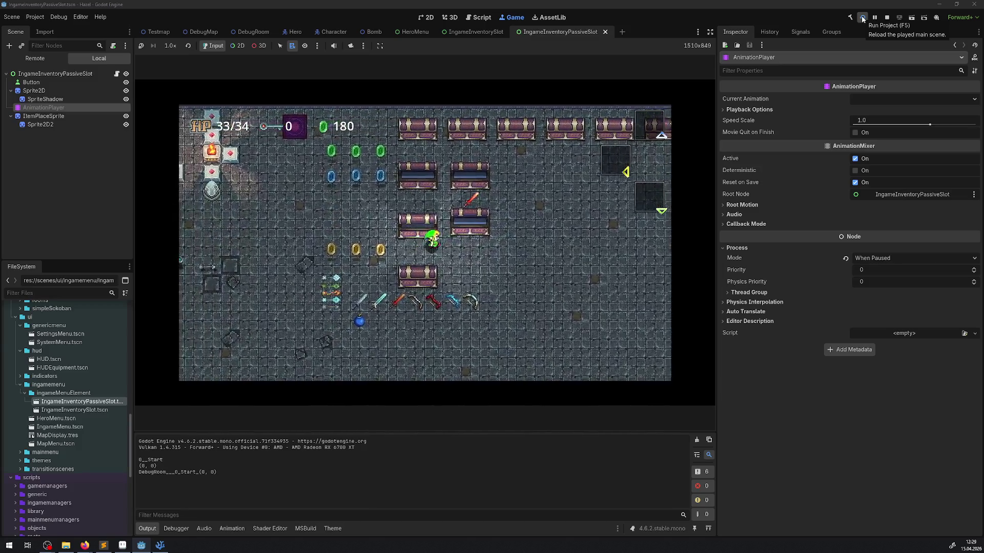
{"action": "key", "text": "Right"}
{"action": "key", "text": "Up"}
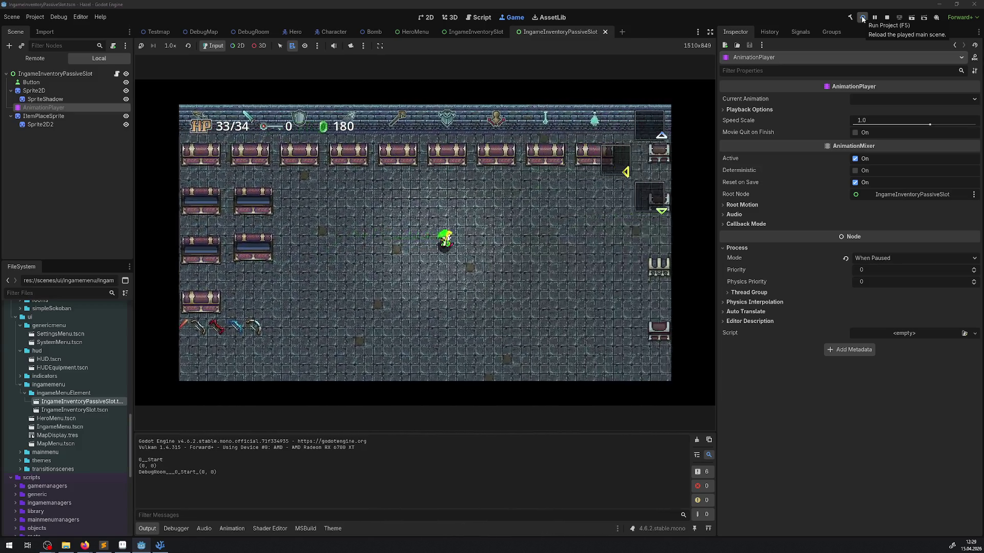
{"action": "key", "text": "Right"}
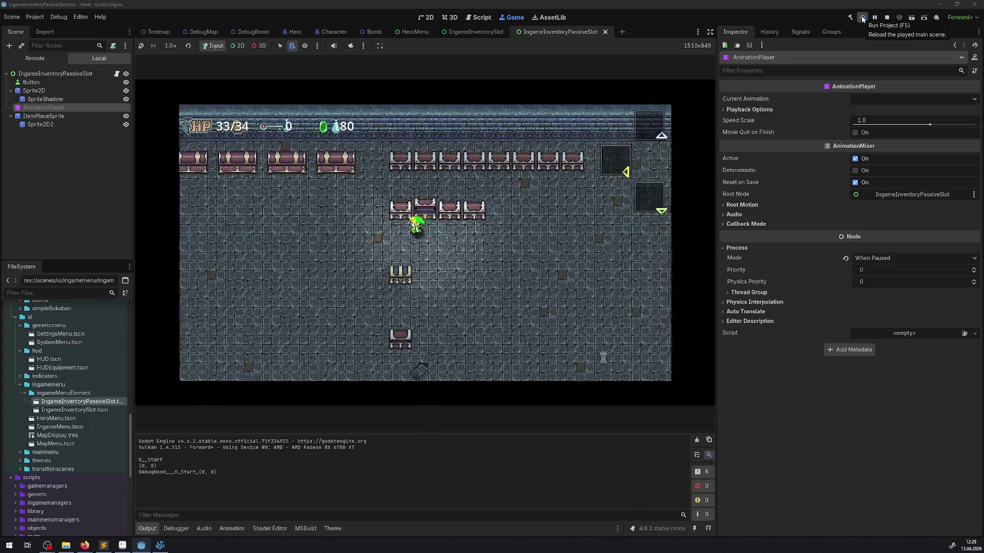
{"action": "key", "text": "Escape"}
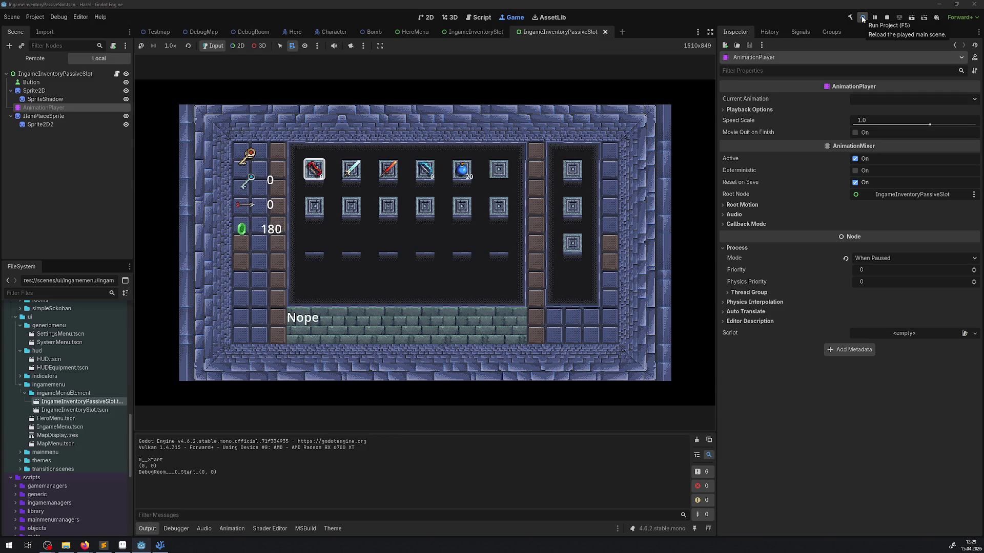
{"action": "left_click", "coordinate": [710, 32]}
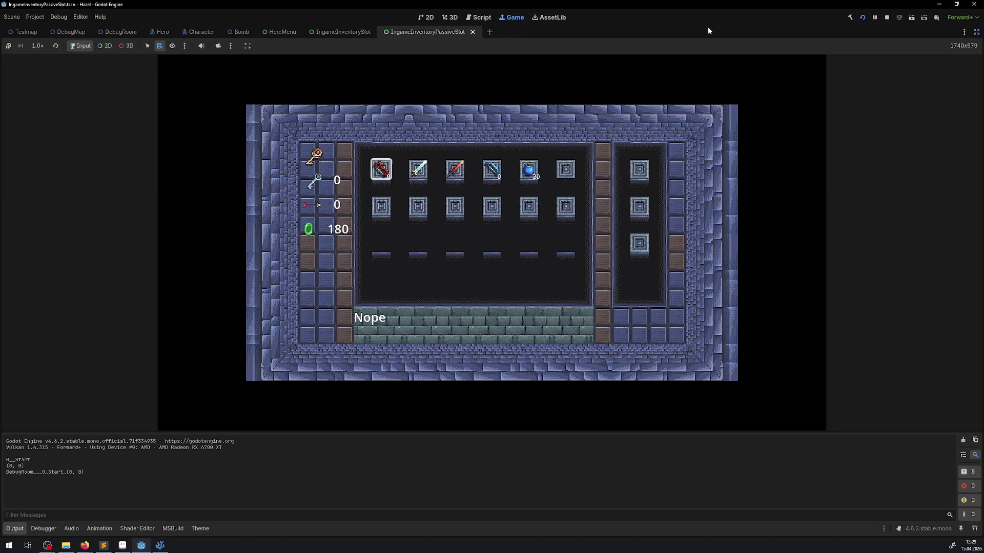
Collapse the output log to inspect the inventory icons, then restore the panels and stop the game
{"action": "left_click", "coordinate": [15, 528]}
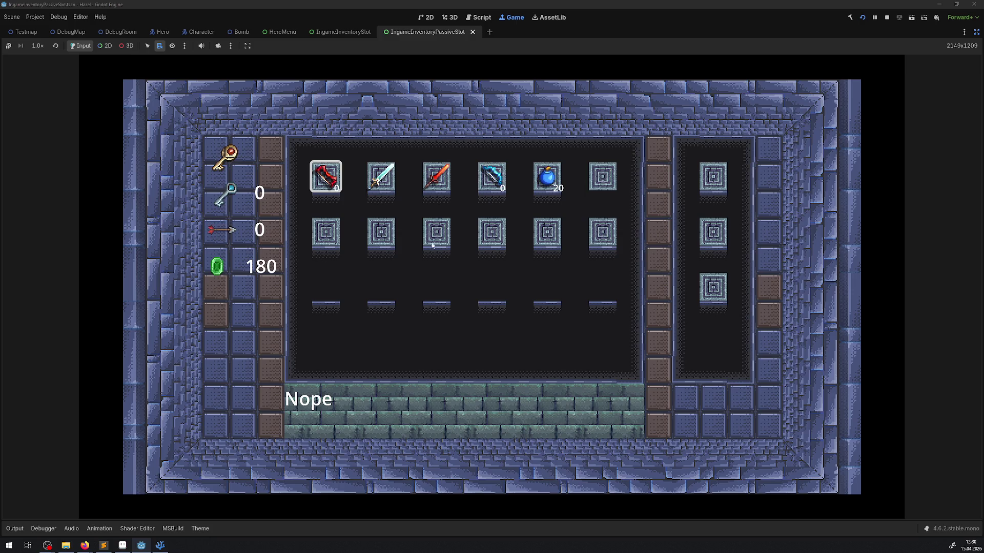
{"action": "left_click", "coordinate": [976, 32]}
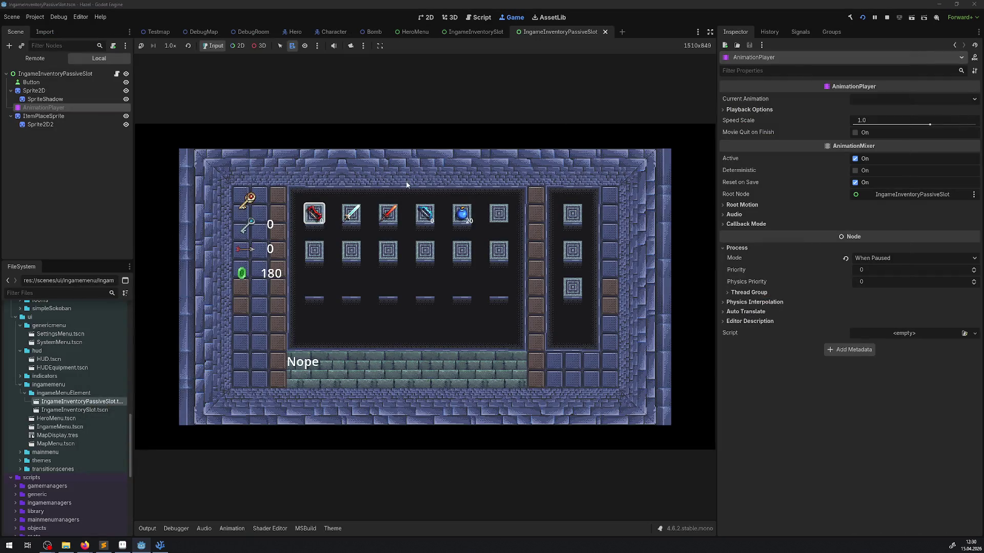
{"action": "left_click", "coordinate": [151, 530]}
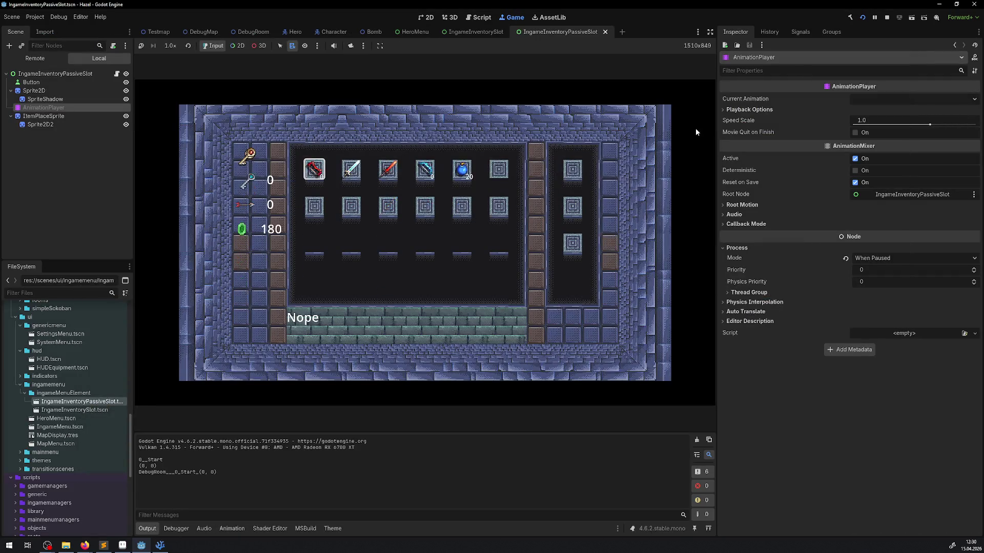
{"action": "left_click", "coordinate": [887, 17]}
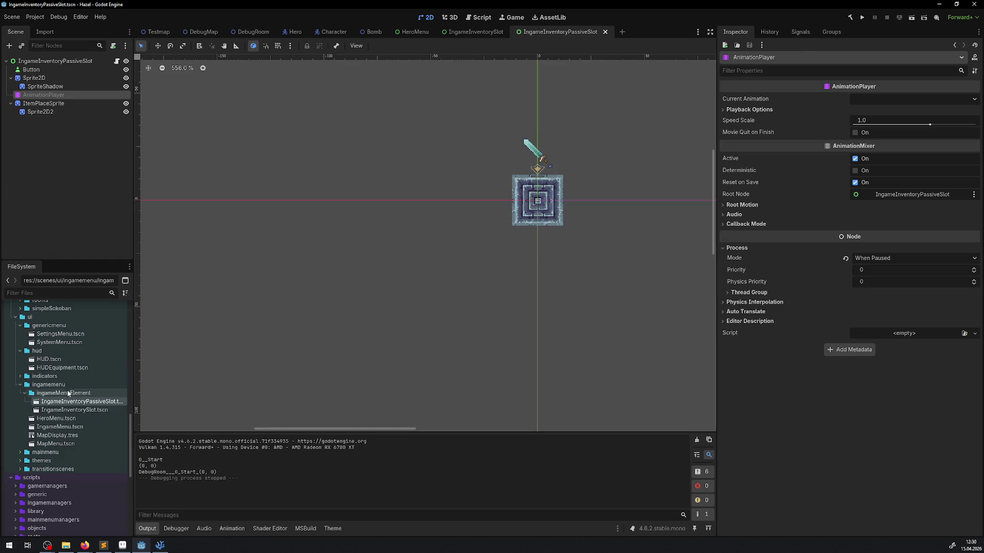
Run the game again and walk the hero past the gems and rupees toward a chest
{"action": "scroll", "coordinate": [78, 418], "scroll_direction": "up", "scroll_amount": 5}
{"action": "scroll", "coordinate": [78, 422], "scroll_direction": "up", "scroll_amount": 5}
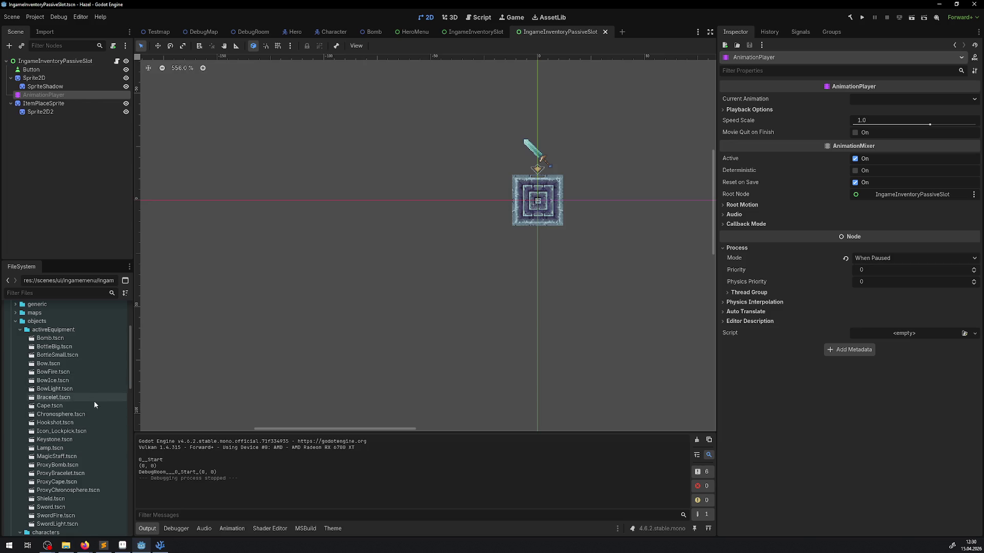
{"action": "scroll", "coordinate": [93, 405], "scroll_direction": "down", "scroll_amount": 6}
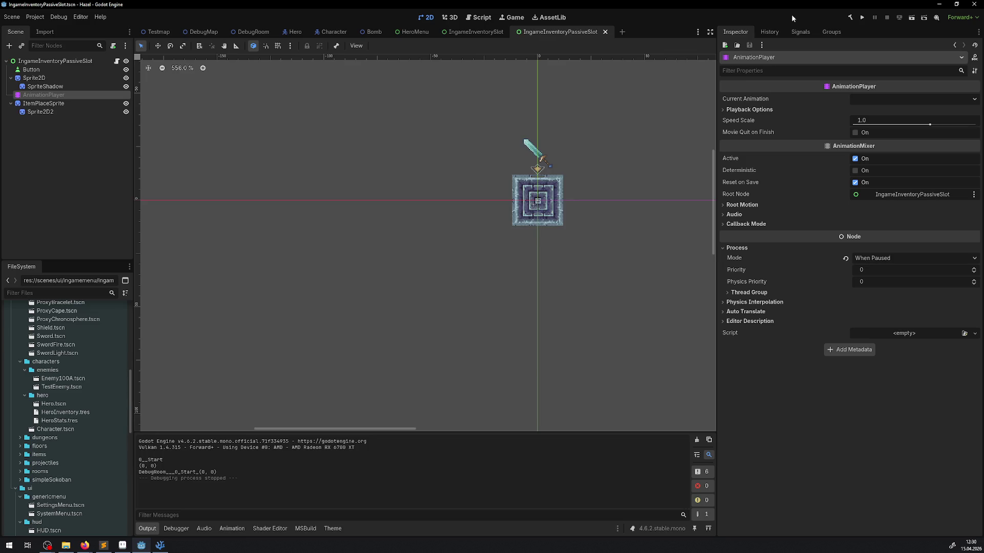
{"action": "left_click", "coordinate": [863, 18]}
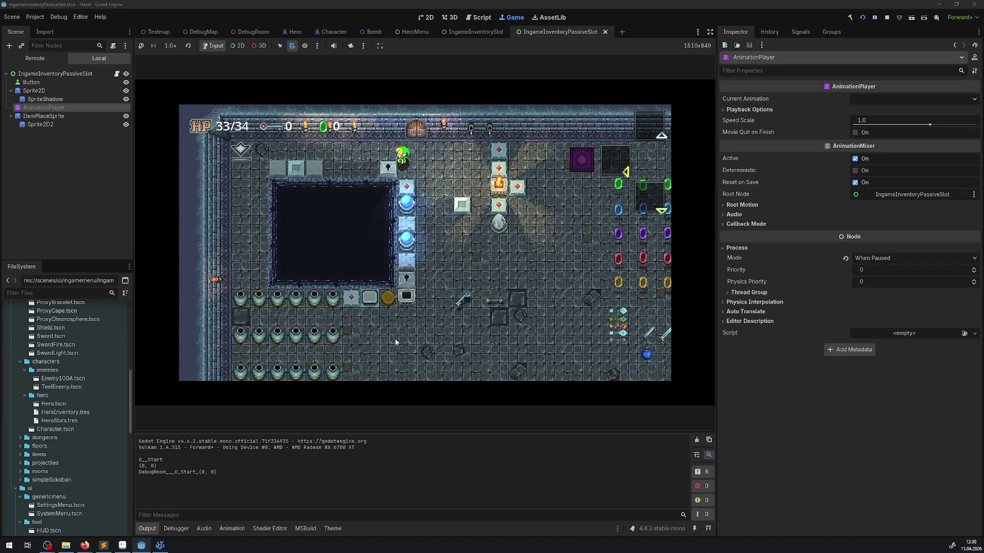
{"action": "key", "text": "Down"}
{"action": "key", "text": "Right"}
{"action": "key", "text": "Down"}
{"action": "key", "text": "Right"}
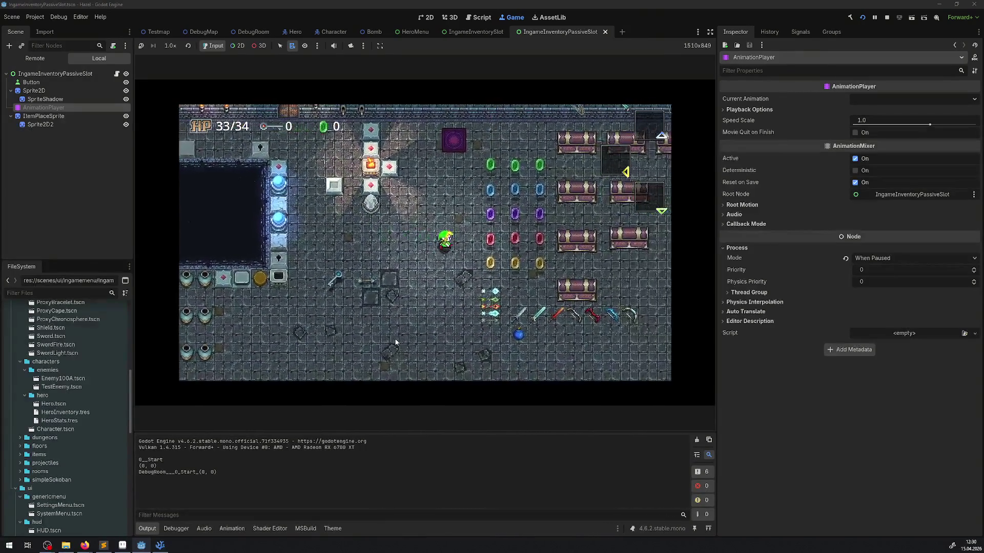
{"action": "key", "text": "Right"}
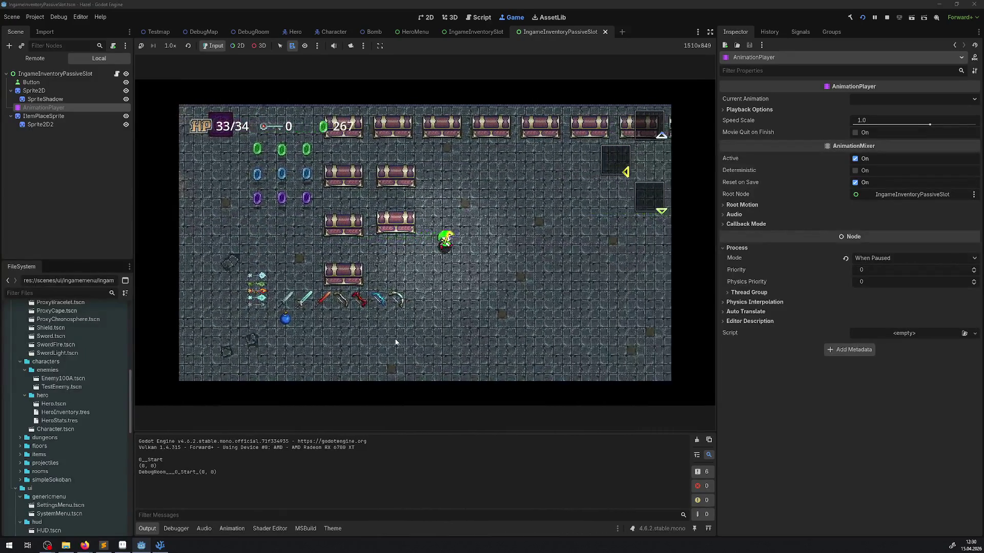
{"action": "key", "text": "Right"}
{"action": "key", "text": "Up"}
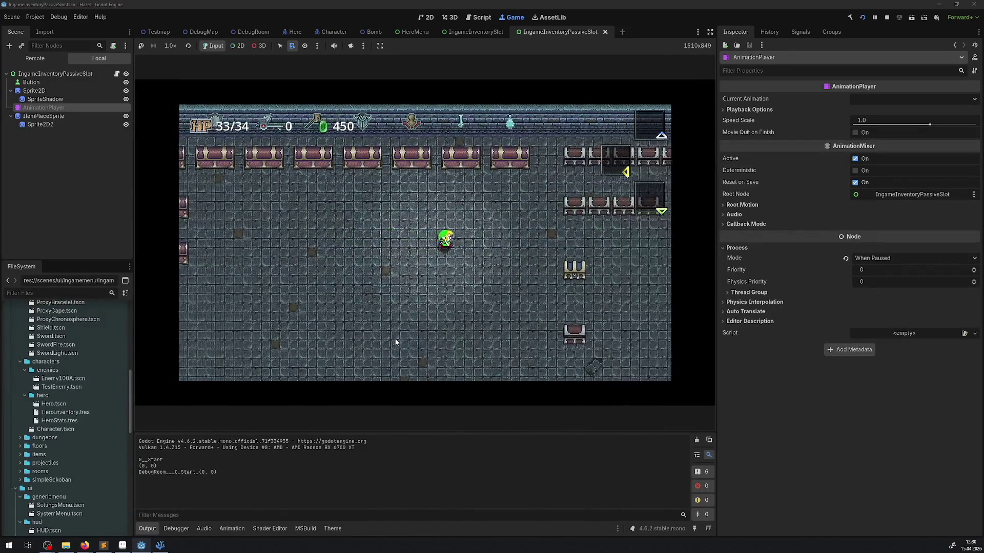
{"action": "key", "text": "Right"}
{"action": "key", "text": "Up"}
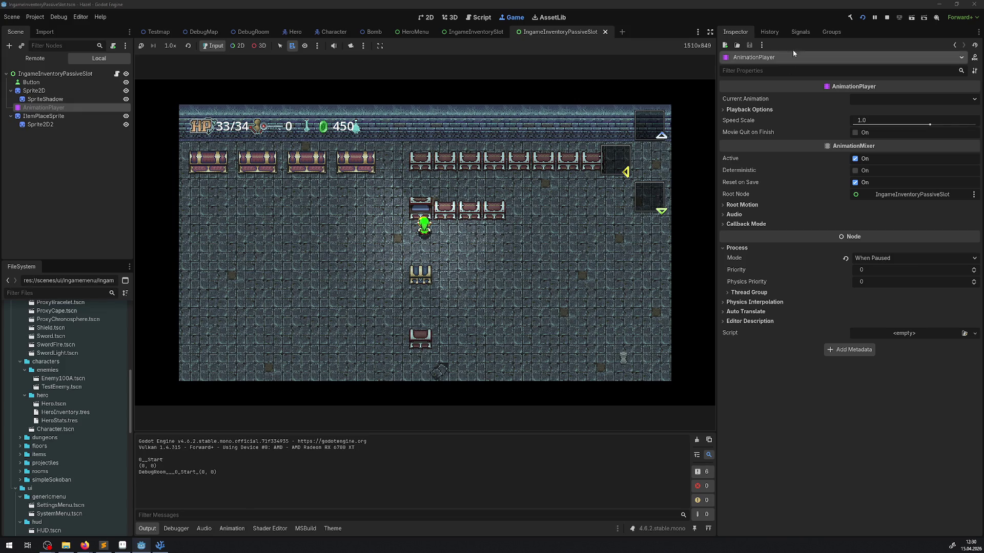
Stop the game with F8 and bring up IconLoaderManager.cs in Visual Studio Code
{"action": "key", "text": "F8"}
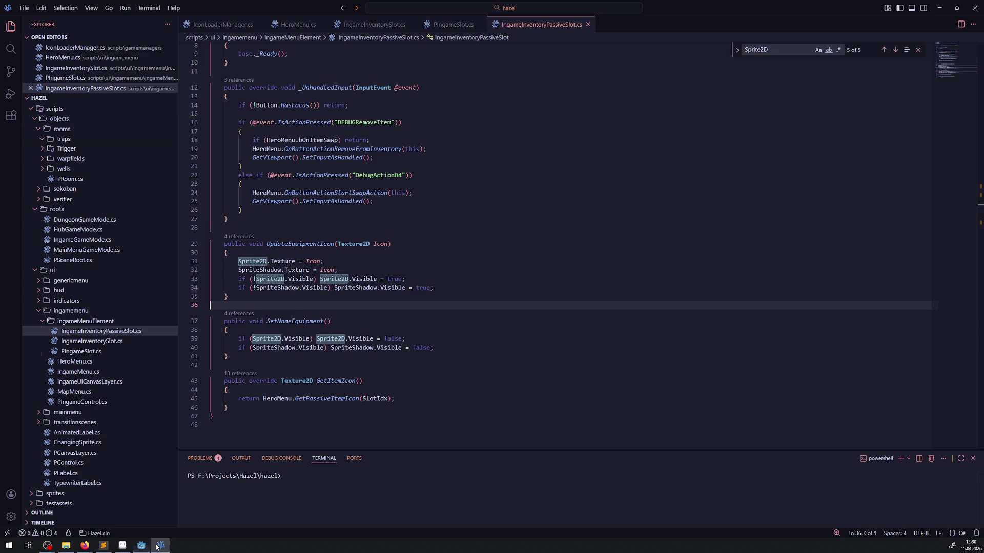
{"action": "left_click", "coordinate": [160, 546]}
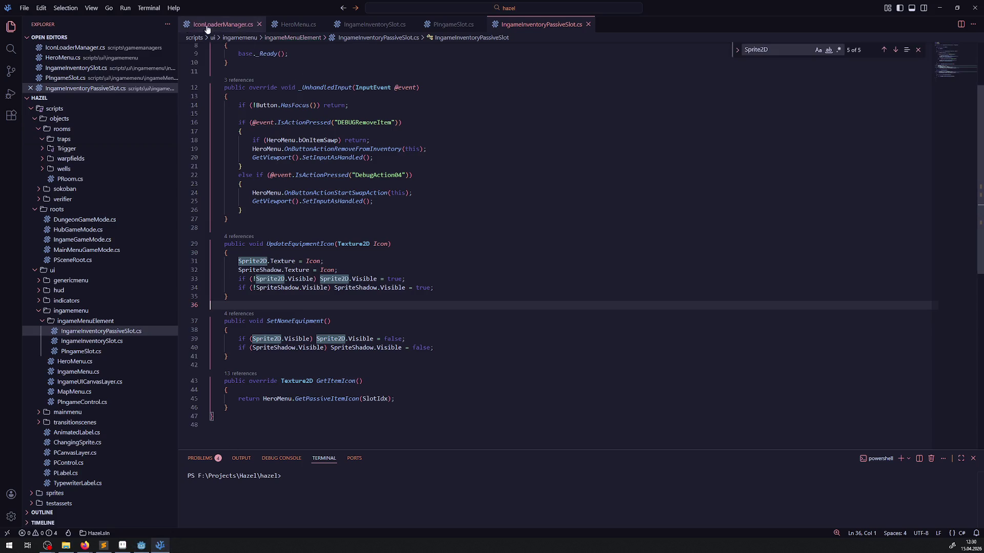
{"action": "left_click", "coordinate": [228, 26]}
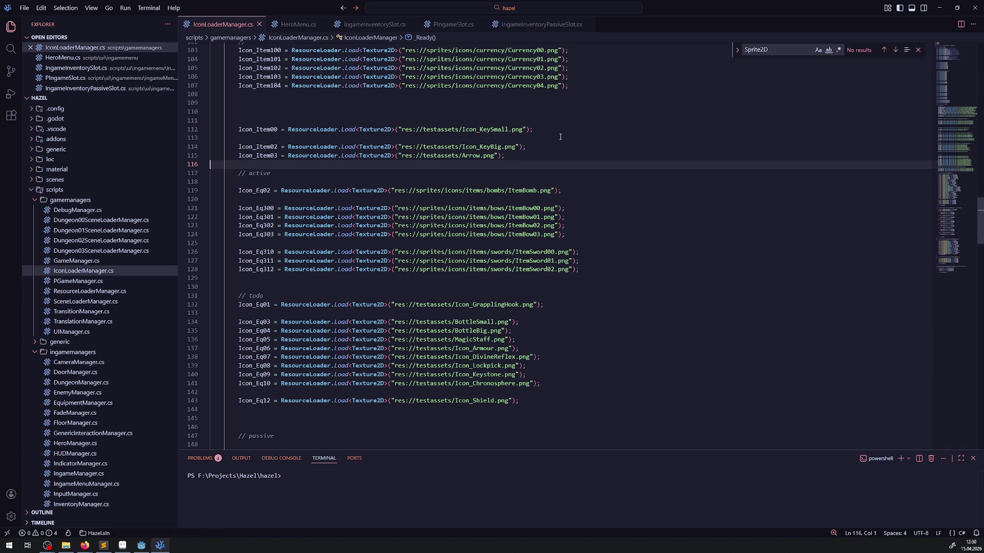
Cut the Icon_Item03 Arrow.png line, try pasting it after Icon_Eq02, then undo that
{"action": "scroll", "coordinate": [525, 266], "scroll_direction": "up", "scroll_amount": 7}
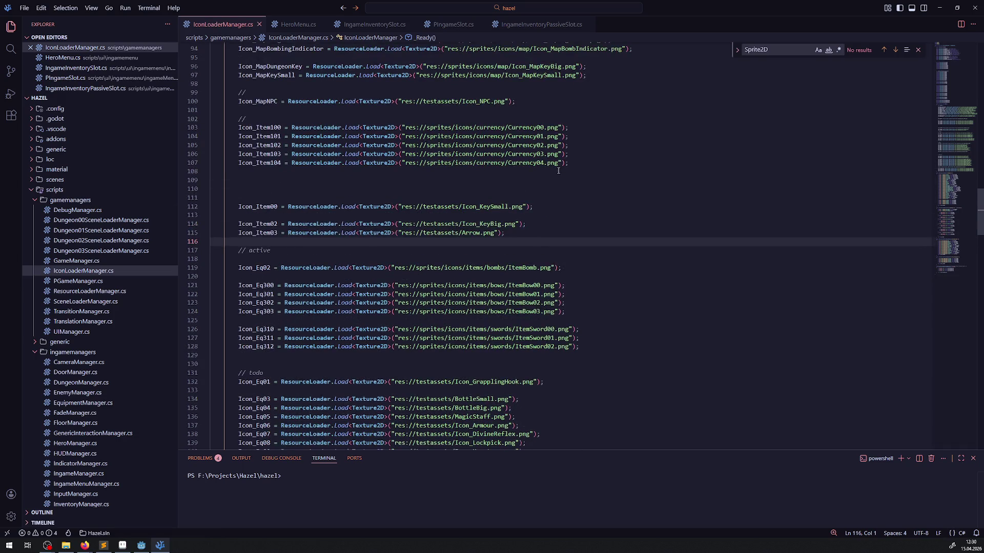
{"action": "left_click", "coordinate": [505, 349]}
{"action": "mouse_move", "coordinate": [505, 349]}
{"action": "left_mouse_down"}
{"action": "mouse_move", "coordinate": [241, 342]}
{"action": "mouse_move", "coordinate": [210, 350]}
{"action": "left_mouse_up"}
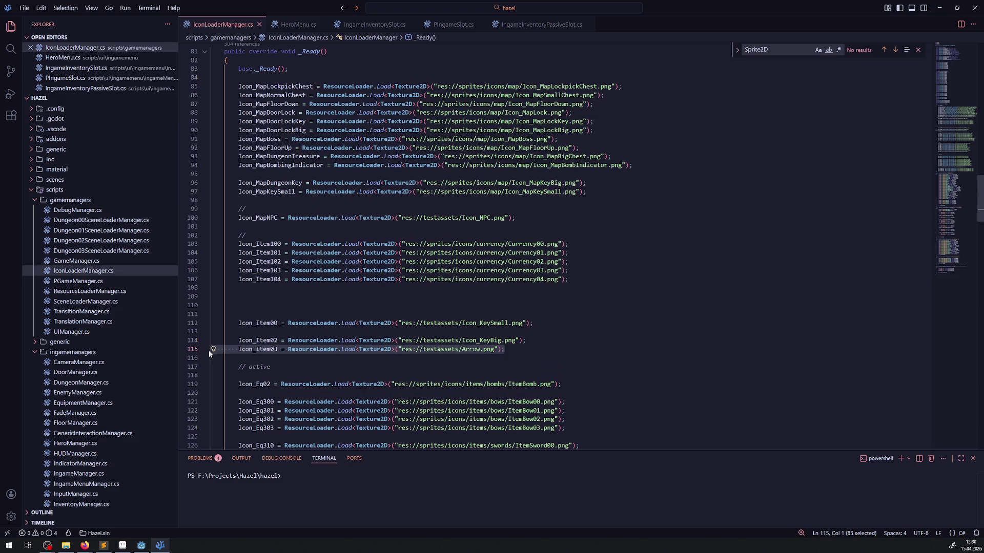
{"action": "left_click", "coordinate": [543, 218]}
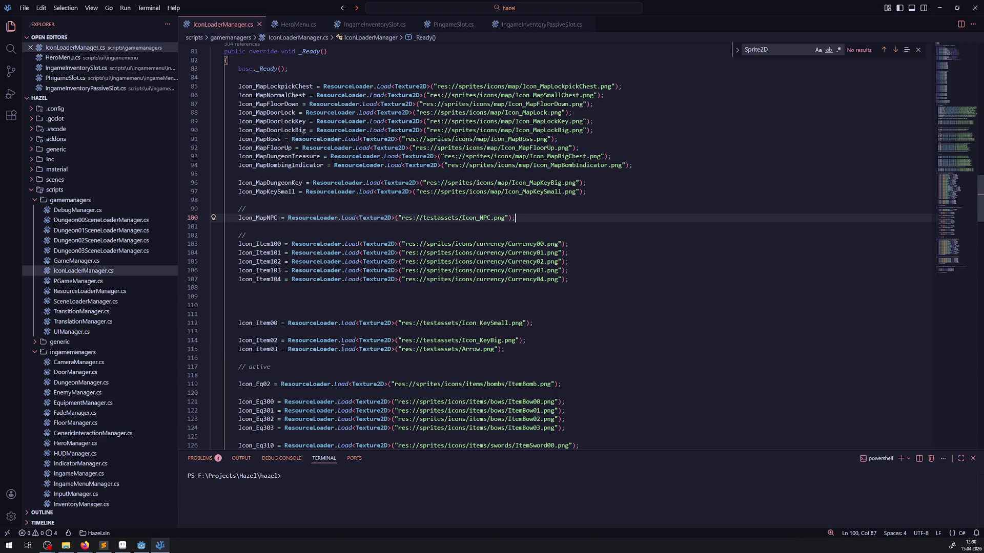
{"action": "left_click", "coordinate": [532, 362]}
{"action": "left_click", "coordinate": [210, 348]}
{"action": "key", "text": "Delete"}
{"action": "left_click", "coordinate": [572, 375]}
{"action": "key", "text": "Return"}
{"action": "type", "text": "Icon_Item03 = ResourceLoader.Load<Texture2D>(\"res://testassets/Arrow.png\");"}
{"action": "key", "text": "ctrl+s"}
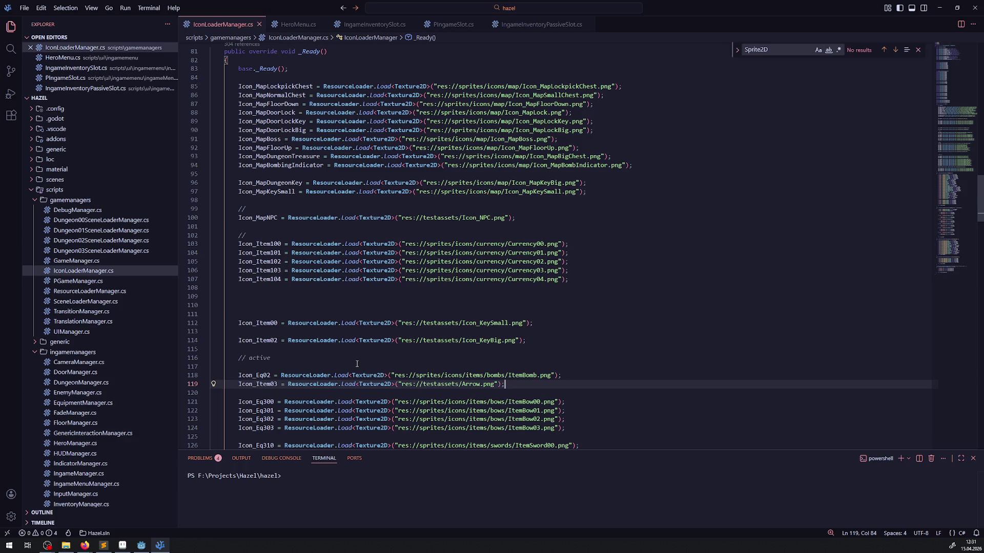
{"action": "key", "text": "ctrl+z"}
Paste the Icon_Item03 Arrow.png line onto new line 104 below the // comment and save
{"action": "left_click", "coordinate": [269, 305]}
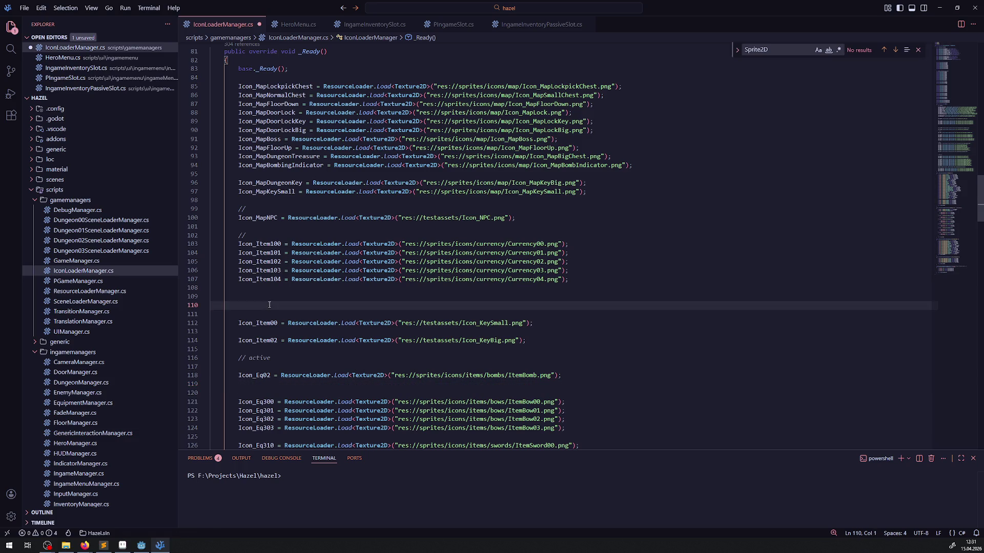
{"action": "left_click", "coordinate": [254, 235]}
{"action": "key", "text": "Return"}
{"action": "key", "text": "Return"}
{"action": "key", "text": "Return"}
{"action": "left_click", "coordinate": [254, 252]}
{"action": "type", "text": "Icon_Item03 = ResourceLoader.Load<Texture2D>(\"res://testassets/Arrow.png\");"}
{"action": "key", "text": "ctrl+s"}
Add a // todo comment and move it below the currency icon block, then save
{"action": "key", "text": "Return"}
{"action": "key", "text": "Return"}
{"action": "type", "text": "// "}
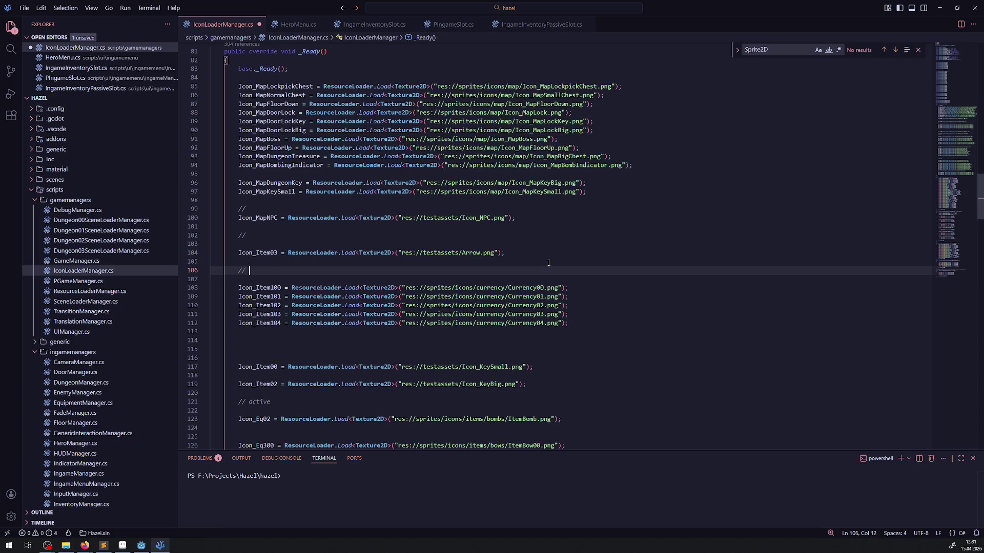
{"action": "type", "text": "todo"}
{"action": "key", "text": "ctrl+s"}
{"action": "left_click_drag", "start_coordinate": [189, 261], "coordinate": [188, 270]}
{"action": "key", "text": "ctrl+x"}
{"action": "left_click", "coordinate": [249, 326]}
{"action": "key", "text": "ctrl+v"}
{"action": "key", "text": "ctrl+s"}
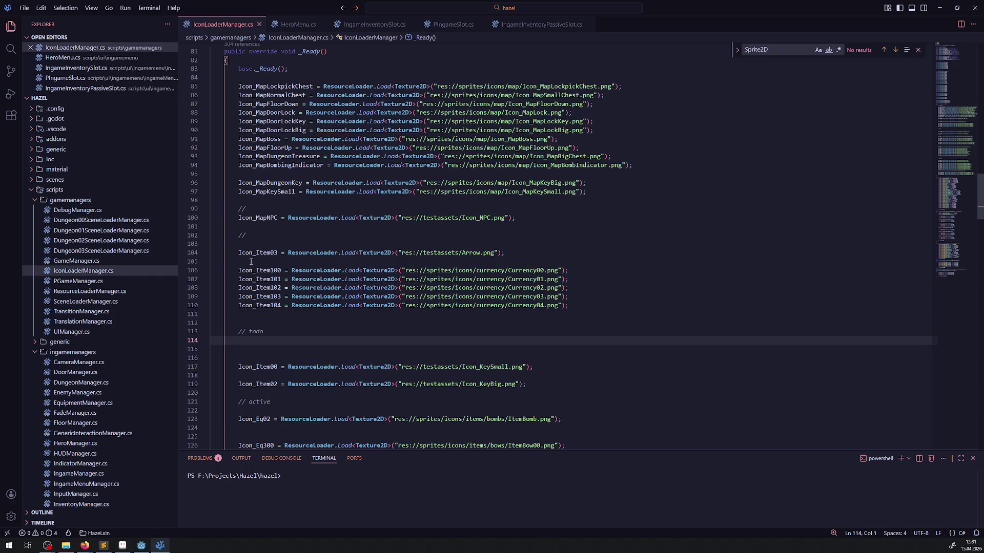
Select the Icon_Item03 line and return to the Godot editor
{"action": "left_click_drag", "start_coordinate": [250, 262], "coordinate": [211, 252]}
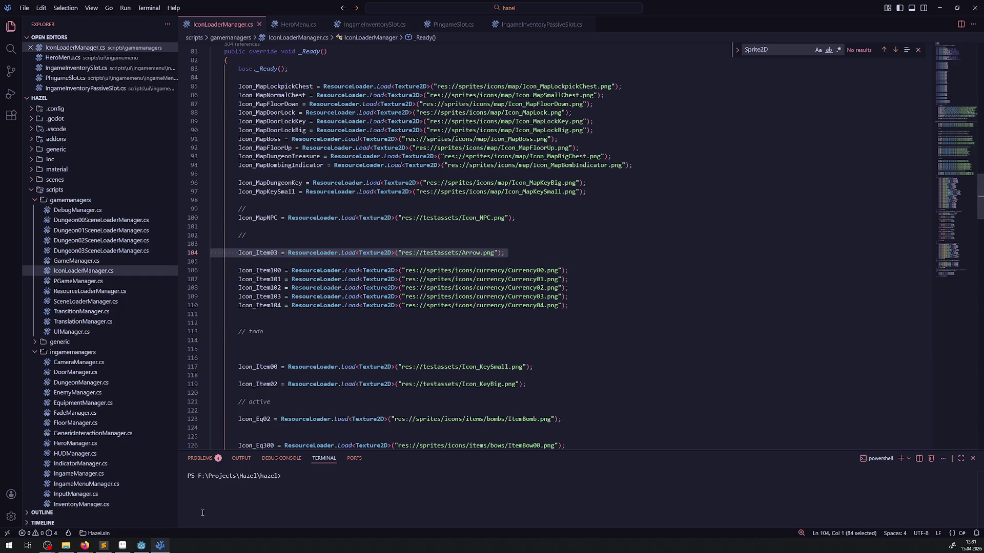
{"action": "left_click", "coordinate": [141, 545]}
{"action": "scroll", "coordinate": [18, 429], "scroll_direction": "down", "scroll_amount": 2}
{"action": "scroll", "coordinate": [55, 418], "scroll_direction": "down", "scroll_amount": 10}
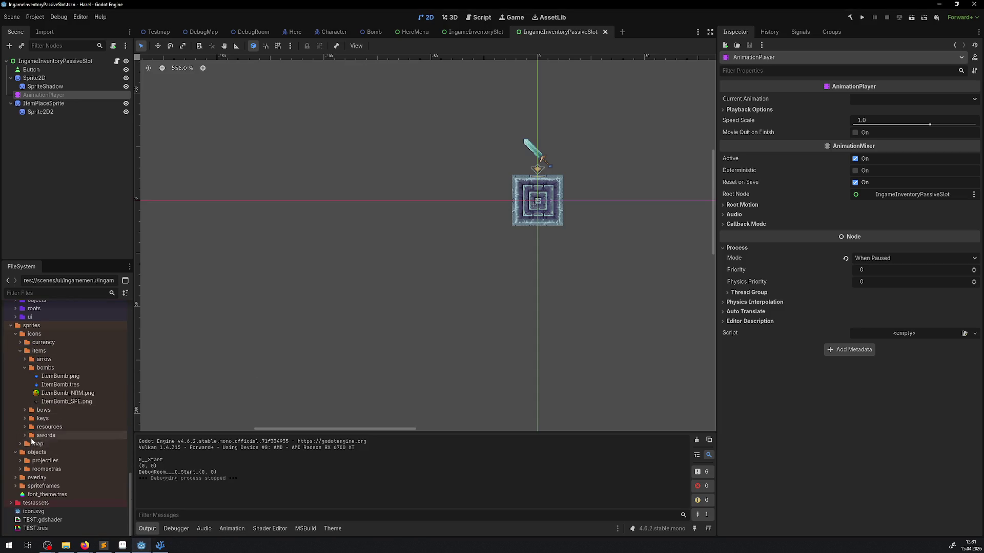
Expand sprites/objects/projectiles, inspect the Arrow.png texture, then switch to Aseprite
{"action": "left_click", "coordinate": [23, 462]}
{"action": "scroll", "coordinate": [103, 433], "scroll_direction": "down", "scroll_amount": 4}
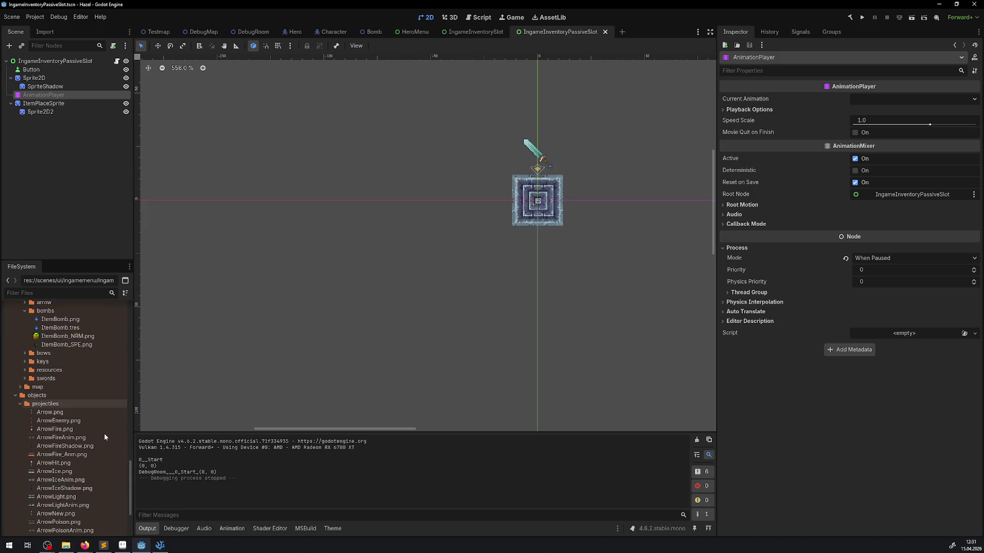
{"action": "scroll", "coordinate": [100, 428], "scroll_direction": "down", "scroll_amount": 4}
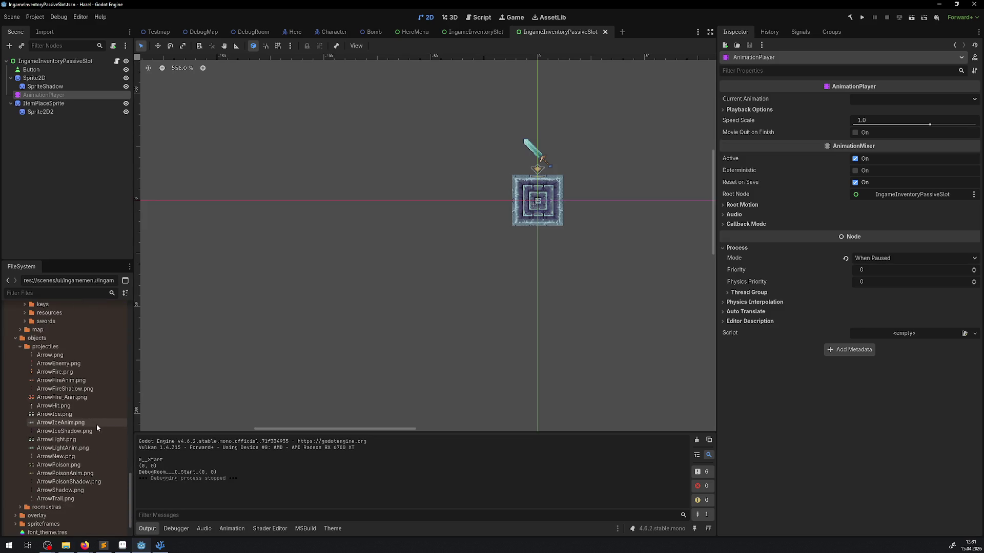
{"action": "mouse_move", "coordinate": [97, 425]}
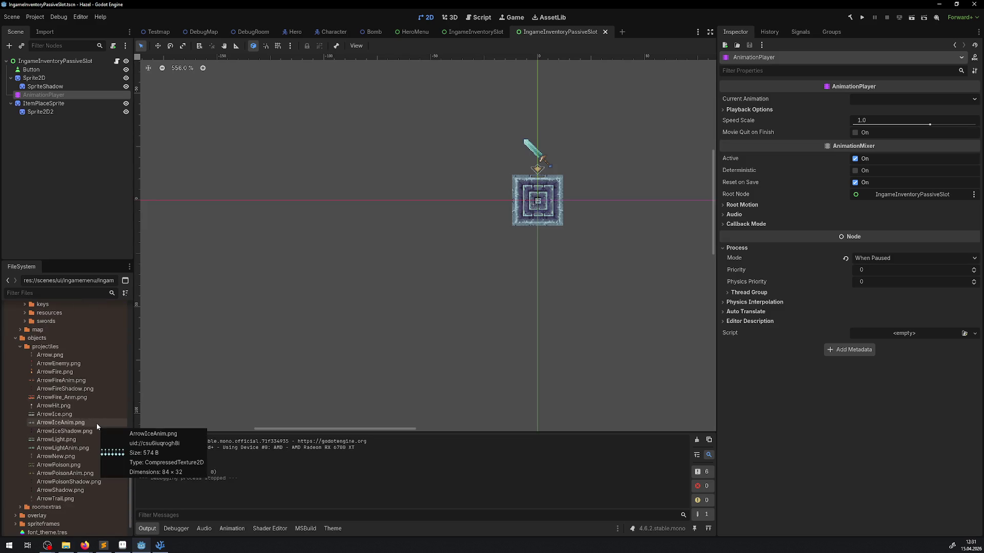
{"action": "left_click", "coordinate": [42, 357]}
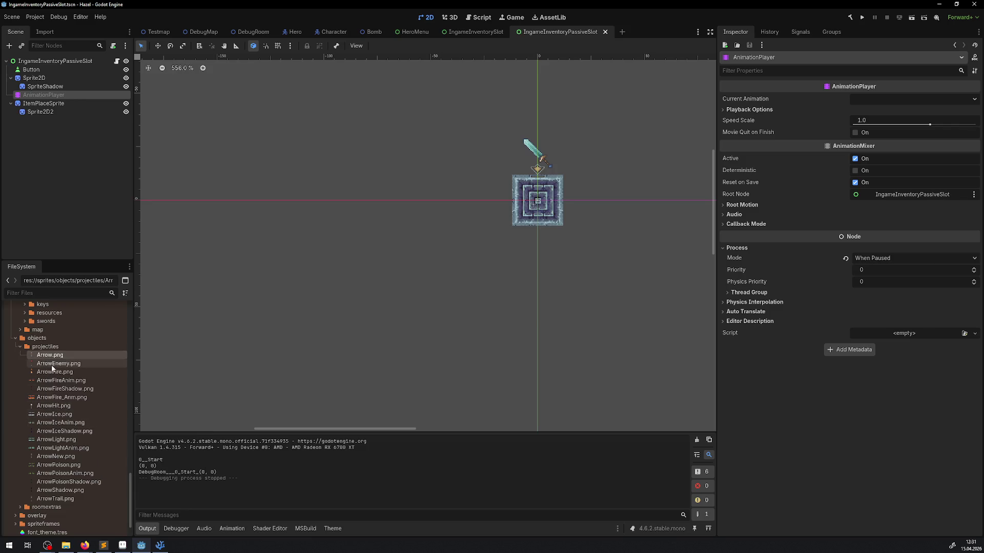
{"action": "mouse_move", "coordinate": [56, 365]}
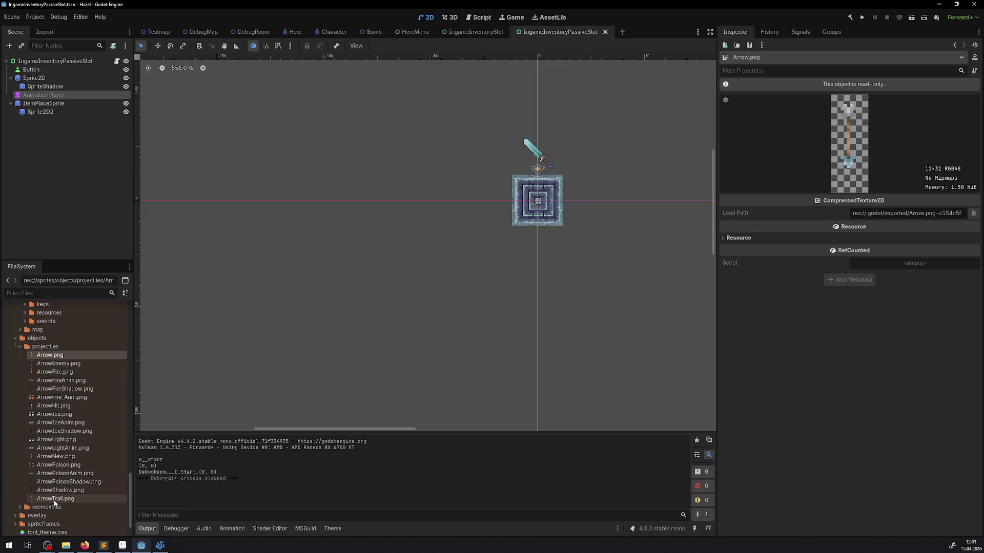
{"action": "mouse_move", "coordinate": [55, 502]}
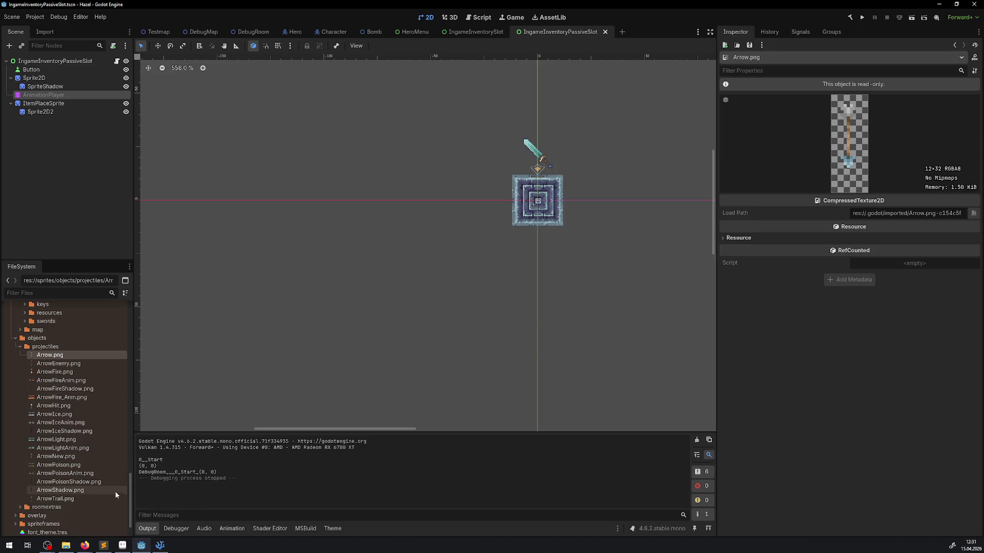
{"action": "left_click", "coordinate": [115, 547]}
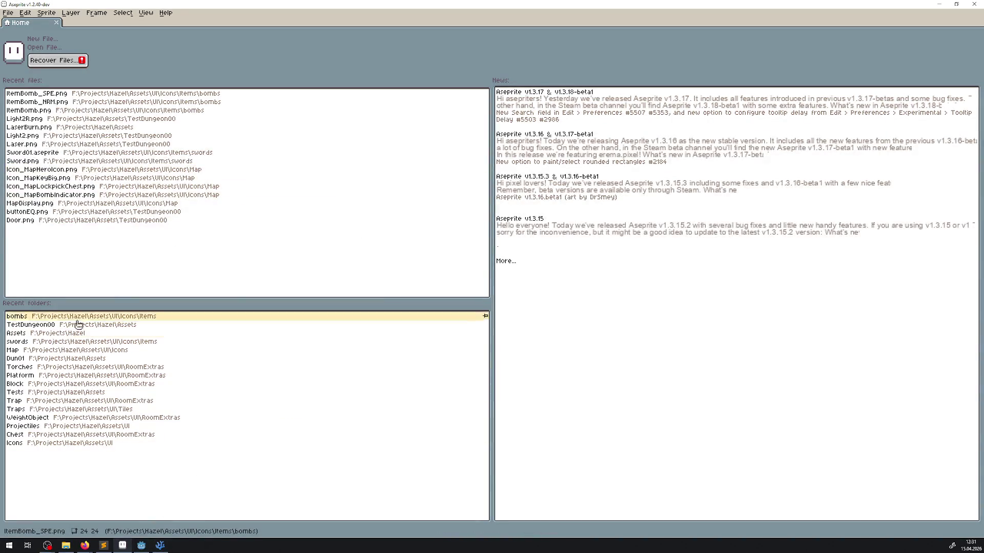
Open ArrowAnim.png from the Projectiles folder and choose the Rectangular Marquee tool
{"action": "left_click", "coordinate": [38, 426]}
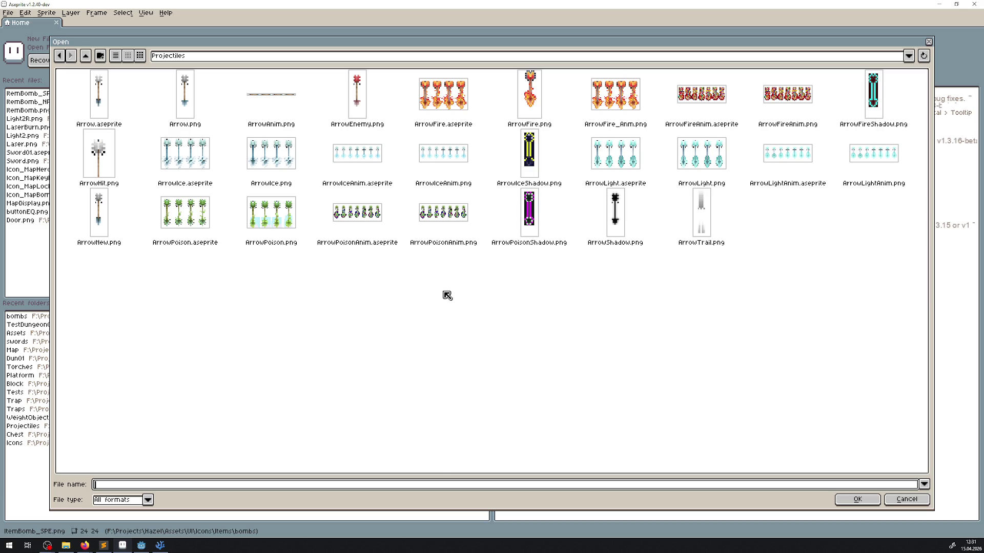
{"action": "double_click", "coordinate": [279, 109]}
{"action": "scroll", "coordinate": [519, 227], "scroll_direction": "up", "scroll_amount": 1}
{"action": "mouse_move", "coordinate": [526, 237]}
{"action": "left_mouse_down"}
{"action": "mouse_move", "coordinate": [494, 220]}
{"action": "mouse_move", "coordinate": [340, 220]}
{"action": "left_mouse_up"}
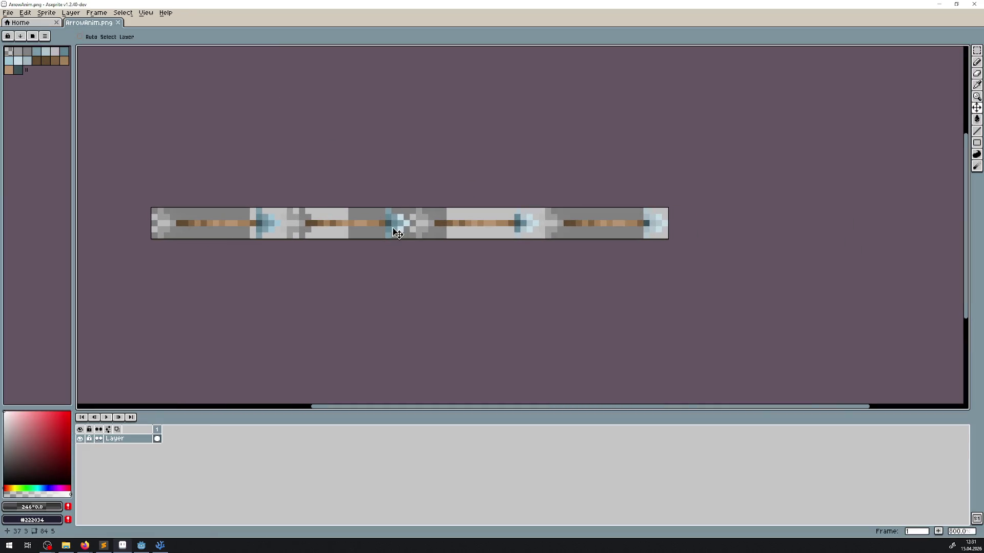
{"action": "left_click", "coordinate": [977, 51]}
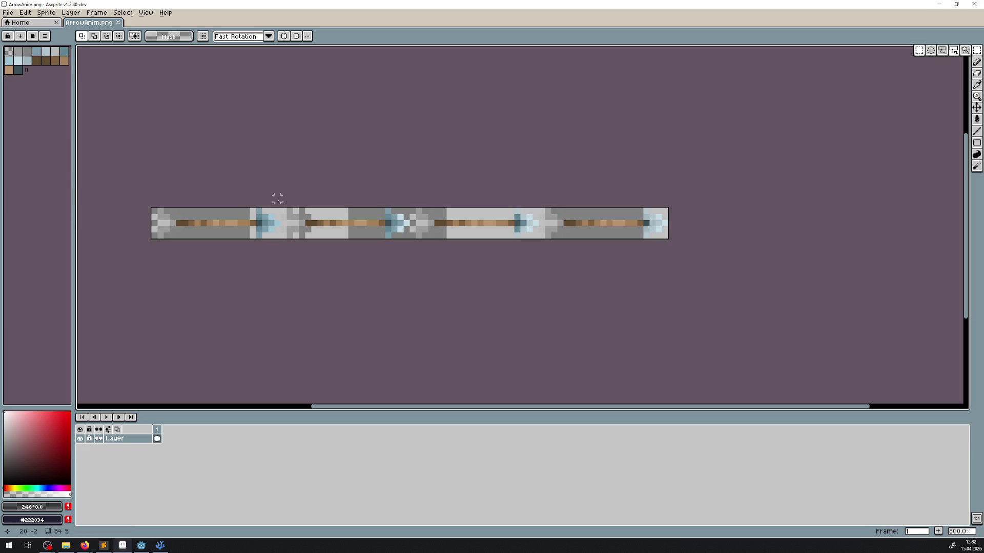
Glance at Godot and Visual Studio Code, then return to the arrow strip in Aseprite
{"action": "mouse_move", "coordinate": [147, 549]}
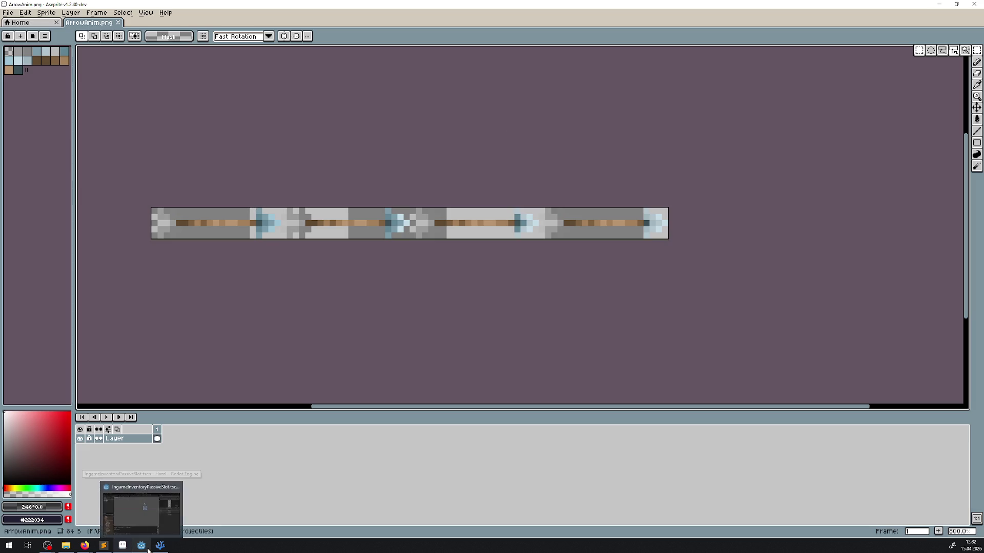
{"action": "left_click", "coordinate": [141, 510]}
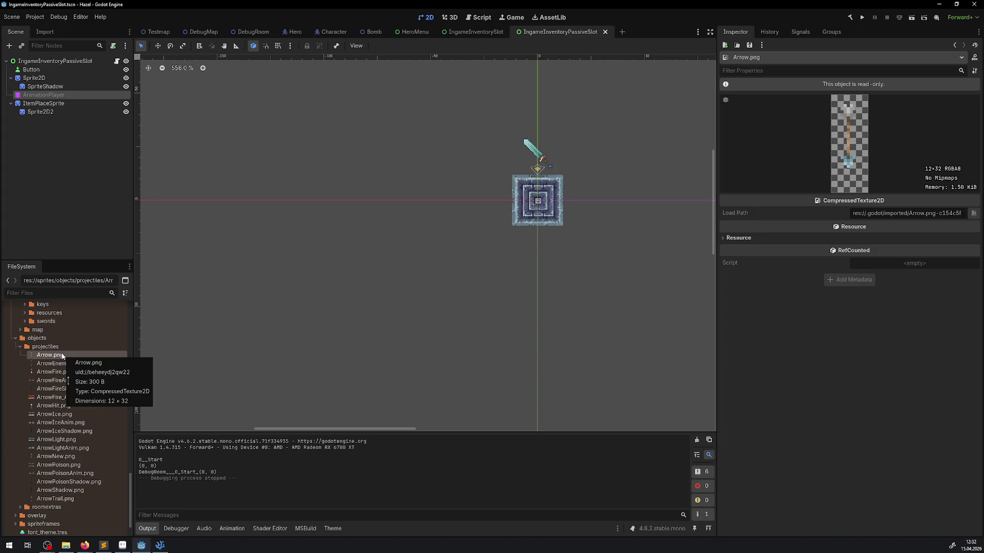
{"action": "left_click", "coordinate": [160, 546]}
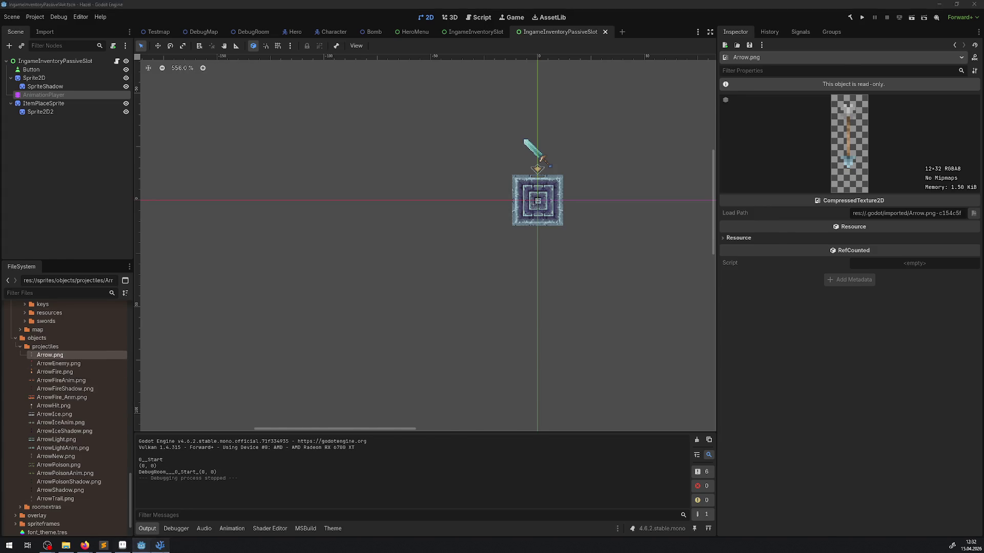
{"action": "key", "text": "alt+Tab"}
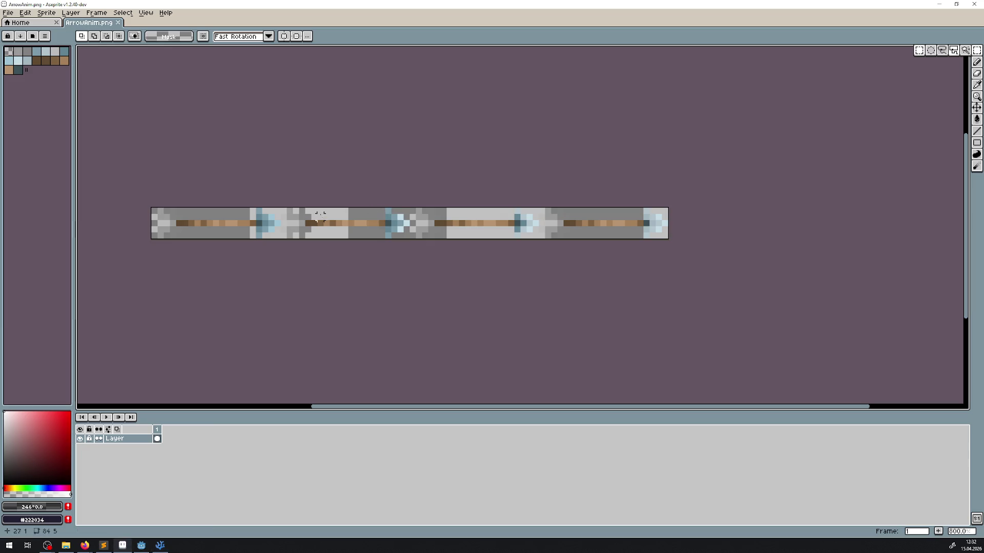
Delete arrow frames 2–4 and trim the canvas down to the single arrow
{"action": "key", "text": "Delete"}
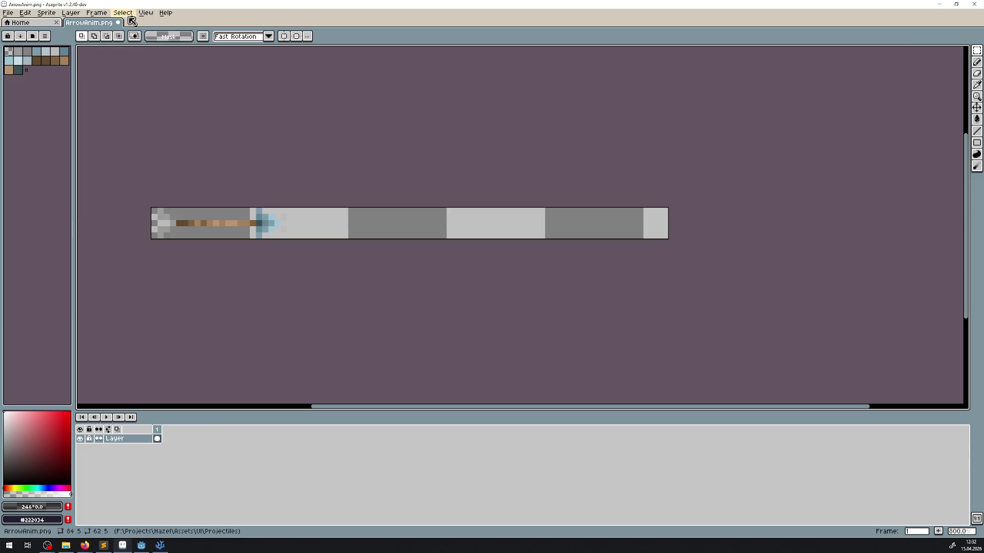
{"action": "left_click", "coordinate": [71, 12]}
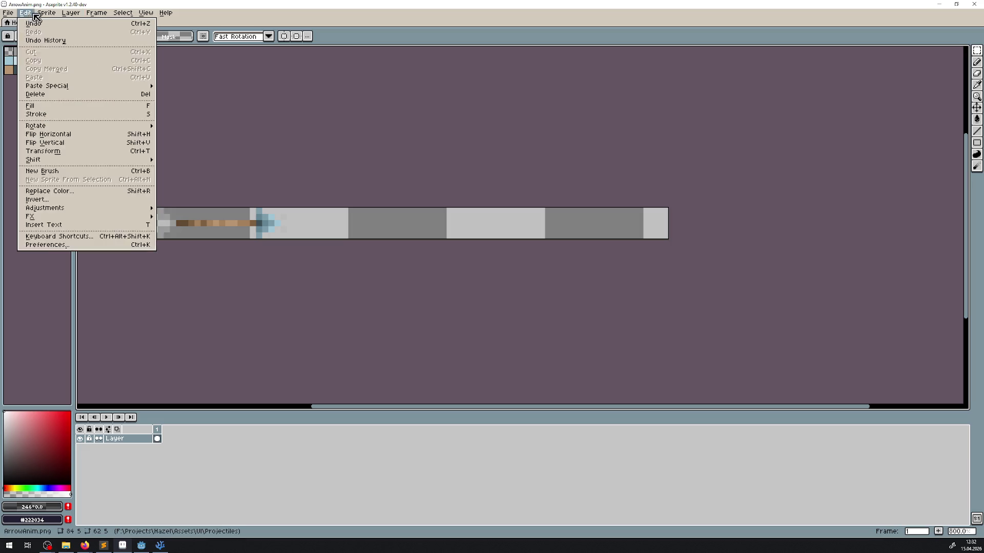
{"action": "left_click", "coordinate": [51, 92]}
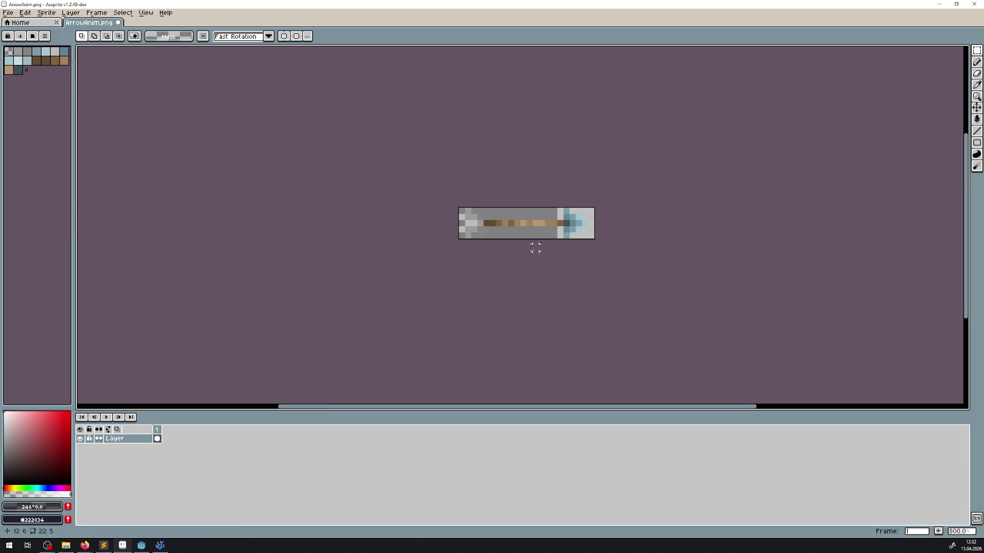
Save the trimmed sprite as ArrowLoot.png and return to Godot
{"action": "left_click", "coordinate": [8, 13]}
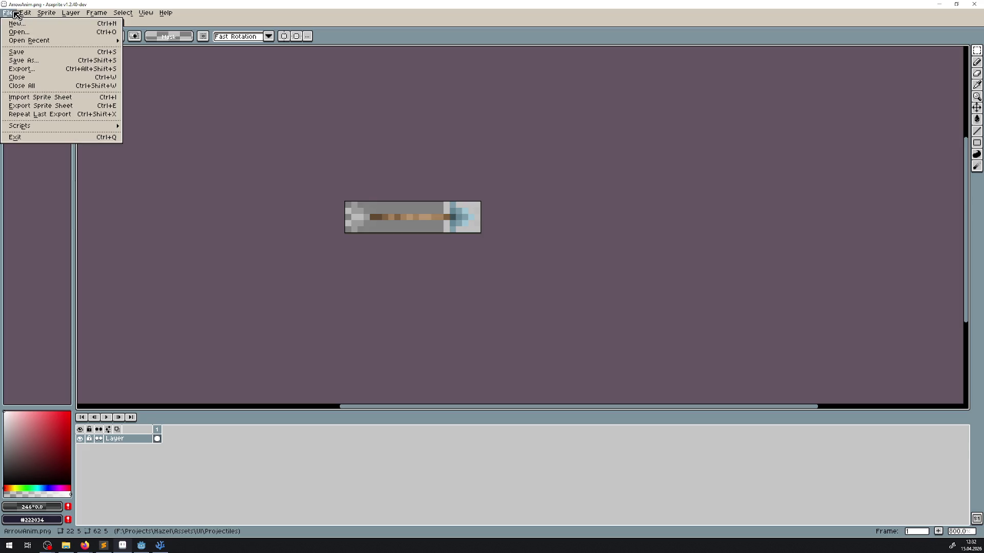
{"action": "left_click", "coordinate": [49, 64]}
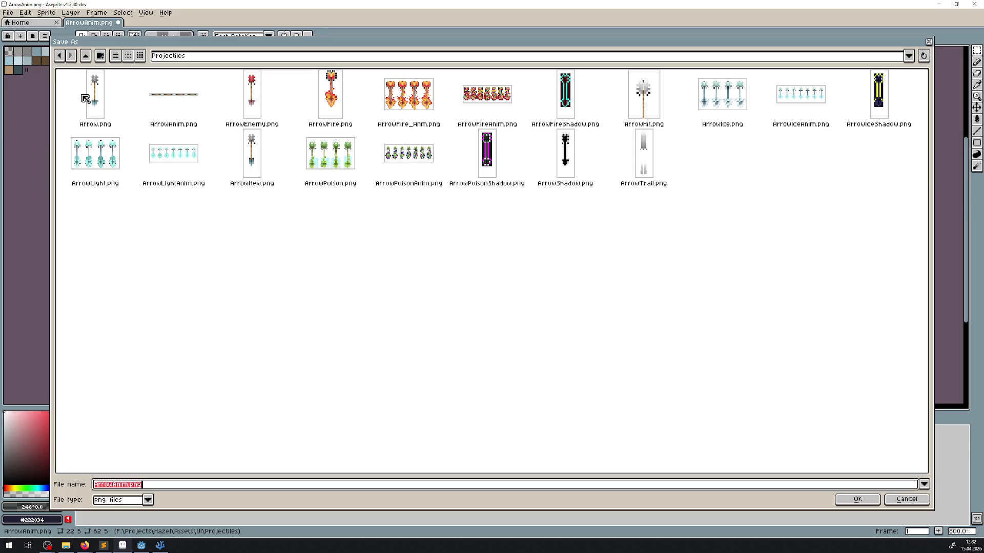
{"action": "left_click", "coordinate": [127, 486]}
{"action": "key", "text": "BackSpace"}
{"action": "key", "text": "BackSpace"}
{"action": "key", "text": "BackSpace"}
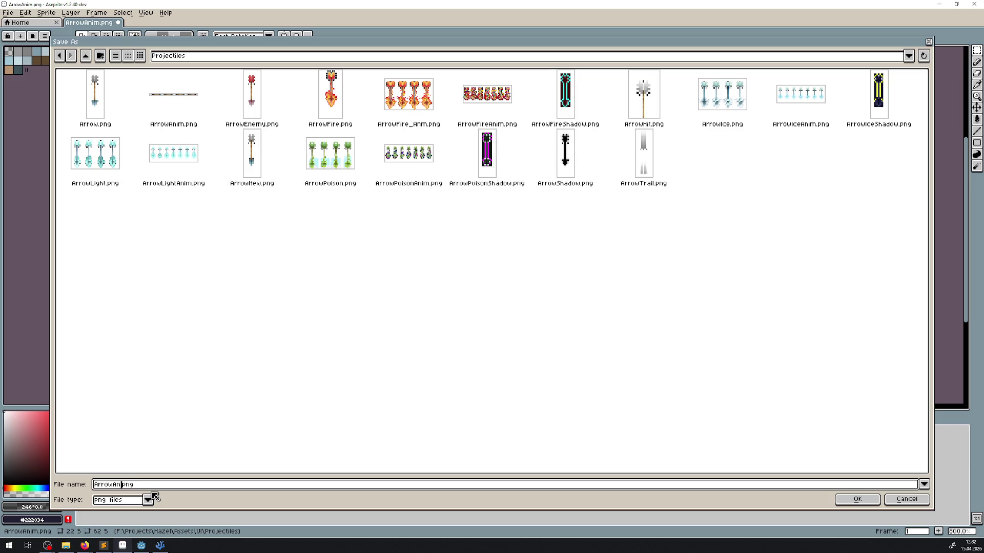
{"action": "key", "text": "Delete"}
{"action": "type", "text": "Loot"}
{"action": "left_click", "coordinate": [856, 500]}
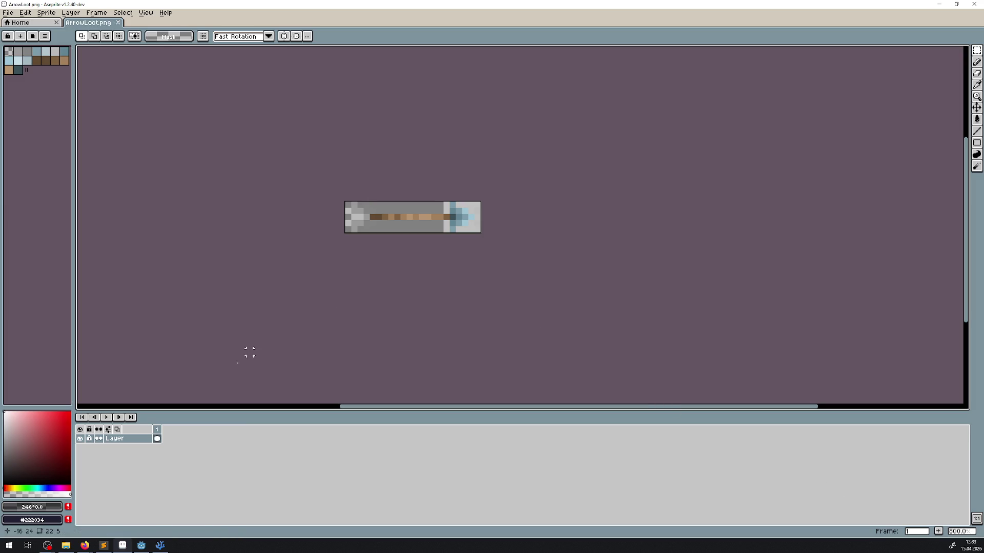
{"action": "left_click", "coordinate": [141, 545]}
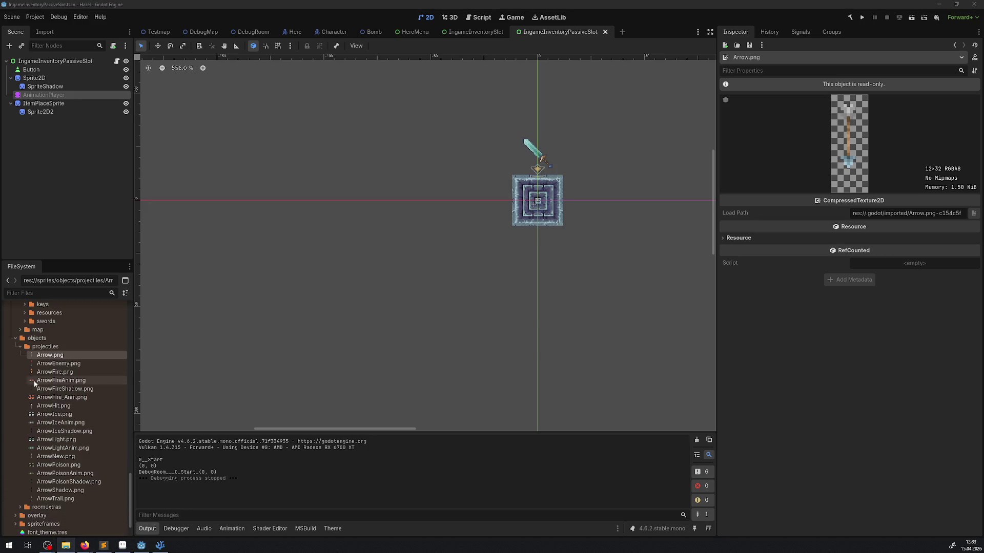
Create a new folder named 'generic' inside the items icon folder
{"action": "scroll", "coordinate": [51, 389], "scroll_direction": "up", "scroll_amount": 5}
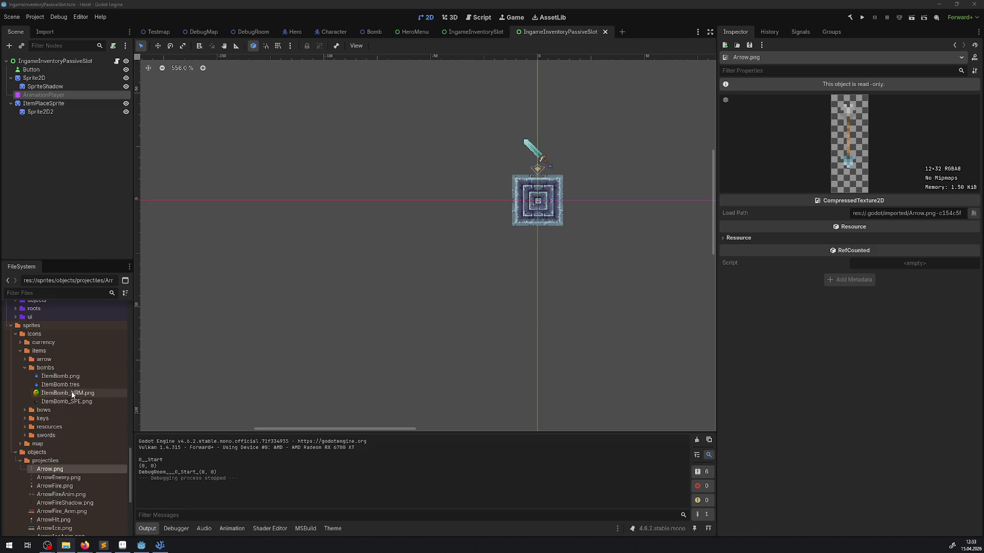
{"action": "left_click", "coordinate": [43, 353]}
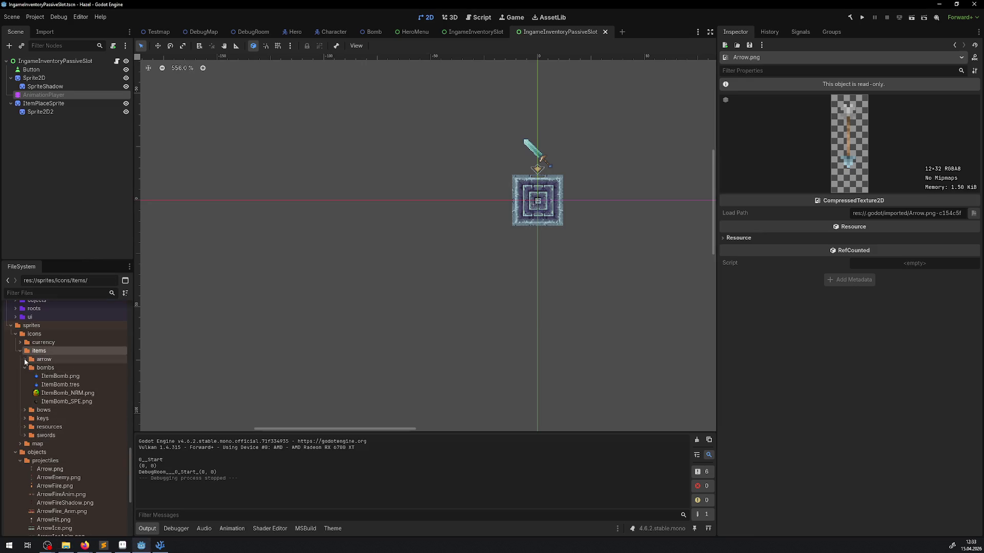
{"action": "left_click", "coordinate": [24, 368]}
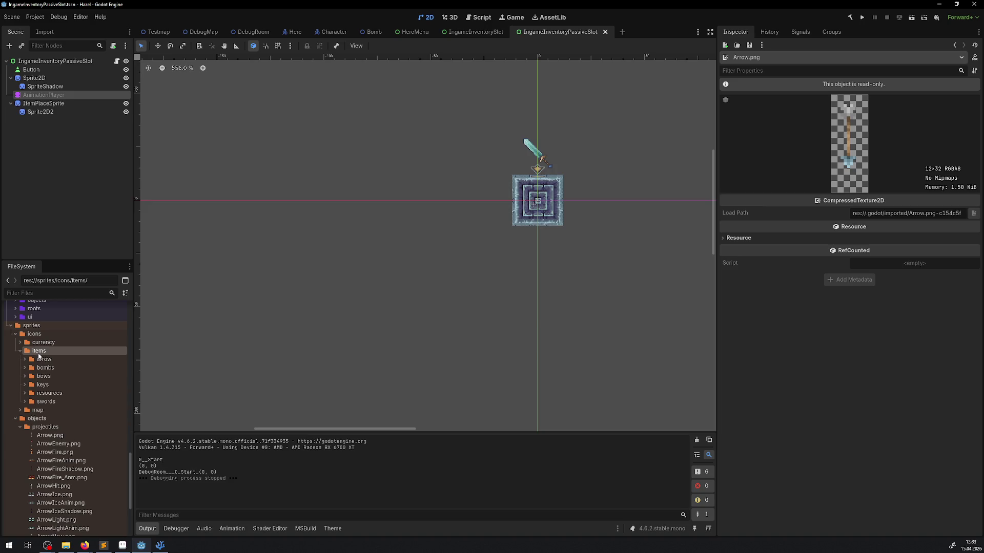
{"action": "right_click", "coordinate": [39, 354]}
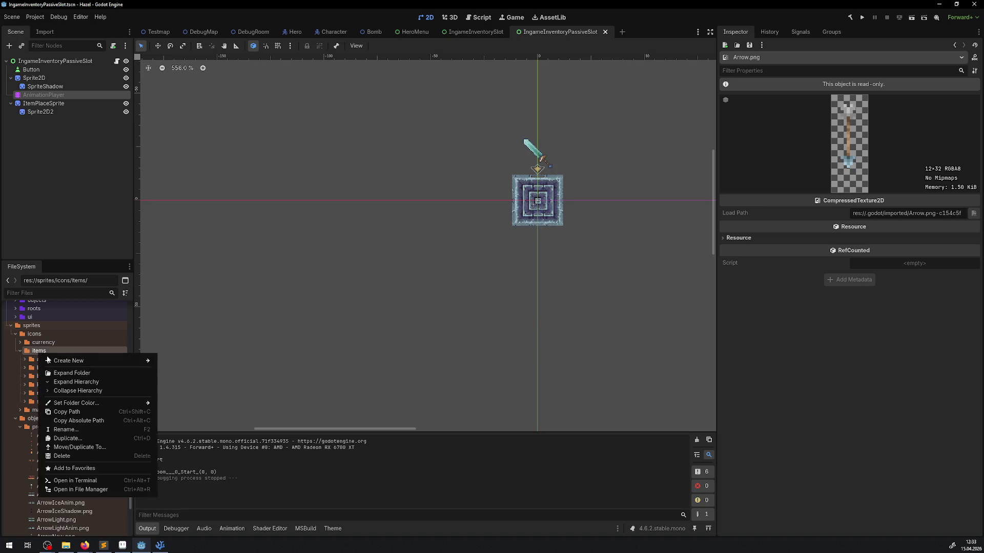
{"action": "mouse_move", "coordinate": [92, 361]}
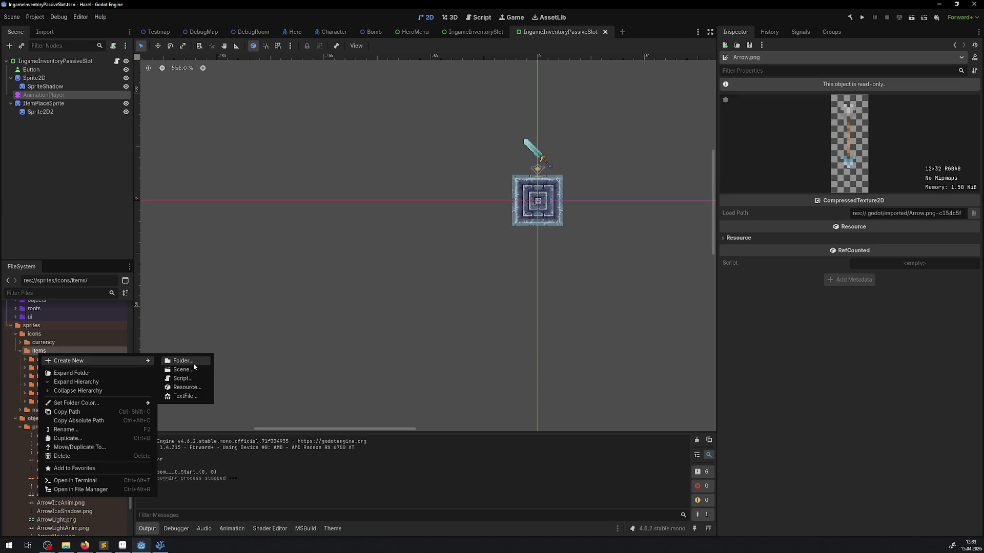
{"action": "left_click", "coordinate": [193, 362]}
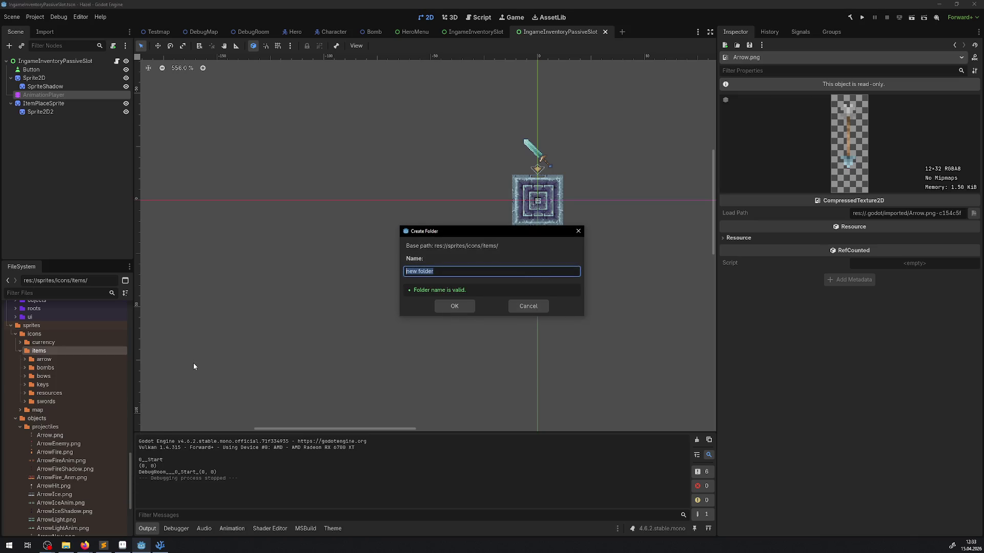
{"action": "type", "text": "generic"}
{"action": "key", "text": "Return"}
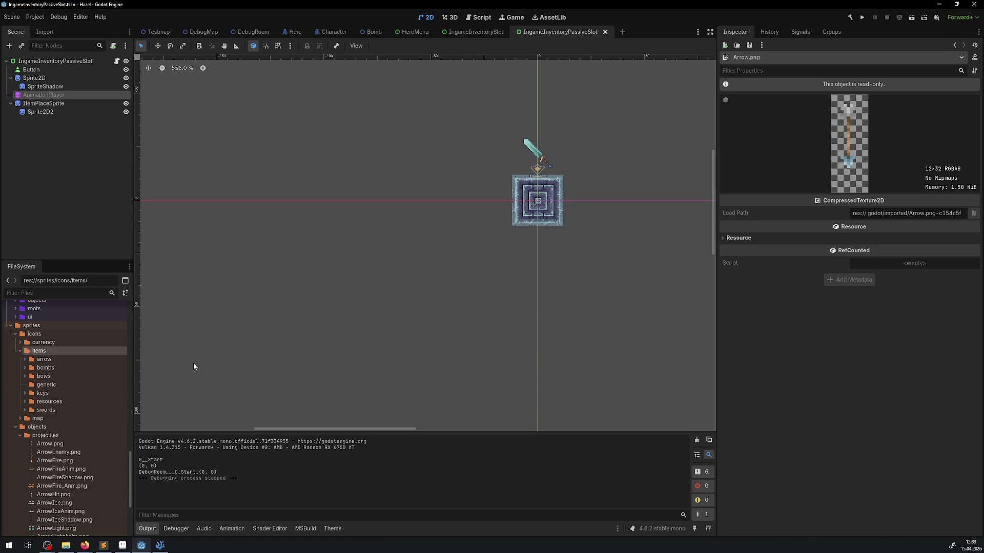
{"action": "left_click", "coordinate": [62, 384]}
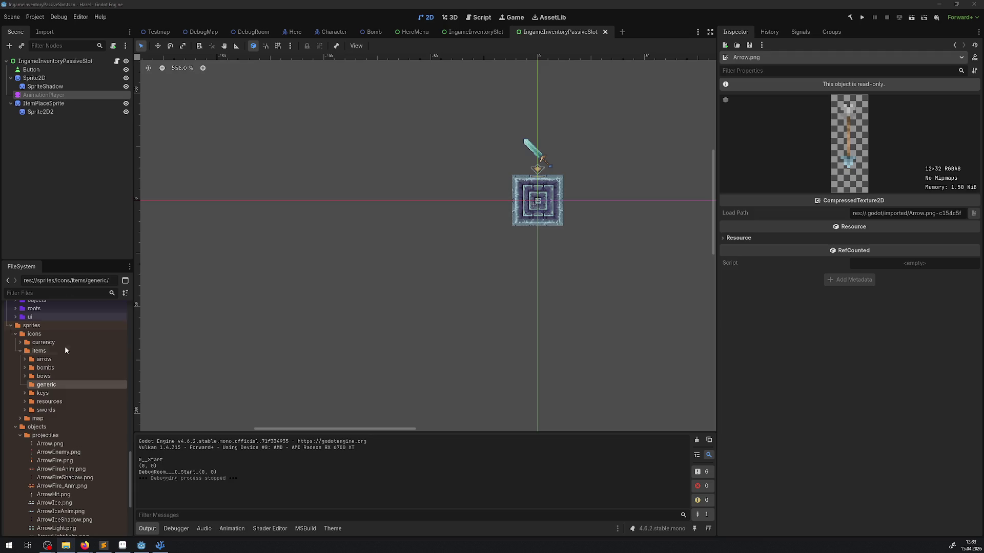
Expand the arrow folder to list its files and delete the generic folder
{"action": "left_click", "coordinate": [33, 352]}
{"action": "left_click", "coordinate": [25, 360]}
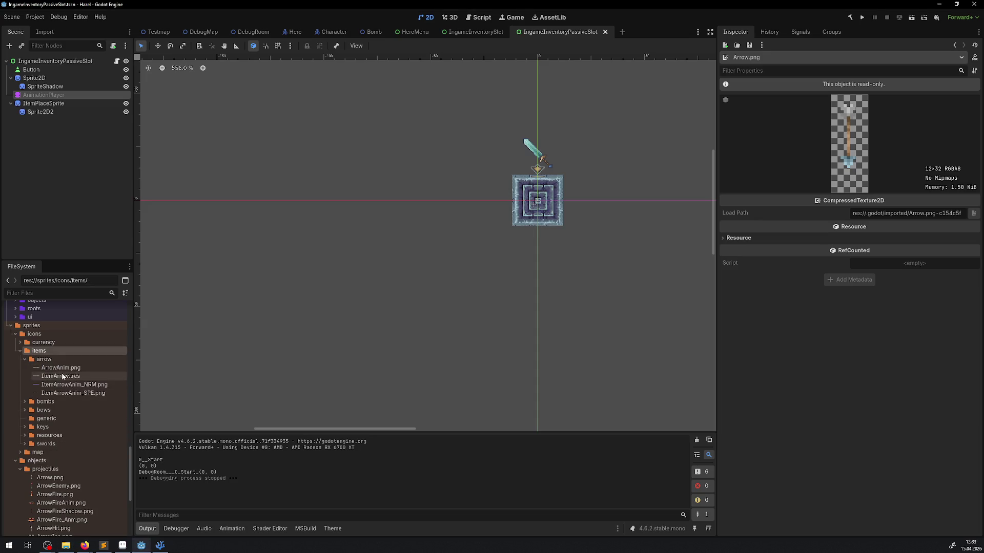
{"action": "left_click", "coordinate": [44, 421]}
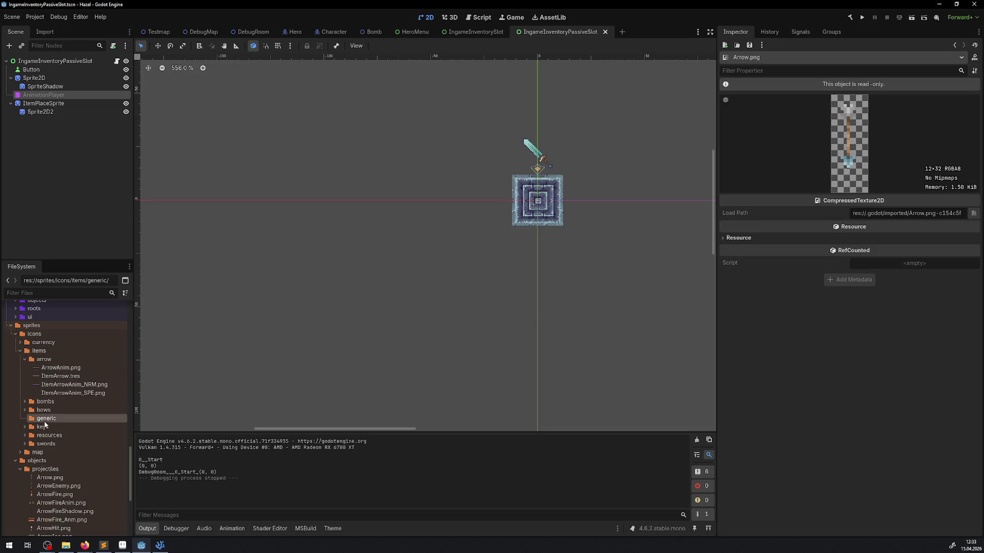
{"action": "key", "text": "Delete"}
{"action": "left_click", "coordinate": [425, 314]}
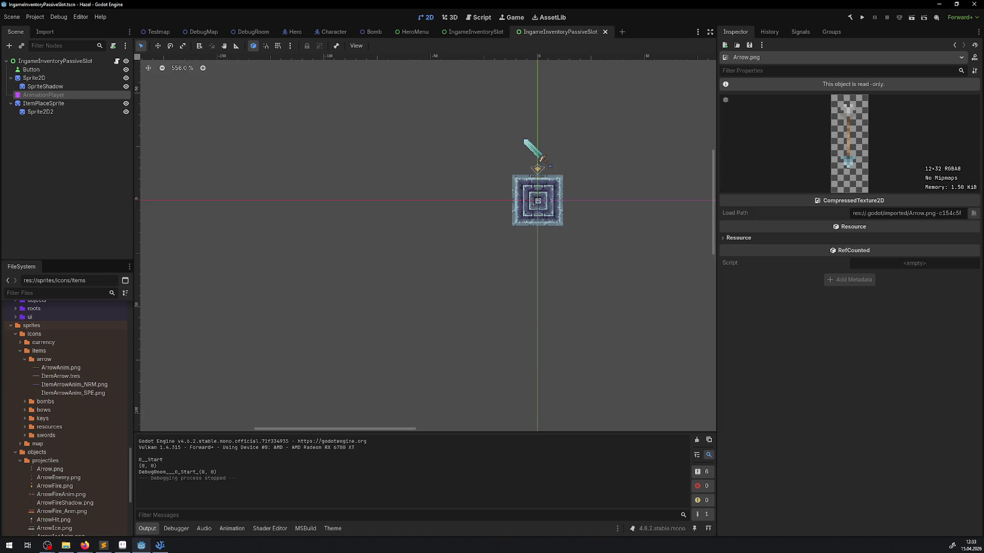
{"action": "key", "text": "alt+Tab"}
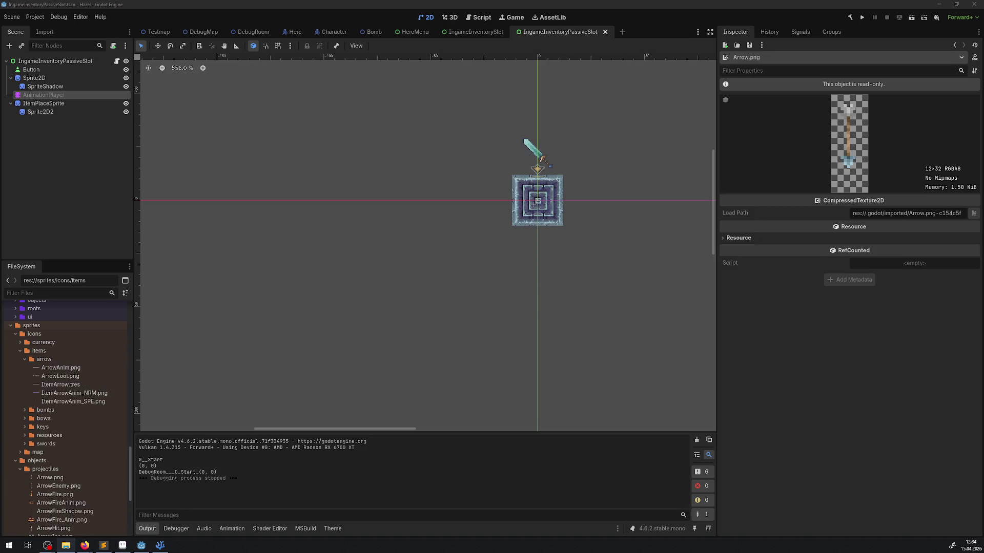
Select the new ArrowLoot.png in the arrow folder to preview it
{"action": "key", "text": "alt+Tab"}
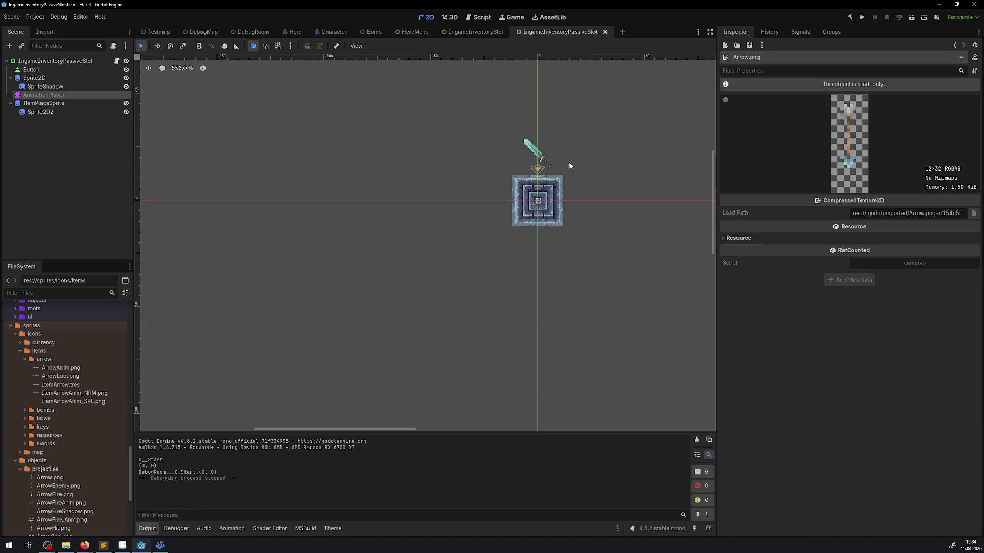
{"action": "left_click_drag", "start_coordinate": [313, 290], "coordinate": [267, 299]}
{"action": "left_click", "coordinate": [58, 377]}
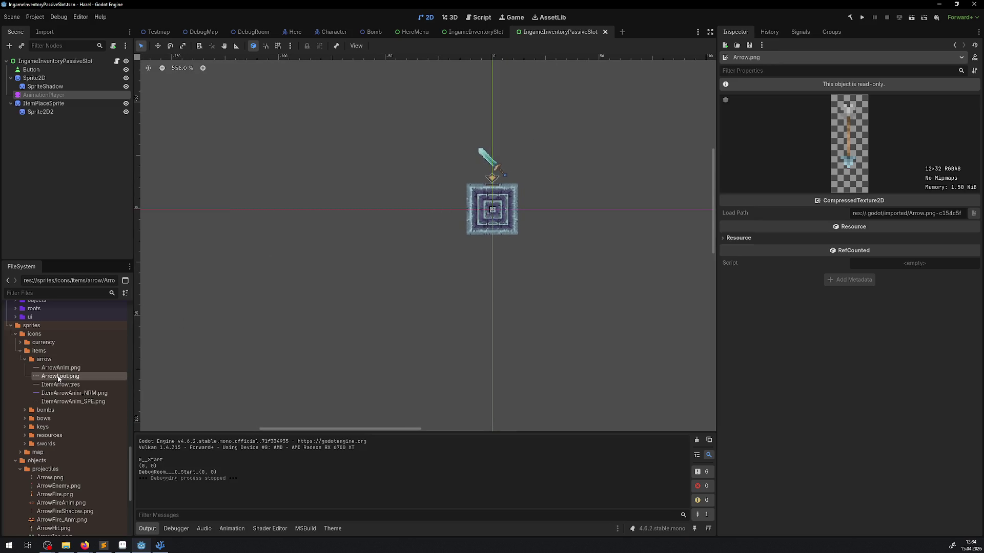
{"action": "right_click", "coordinate": [59, 379]}
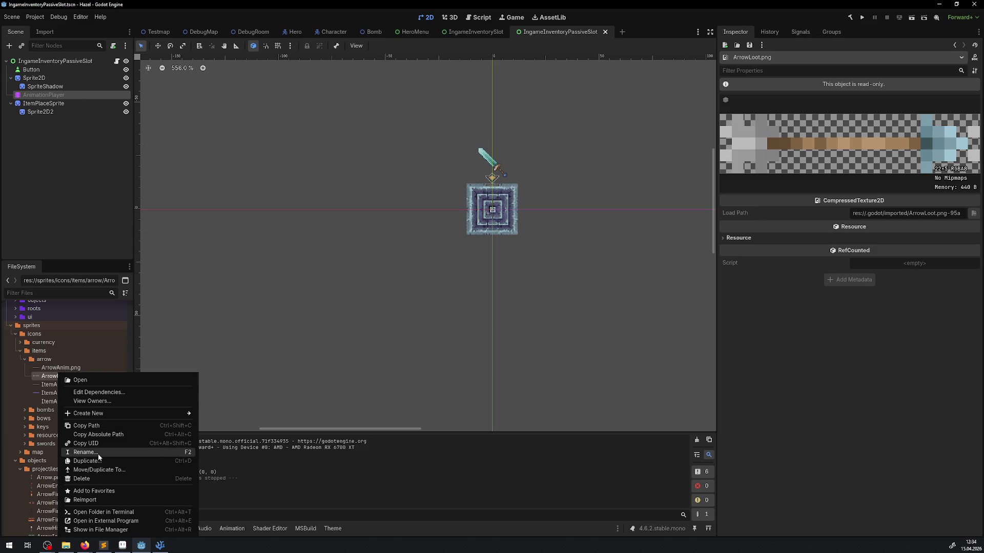
{"action": "left_click", "coordinate": [86, 426]}
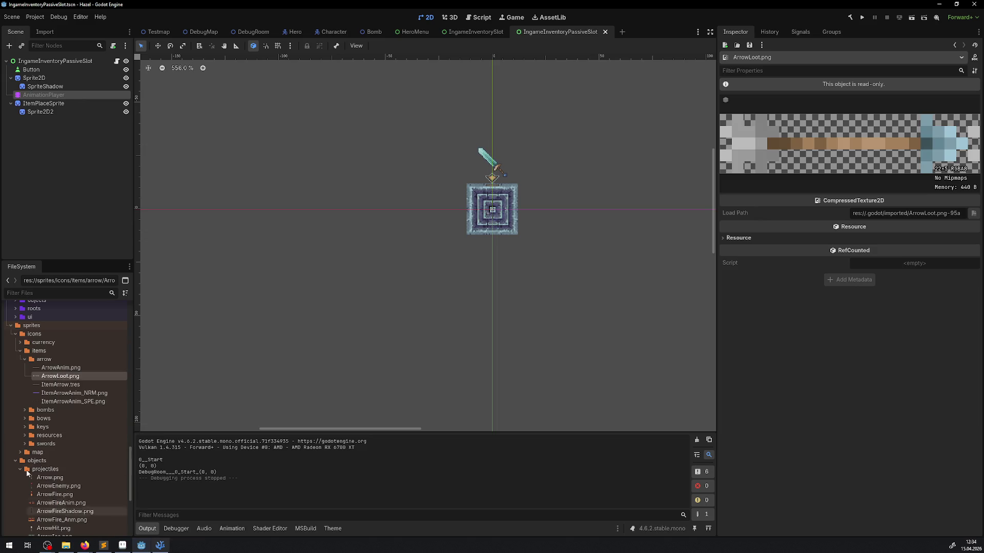
{"action": "left_click", "coordinate": [85, 545]}
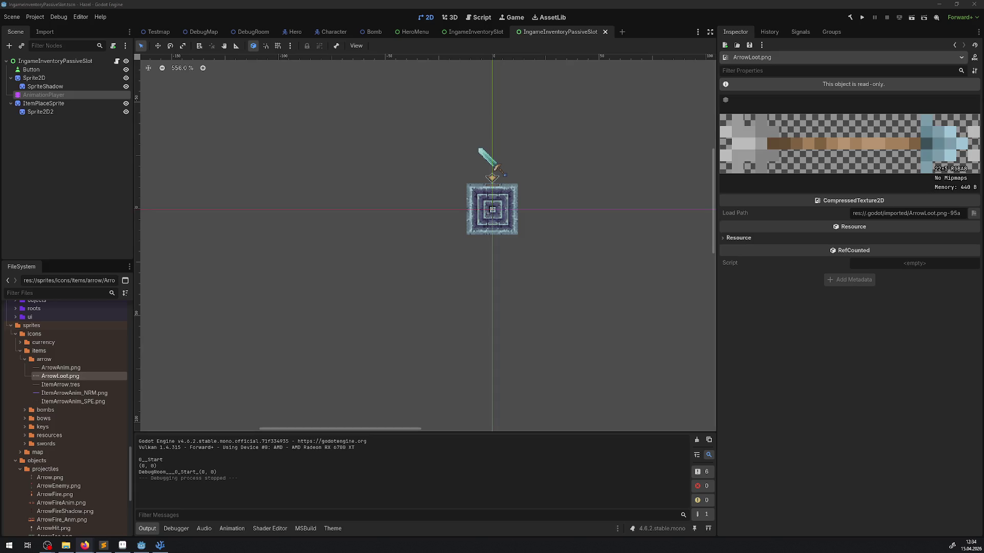
{"action": "left_click", "coordinate": [157, 546]}
{"action": "left_click", "coordinate": [159, 547]}
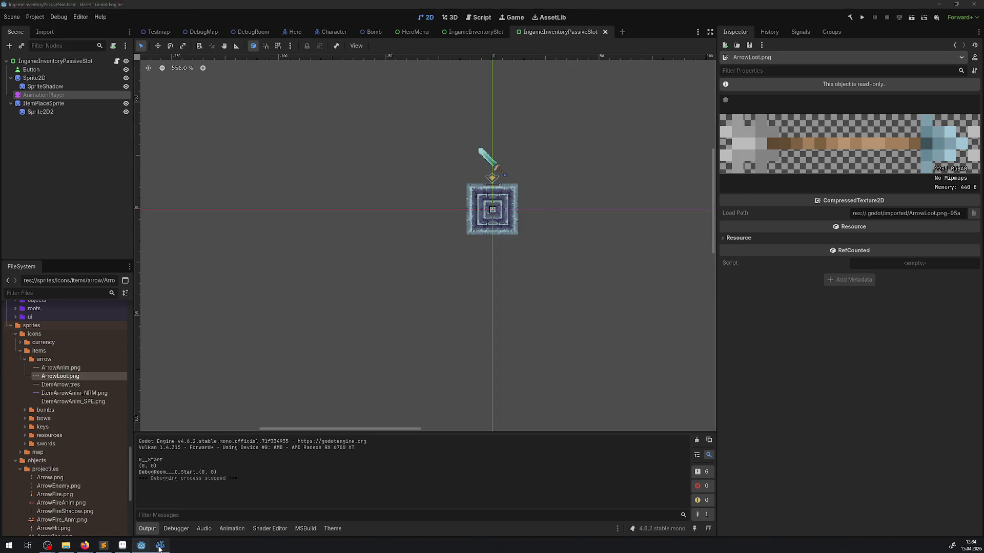
Replace the Icon_Item03 path on line 104 with res://sprites/icons/items/arrow/ArrowLoot.png
{"action": "left_click", "coordinate": [405, 249]}
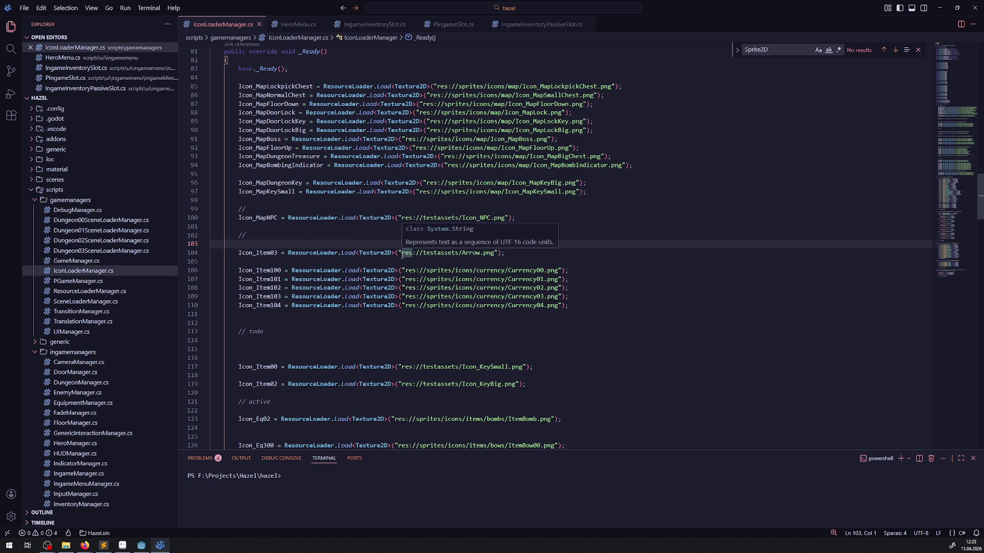
{"action": "left_click_drag", "start_coordinate": [402, 253], "coordinate": [494, 258]}
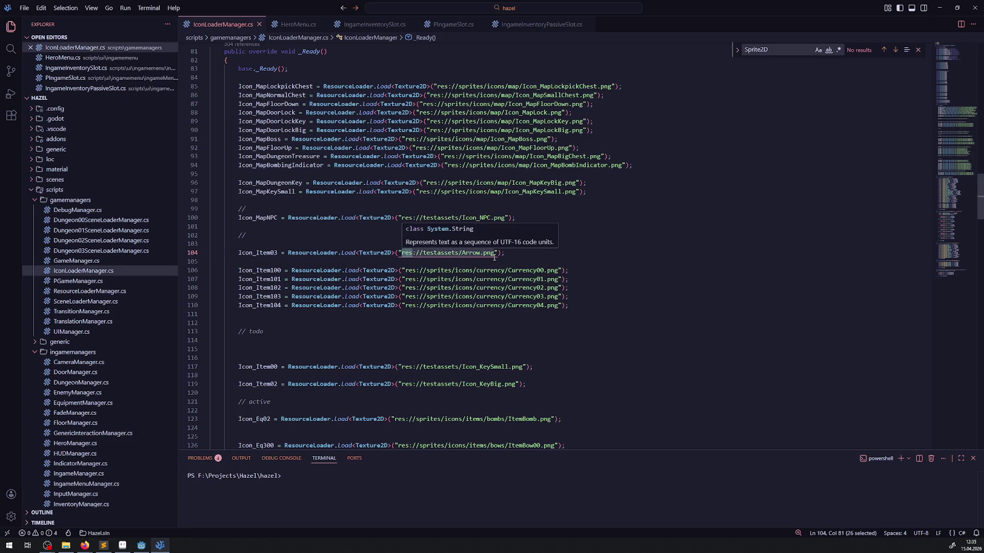
{"action": "type", "text": "res://sprites/icons/items/arrow/ArrowLoot.png"}
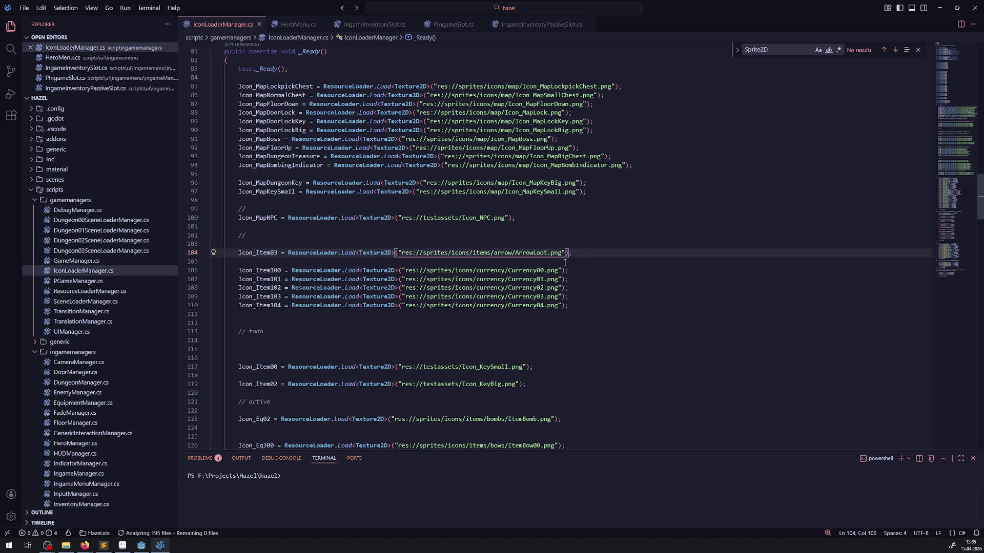
{"action": "double_click", "coordinate": [518, 218]}
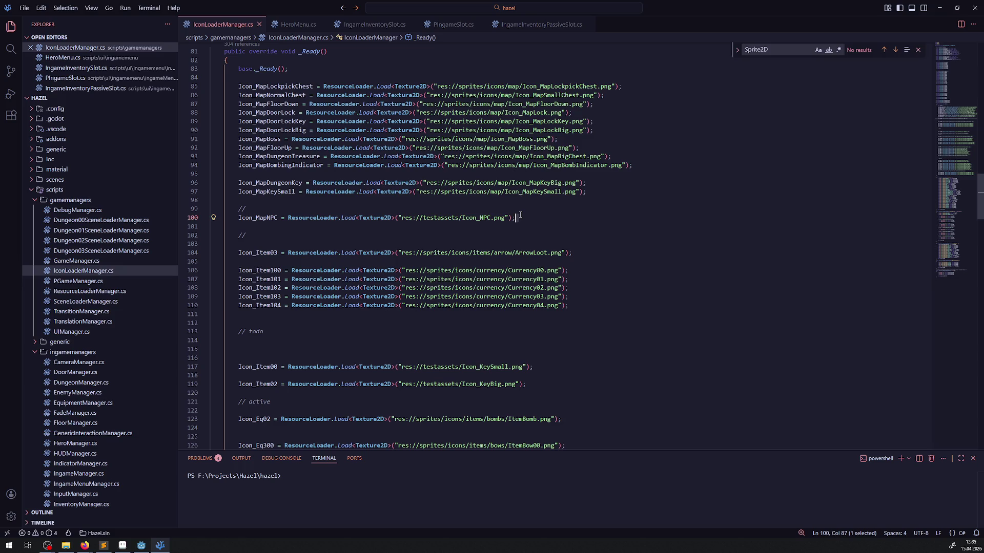
{"action": "left_click", "coordinate": [142, 546]}
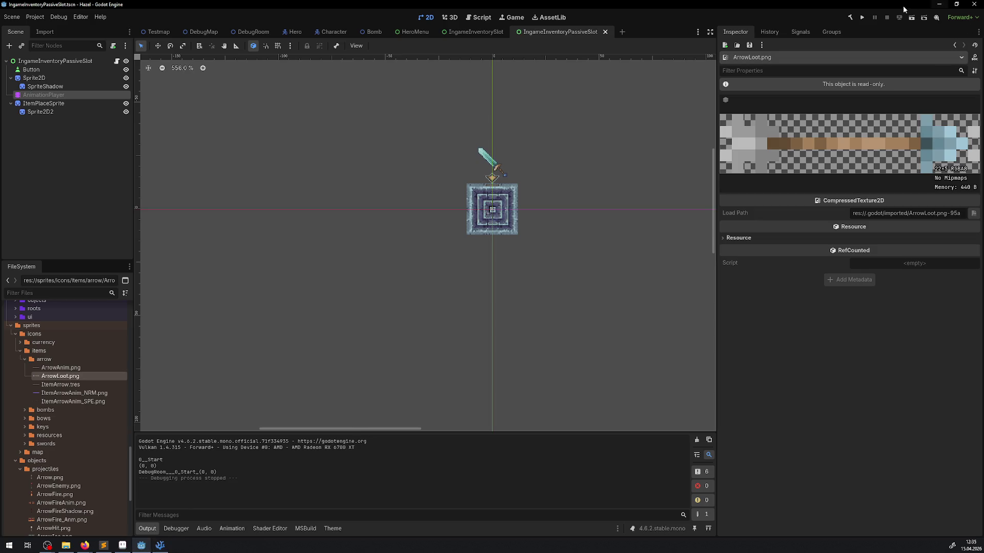
Rebuild the .NET project, open the HeroMenu scene and select the MenuHG node
{"action": "left_click", "coordinate": [849, 18]}
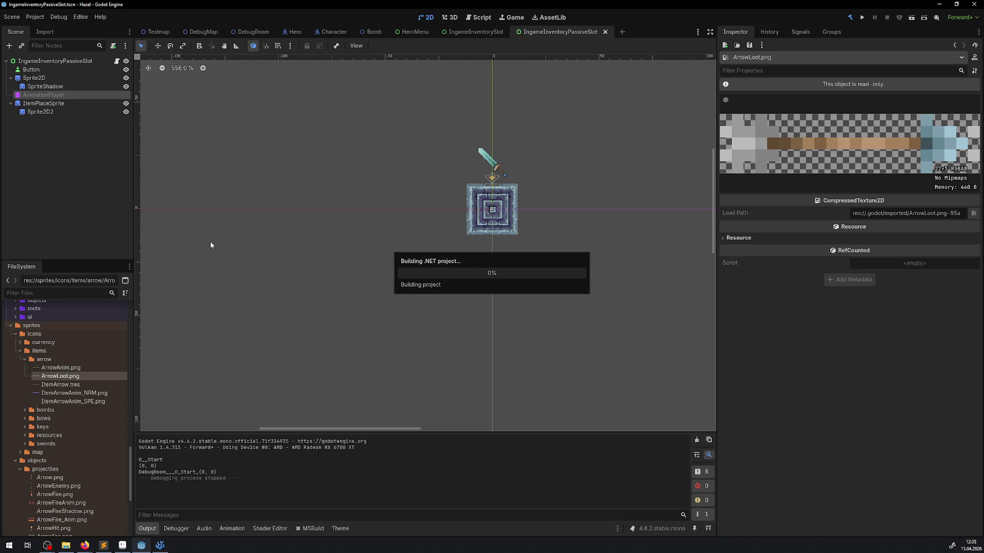
{"action": "left_click", "coordinate": [413, 33]}
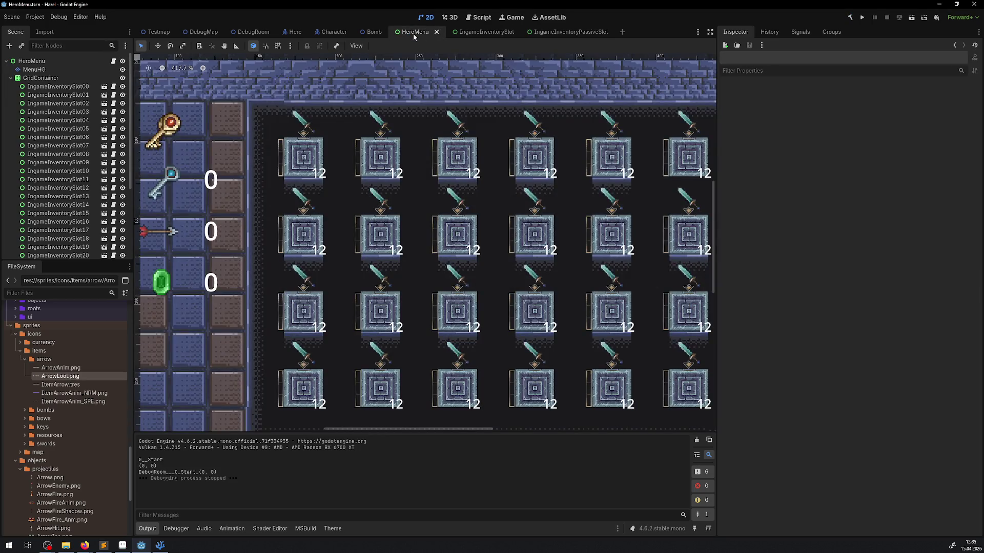
{"action": "scroll", "coordinate": [297, 230], "scroll_direction": "left", "scroll_amount": 2}
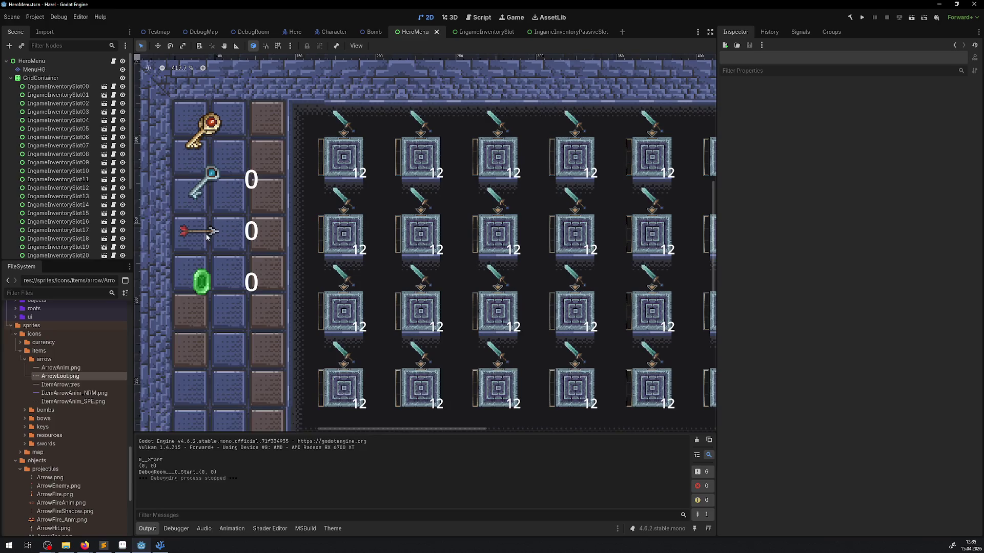
{"action": "left_click", "coordinate": [207, 236]}
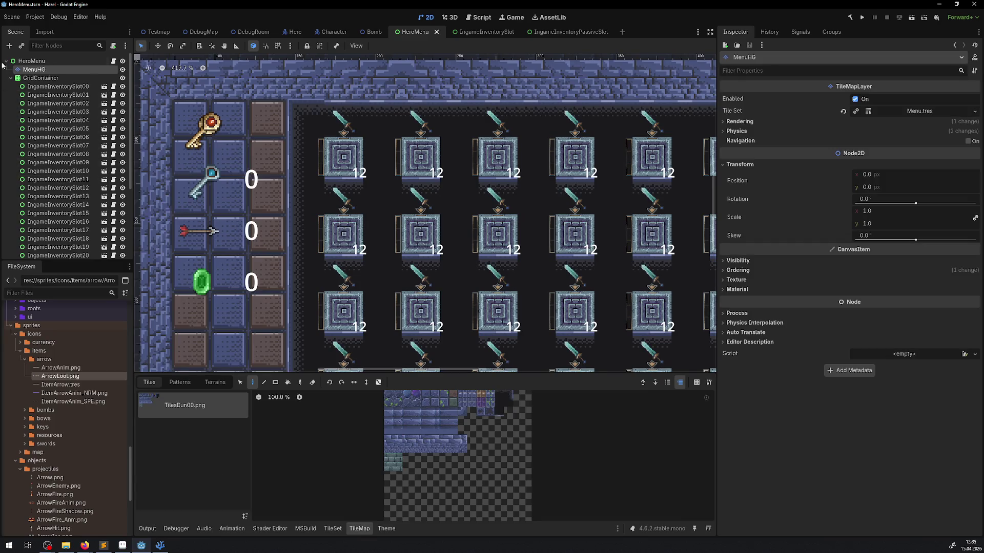
Collapse the GridContainer slots and expand LabelArrows to select its IconArrow sprite
{"action": "left_click", "coordinate": [21, 78]}
{"action": "left_click", "coordinate": [11, 77]}
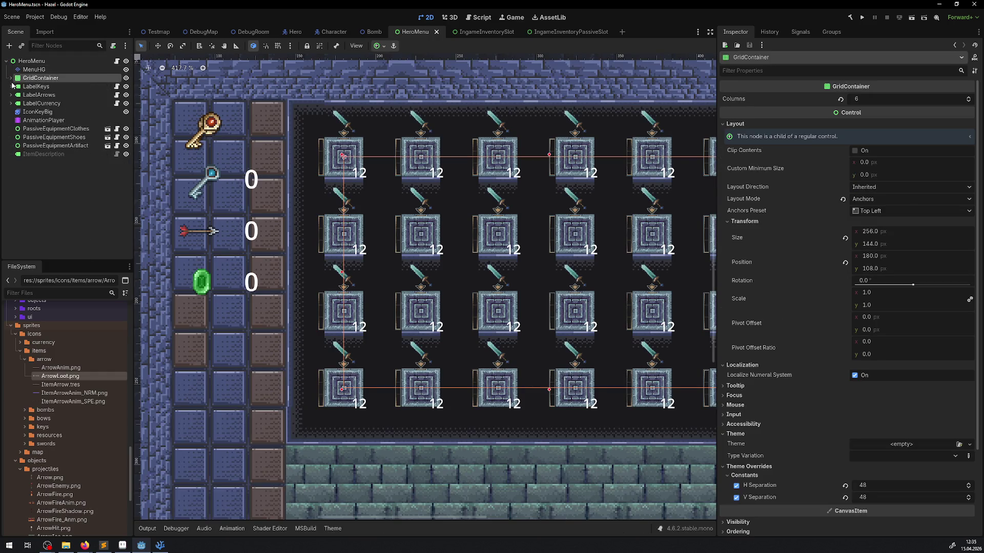
{"action": "left_click", "coordinate": [34, 111]}
{"action": "left_click", "coordinate": [14, 95]}
{"action": "left_click", "coordinate": [11, 95]}
{"action": "left_click", "coordinate": [41, 103]}
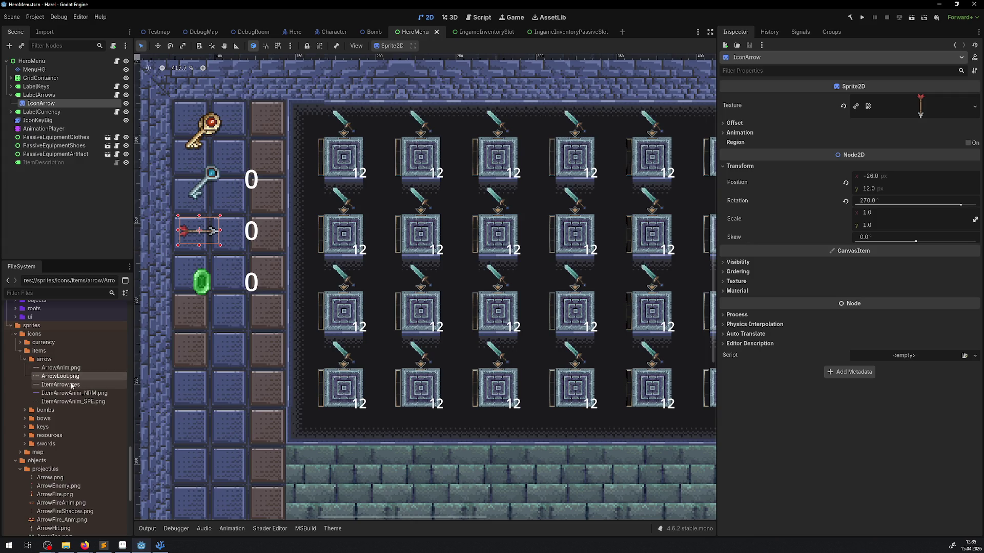
Expand LabelKeys and select its animated key sprite
{"action": "mouse_move", "coordinate": [89, 367]}
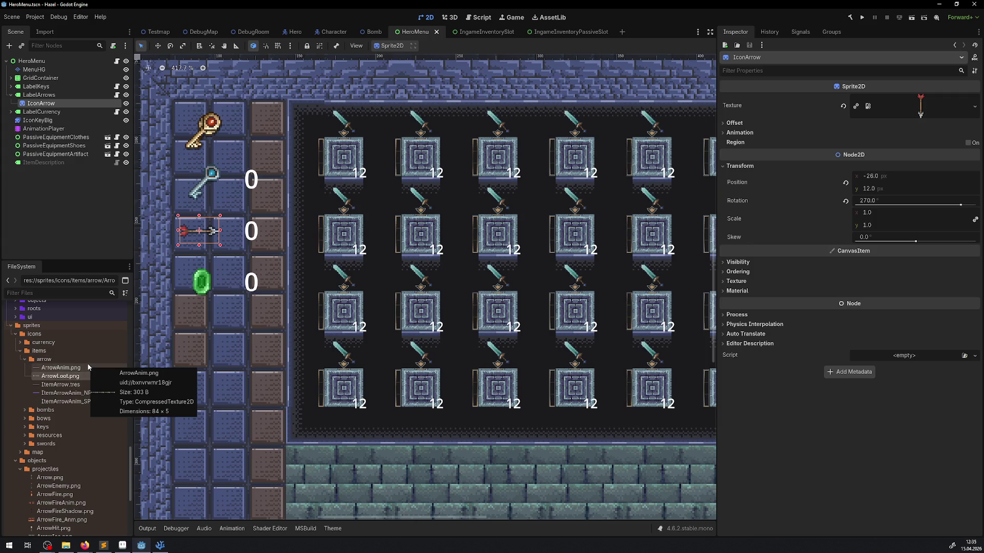
{"action": "mouse_move", "coordinate": [57, 380]}
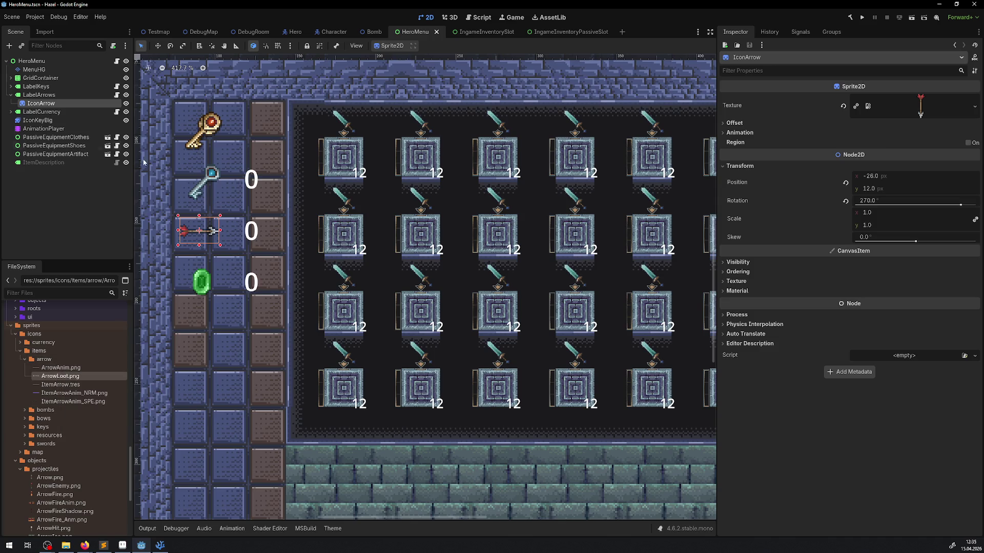
{"action": "left_click", "coordinate": [11, 86]}
{"action": "left_click", "coordinate": [51, 94]}
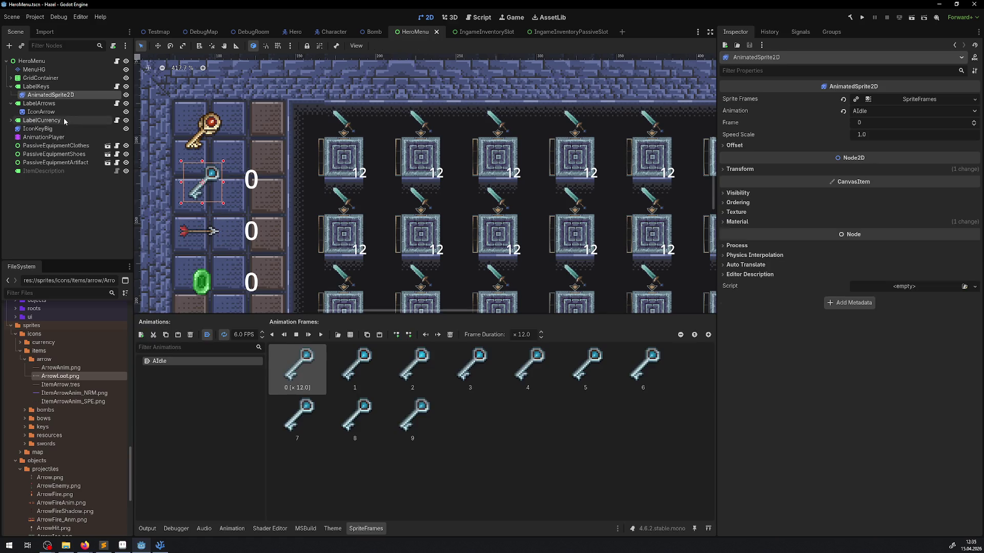
Add an AnimatedSprite2D child node under LabelArrows
{"action": "left_click", "coordinate": [39, 103]}
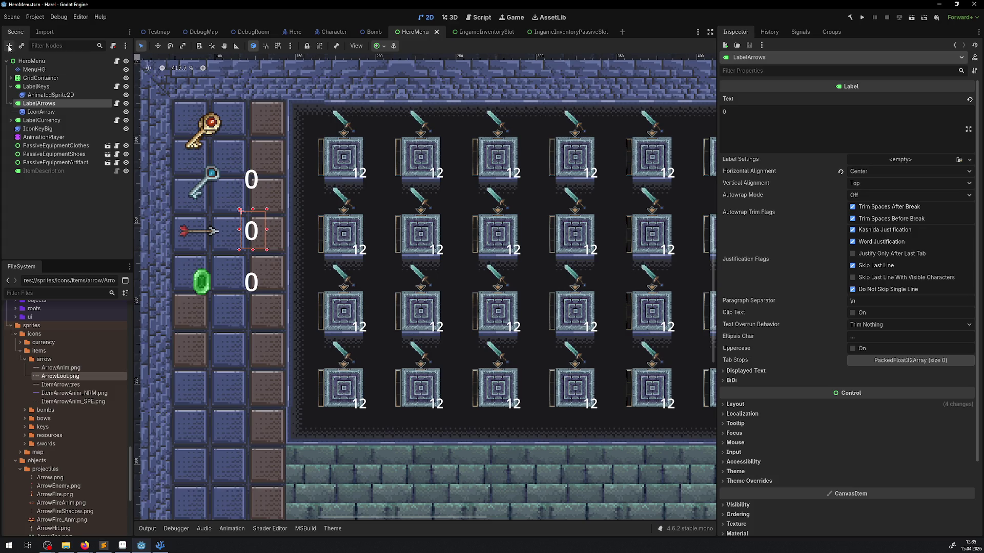
{"action": "left_click", "coordinate": [9, 46]}
{"action": "type", "text": "anim"}
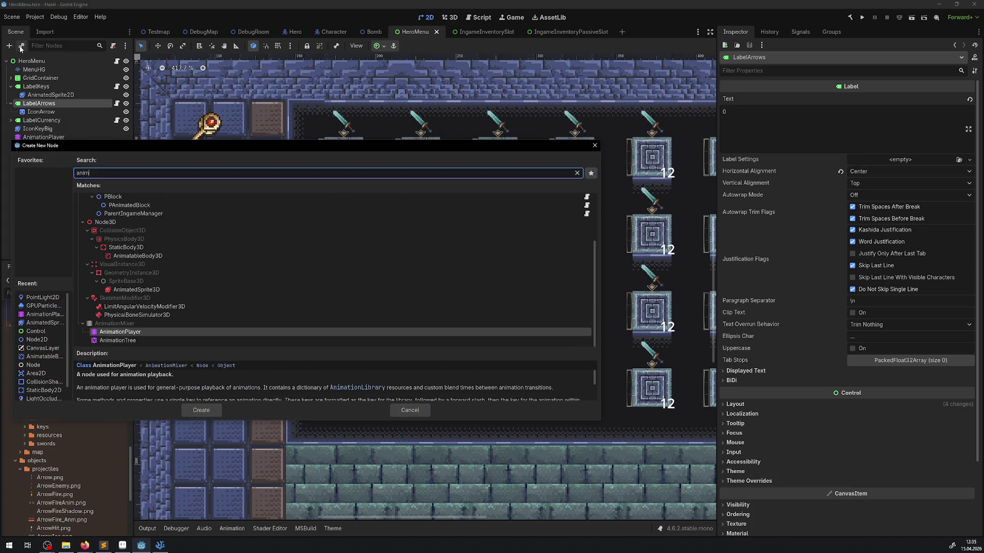
{"action": "scroll", "coordinate": [148, 287], "scroll_direction": "up", "scroll_amount": 3}
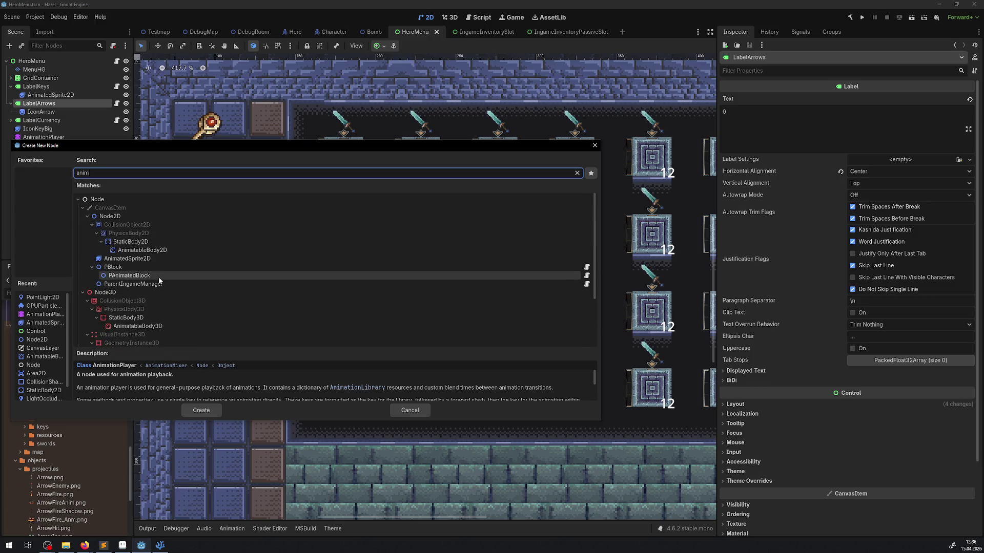
{"action": "left_click", "coordinate": [148, 259]}
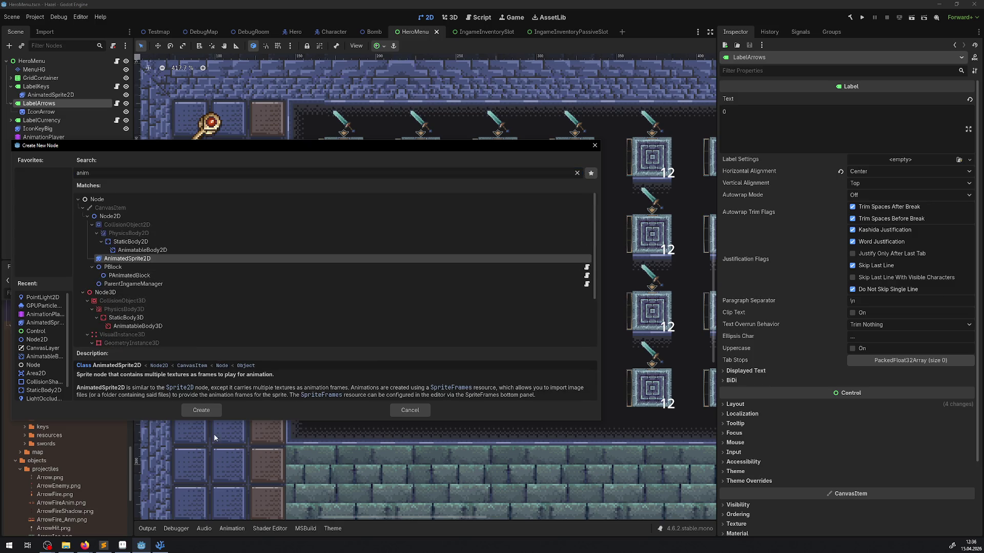
{"action": "left_click", "coordinate": [205, 410]}
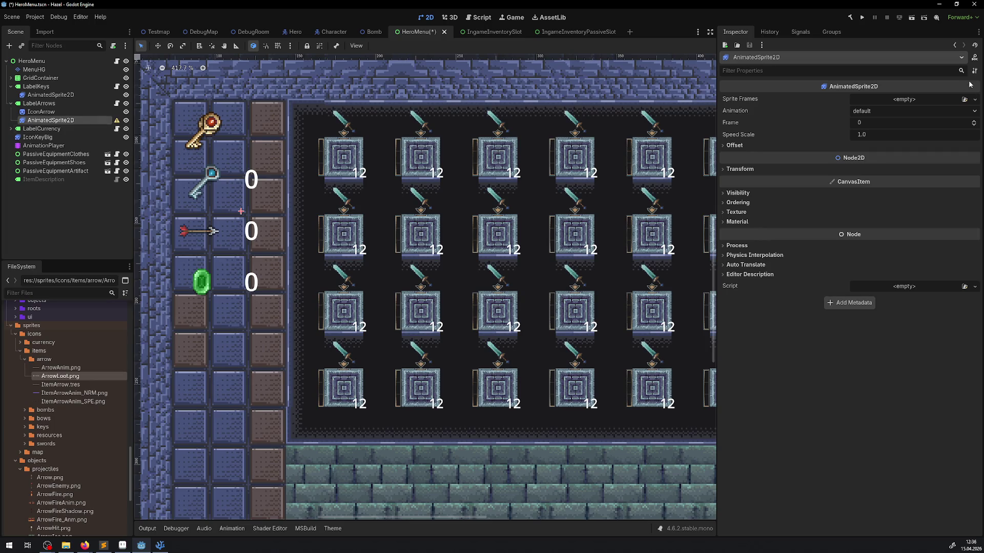
Give the sprite new SpriteFrames with ArrowLoot.png as its frame, placed over the old arrow
{"action": "left_click", "coordinate": [976, 100]}
{"action": "left_click", "coordinate": [951, 121]}
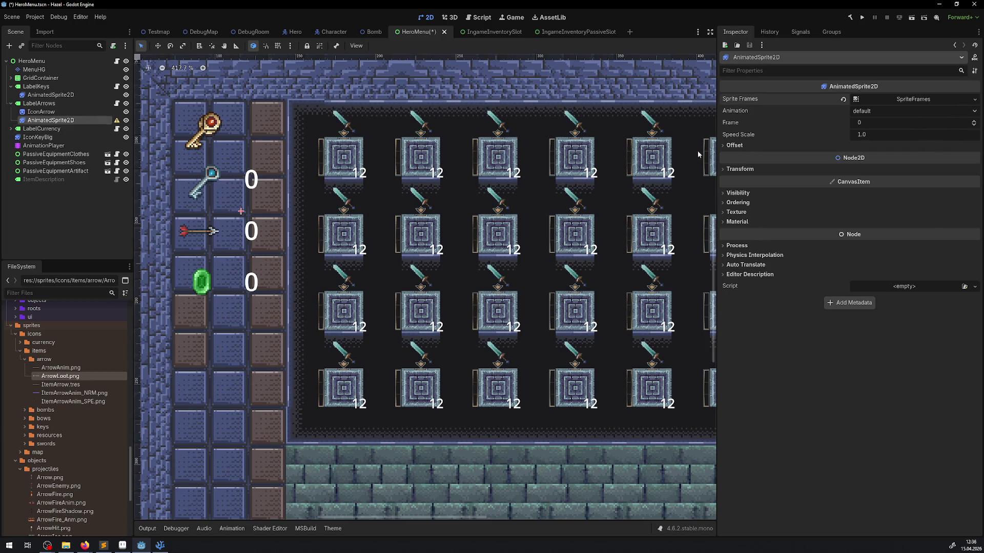
{"action": "left_click", "coordinate": [923, 99]}
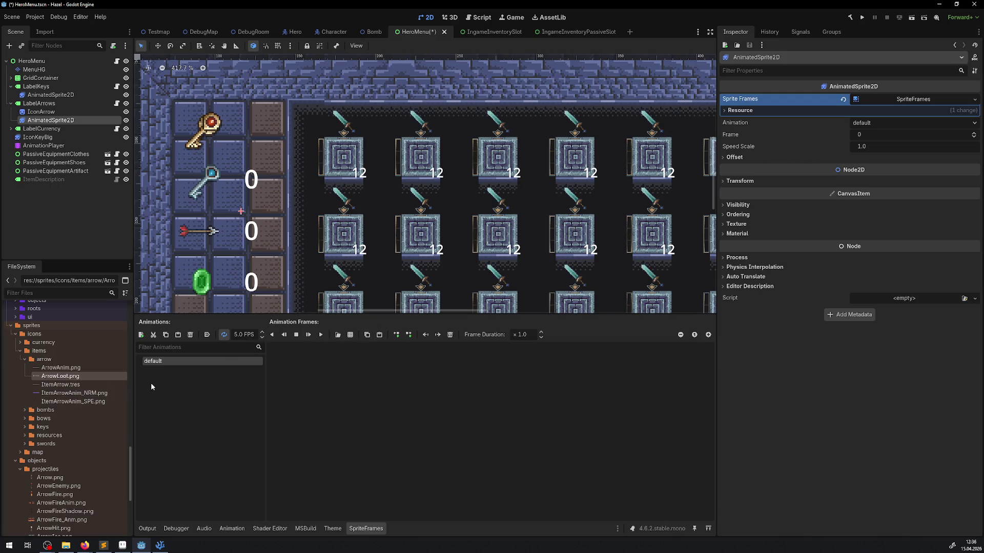
{"action": "left_click_drag", "start_coordinate": [61, 376], "coordinate": [330, 405]}
{"action": "scroll", "coordinate": [317, 205], "scroll_direction": "up", "scroll_amount": 3}
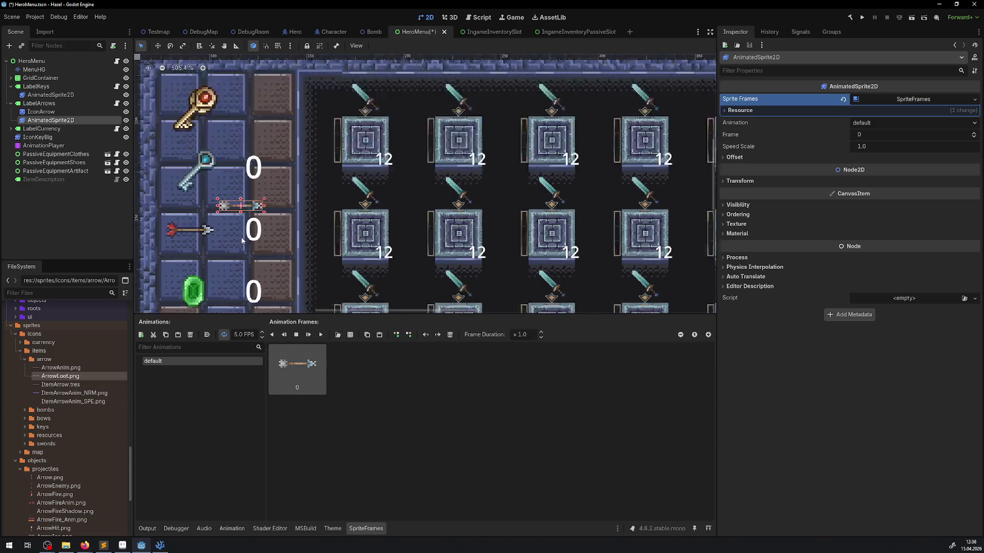
{"action": "left_click_drag", "start_coordinate": [311, 184], "coordinate": [232, 216]}
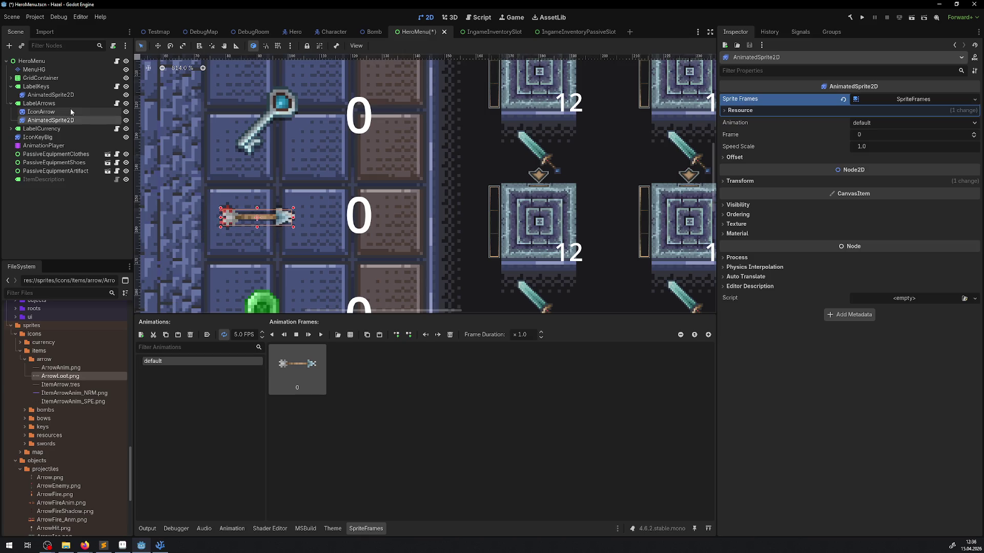
Delete the old IconArrow node and save the HeroMenu scene
{"action": "left_click", "coordinate": [70, 111]}
{"action": "key", "text": "Delete"}
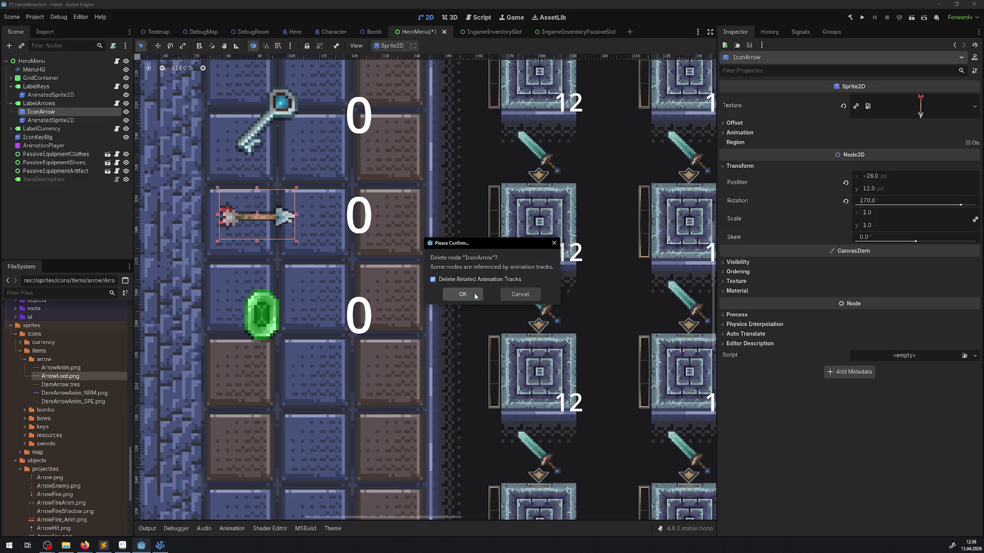
{"action": "left_click", "coordinate": [477, 293]}
{"action": "key", "text": "ctrl+s"}
Nudge the new arrow sprite slightly right, then switch to ArrowLoot.png in Aseprite
{"action": "scroll", "coordinate": [238, 219], "scroll_direction": "up", "scroll_amount": 1}
{"action": "scroll", "coordinate": [238, 220], "scroll_direction": "up", "scroll_amount": 2}
{"action": "left_click", "coordinate": [238, 220]}
{"action": "mouse_move", "coordinate": [238, 220]}
{"action": "left_mouse_down"}
{"action": "mouse_move", "coordinate": [250, 216]}
{"action": "mouse_move", "coordinate": [239, 216]}
{"action": "left_mouse_up"}
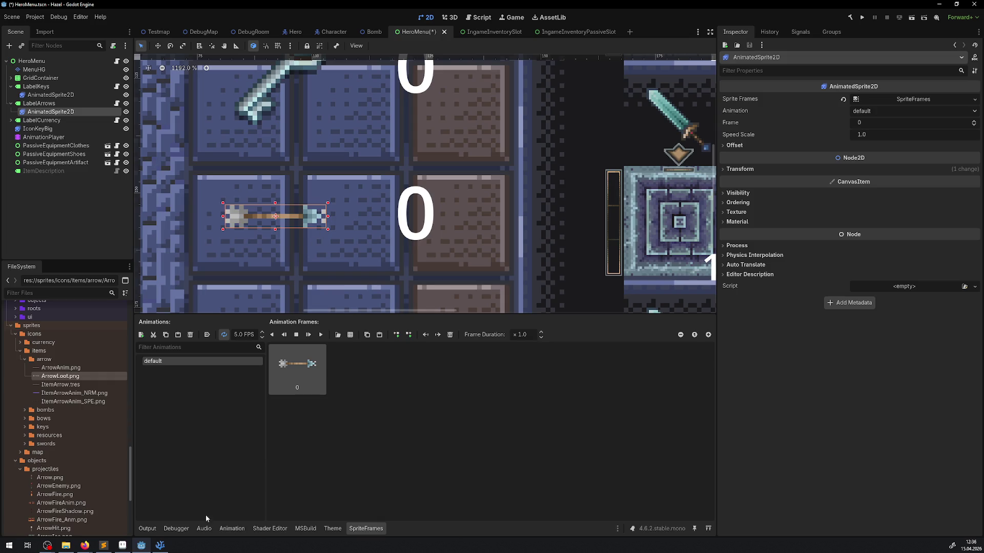
{"action": "key", "text": "alt+Tab"}
{"action": "scroll", "coordinate": [473, 227], "scroll_direction": "up", "scroll_amount": 5}
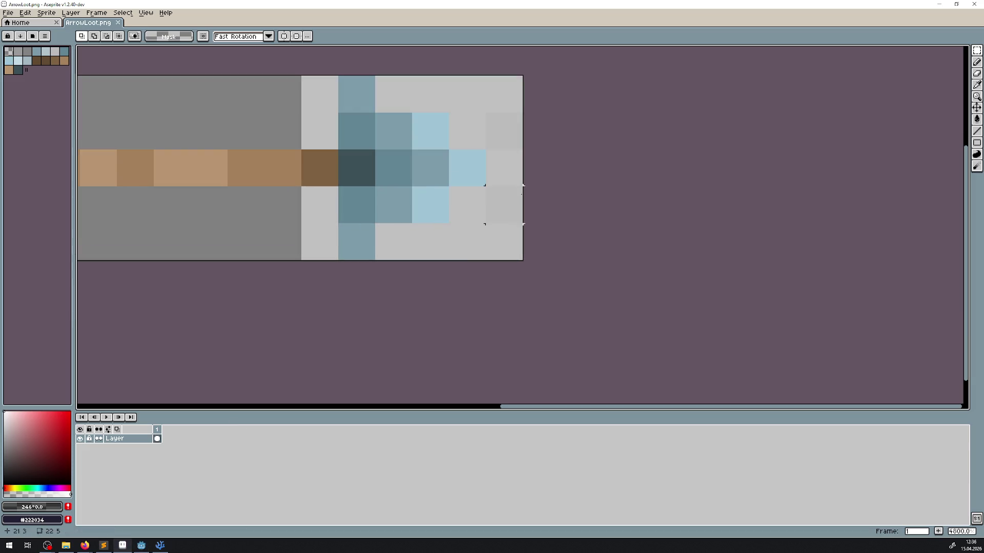
Delete the stray rightmost pixel column of the arrow tip and save ArrowLoot.png
{"action": "left_click_drag", "start_coordinate": [559, 258], "coordinate": [492, 77]}
{"action": "key", "text": "Delete"}
{"action": "key", "text": "ctrl+s"}
{"action": "mouse_move", "coordinate": [123, 545]}
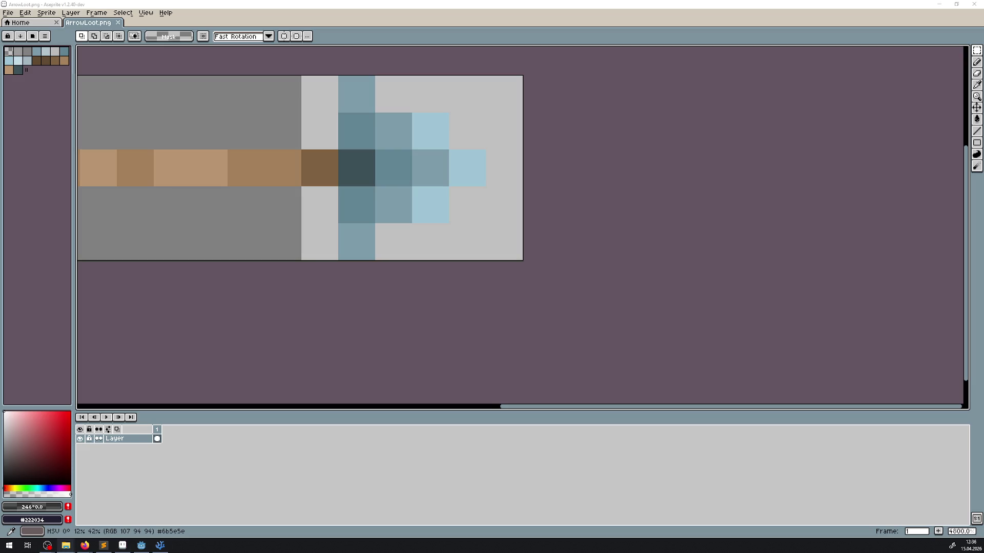
{"action": "key", "text": "alt+Tab"}
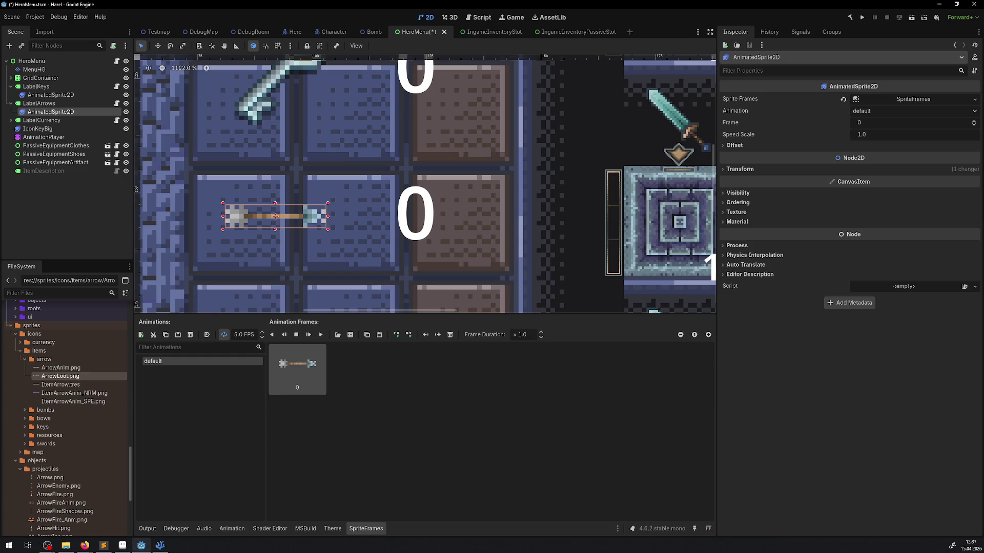
Load the edited ArrowLoot.png into the arrow sprite's frames, inspect the HUD, then save and run
{"action": "key", "text": "alt+Tab"}
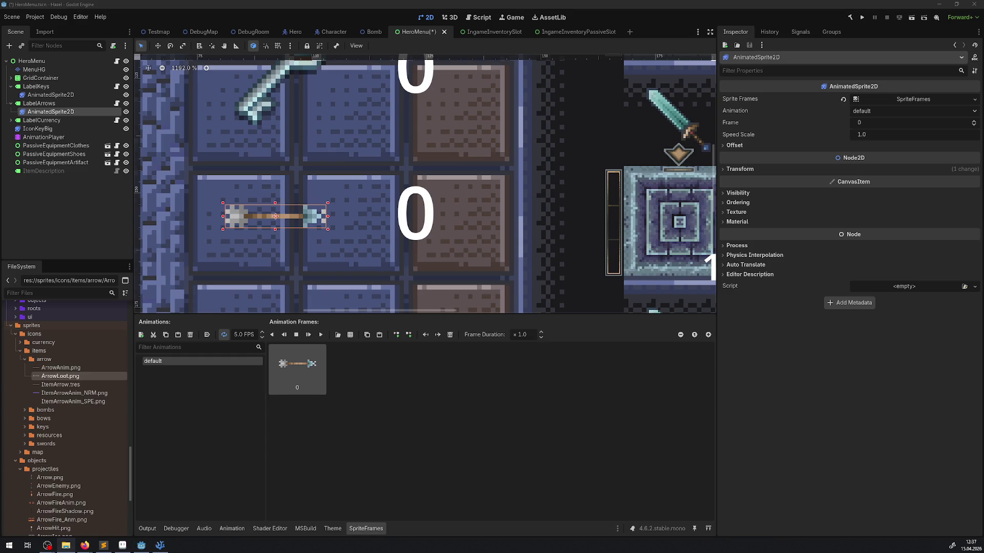
{"action": "mouse_move", "coordinate": [77, 376]}
{"action": "left_mouse_down"}
{"action": "mouse_move", "coordinate": [308, 298]}
{"action": "mouse_move", "coordinate": [311, 353]}
{"action": "left_mouse_up"}
{"action": "left_click", "coordinate": [356, 259]}
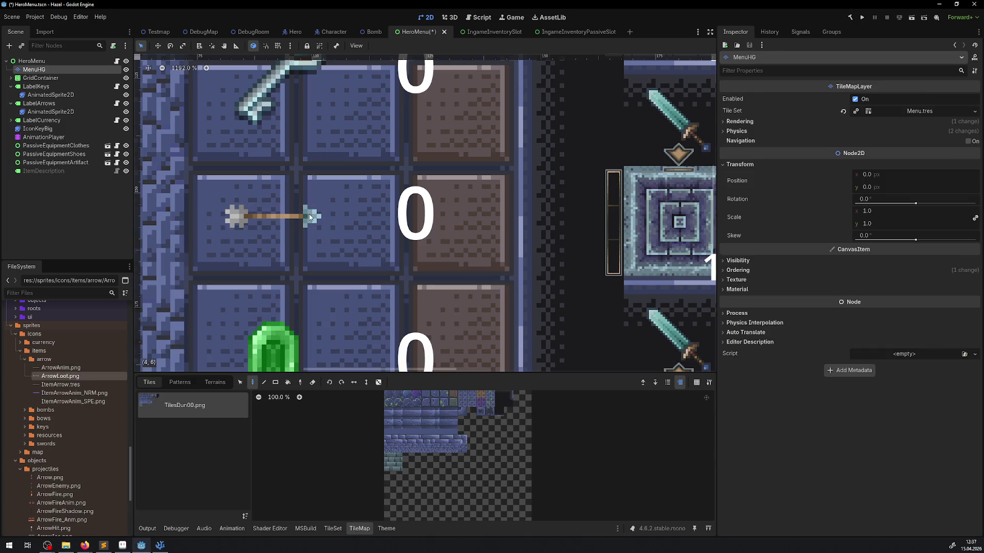
{"action": "scroll", "coordinate": [292, 229], "scroll_direction": "down", "scroll_amount": 8}
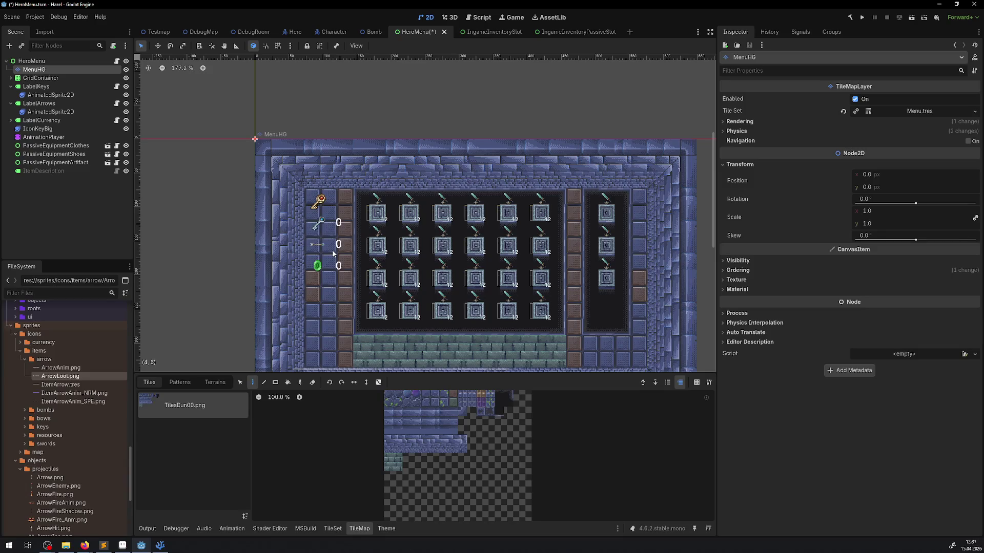
{"action": "scroll", "coordinate": [333, 249], "scroll_direction": "up", "scroll_amount": 3}
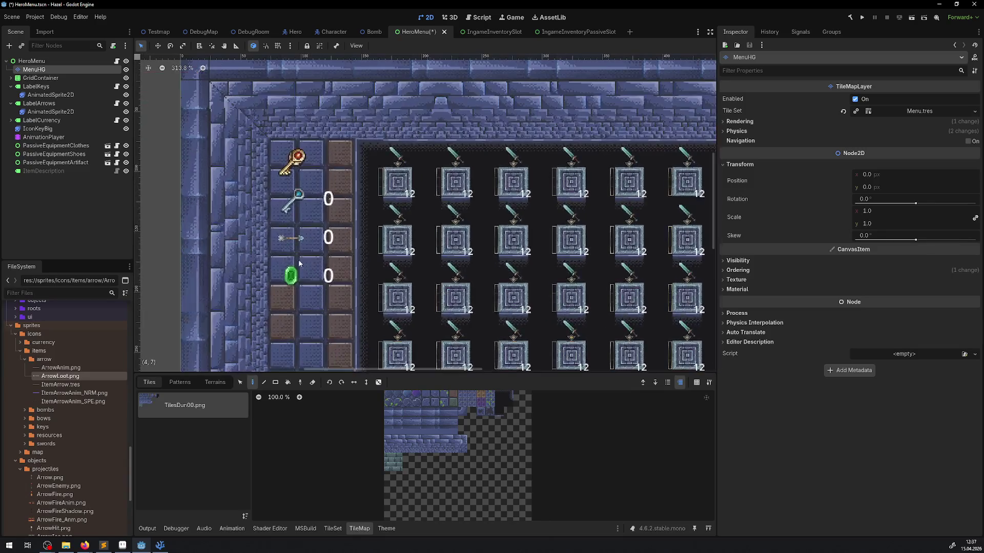
{"action": "scroll", "coordinate": [290, 246], "scroll_direction": "up", "scroll_amount": 3}
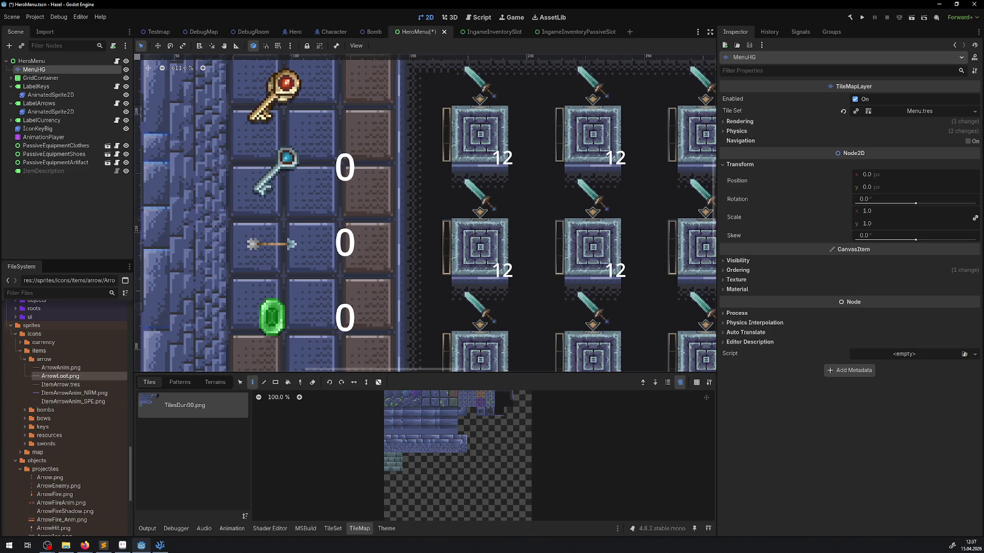
{"action": "scroll", "coordinate": [462, 209], "scroll_direction": "down", "scroll_amount": 6}
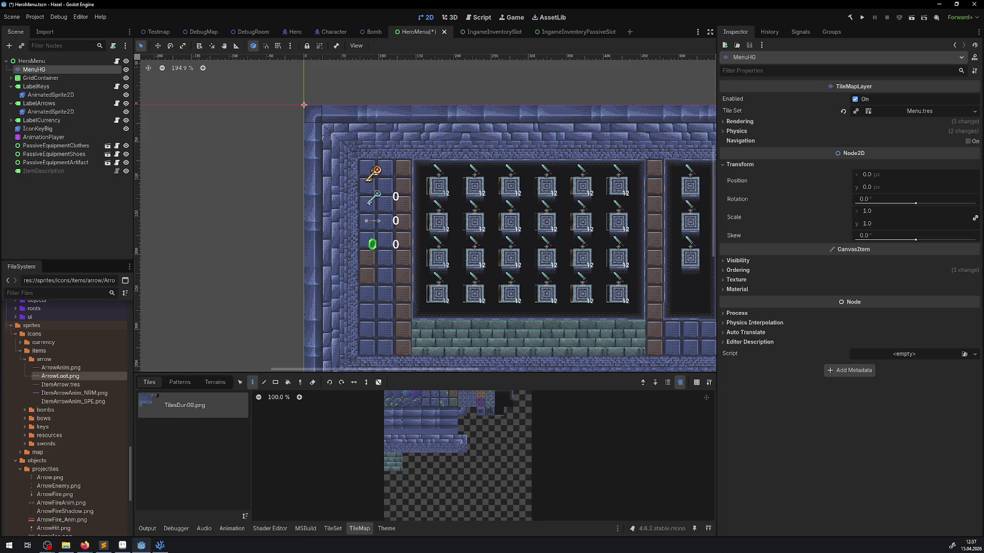
{"action": "key", "text": "alt+Tab"}
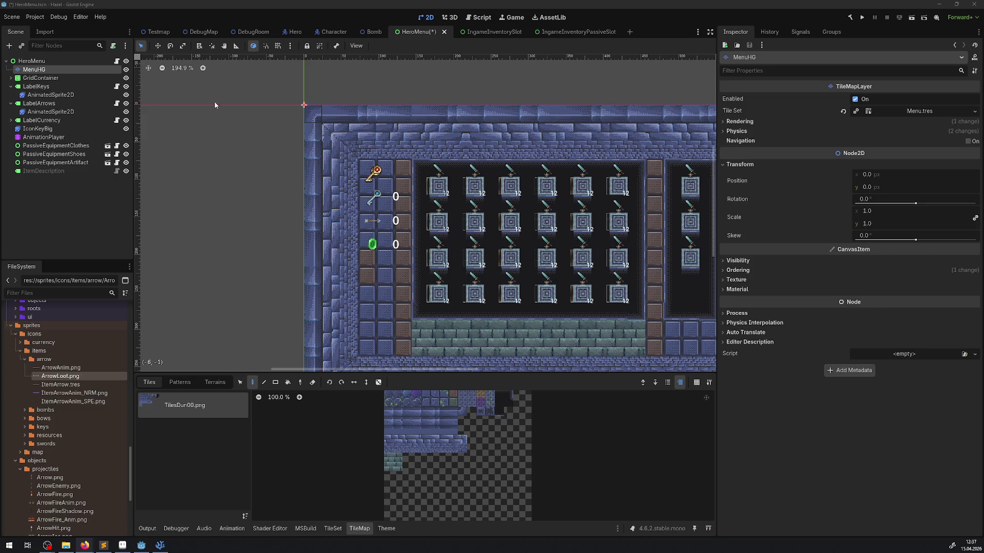
{"action": "left_click", "coordinate": [862, 18]}
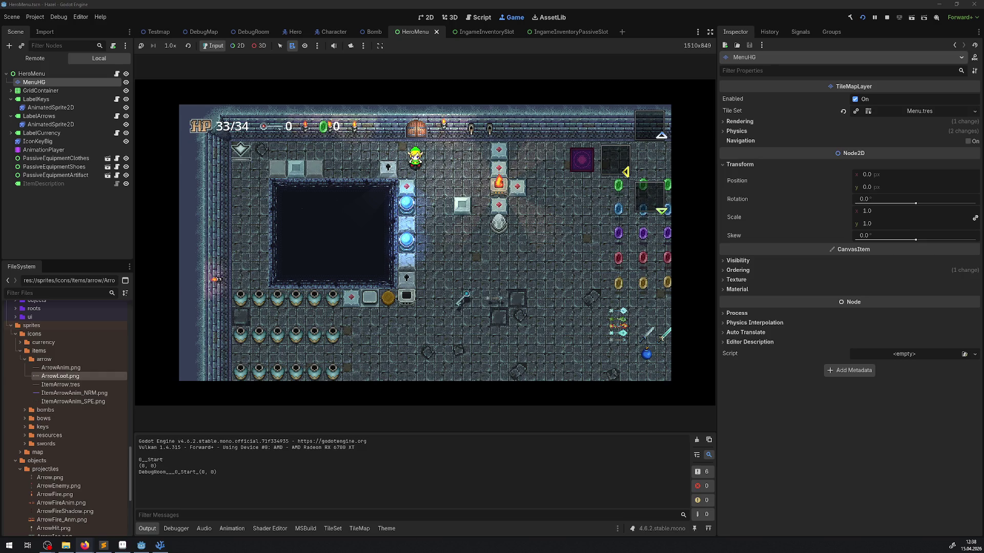
Walk the hero through the gems and open the chests, raising the rupee counter to 300
{"action": "key", "text": "Down"}
{"action": "key", "text": "Right"}
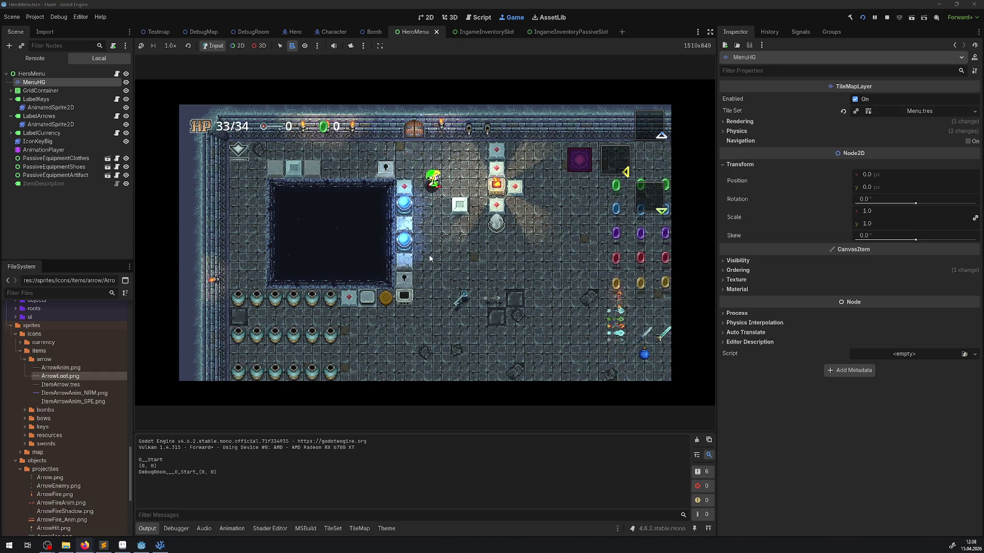
{"action": "key", "text": "Down"}
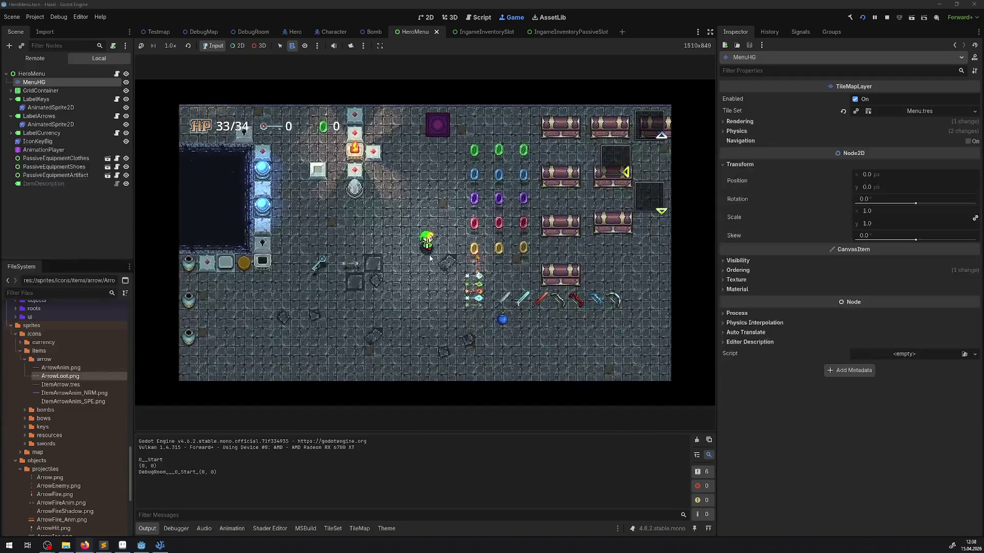
{"action": "key", "text": "Right"}
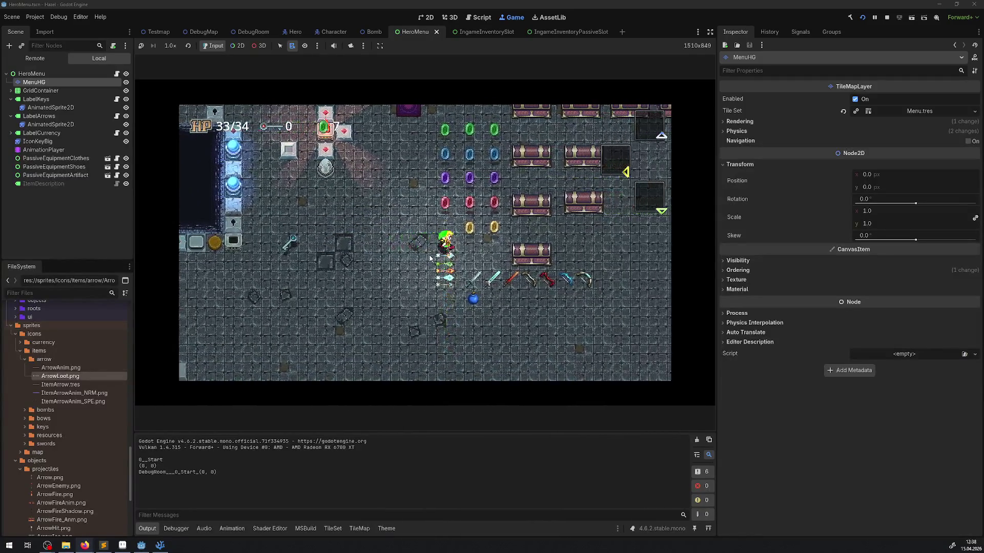
{"action": "key", "text": "Right"}
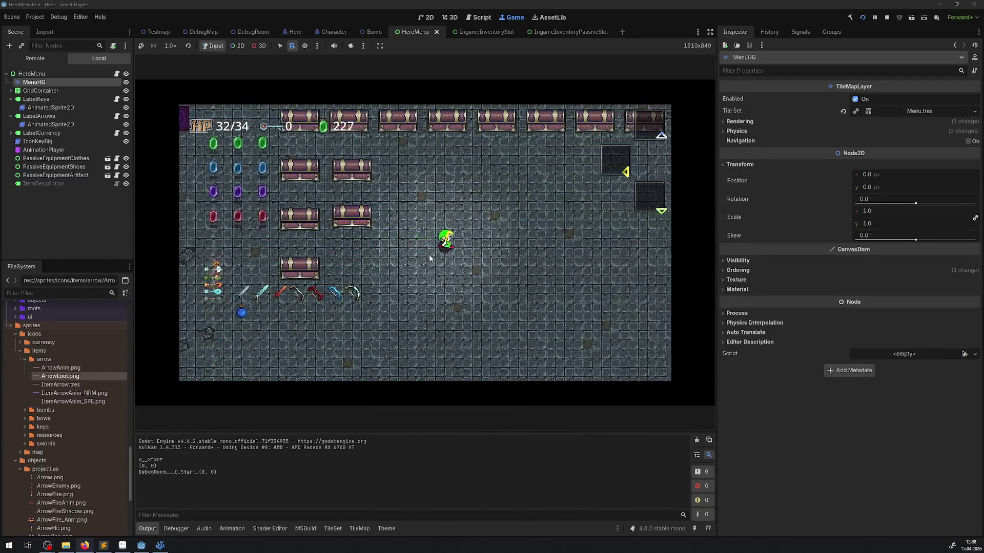
{"action": "key", "text": "Right"}
{"action": "key", "text": "Up"}
{"action": "key", "text": "Left"}
{"action": "key", "text": "Down"}
{"action": "key", "text": "Left"}
{"action": "key", "text": "Up"}
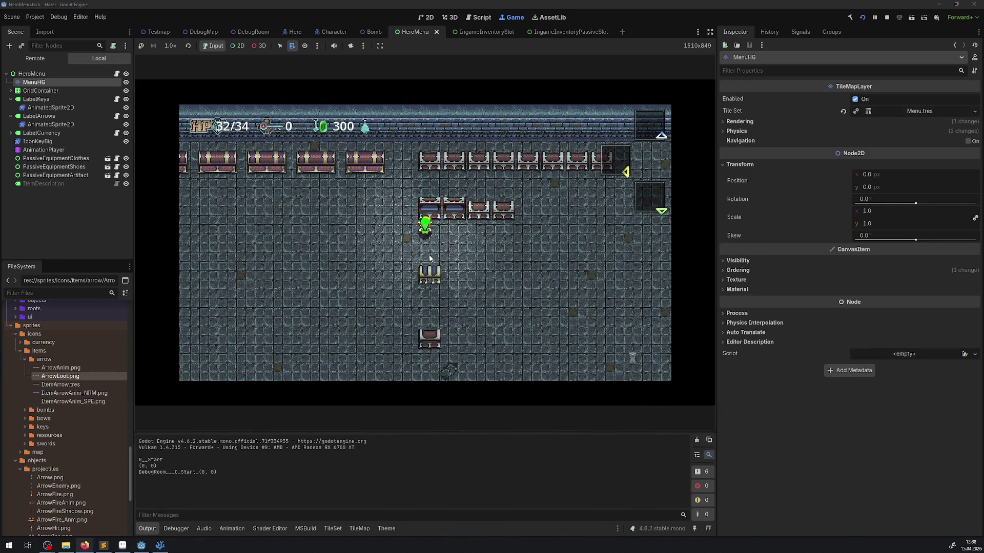
{"action": "key", "text": "Right"}
{"action": "key", "text": "Left"}
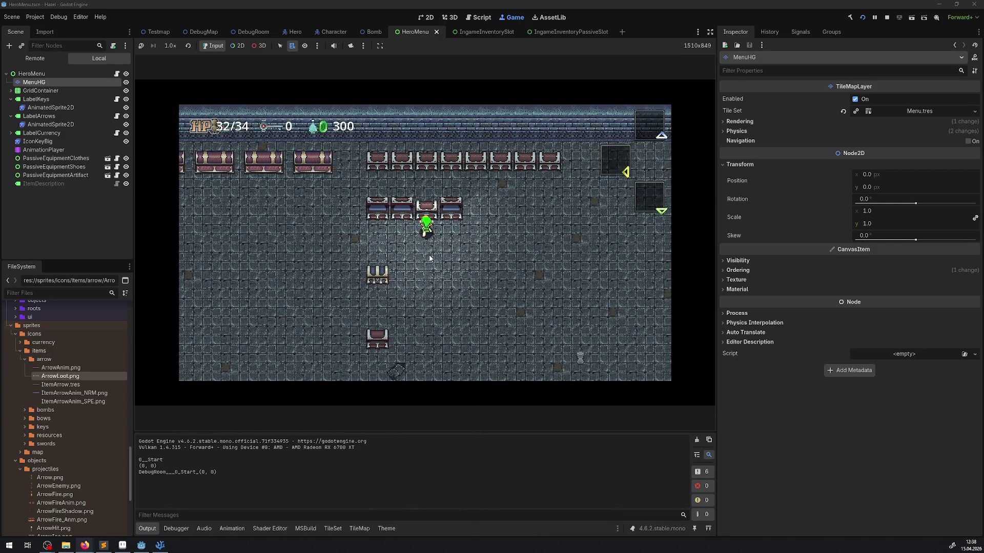
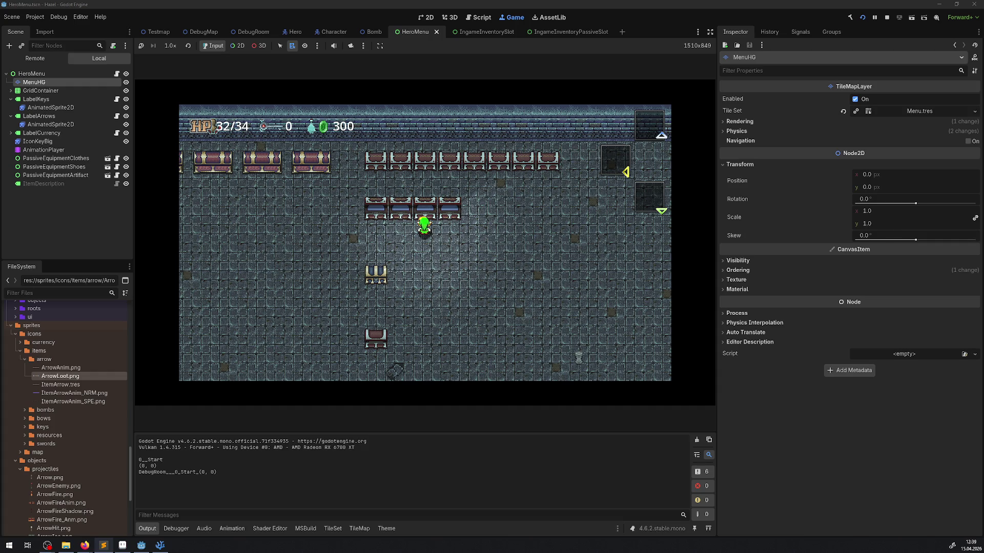
Walk the hero around the dungeon room, past the chests and back, with the arrow keys
{"action": "key", "text": "Left"}
{"action": "key", "text": "Down"}
{"action": "key", "text": "Left"}
{"action": "key", "text": "Left"}
{"action": "key", "text": "Down"}
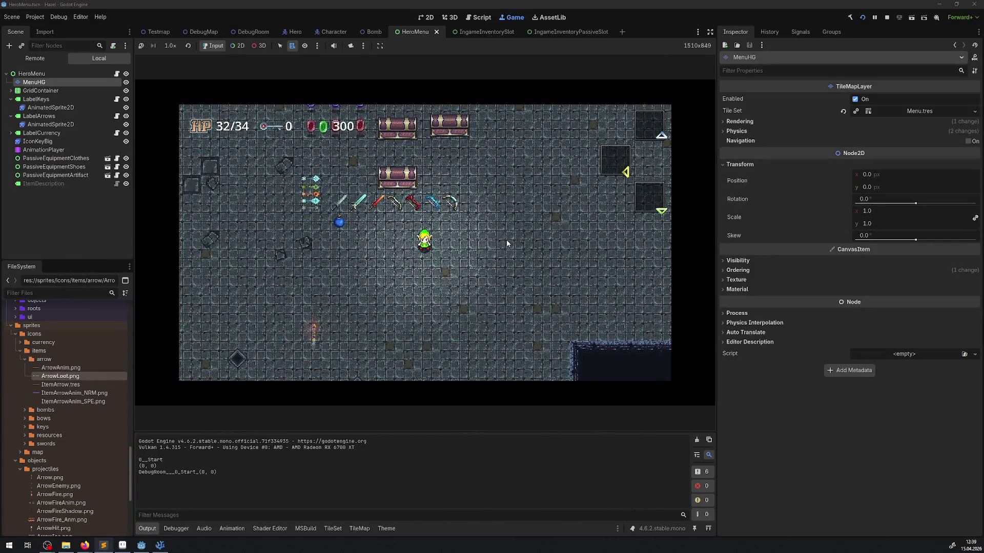
{"action": "key", "text": "Left"}
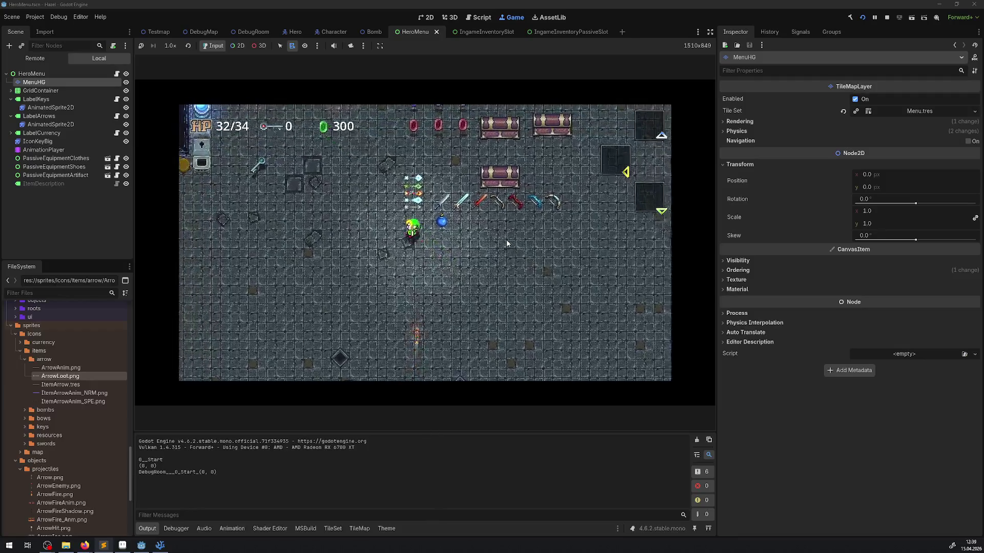
{"action": "key", "text": "Up"}
{"action": "key", "text": "Left"}
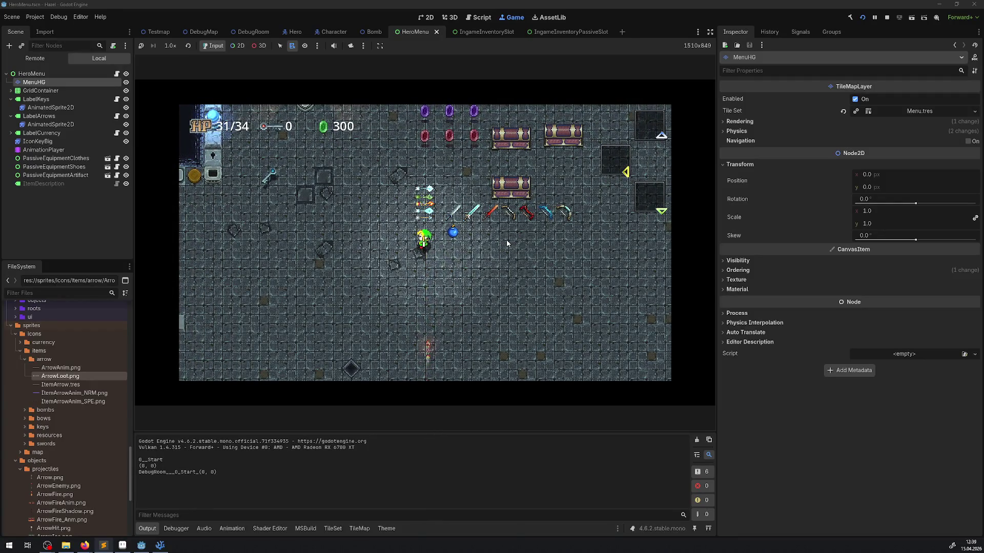
{"action": "key", "text": "Right"}
{"action": "key", "text": "Right"}
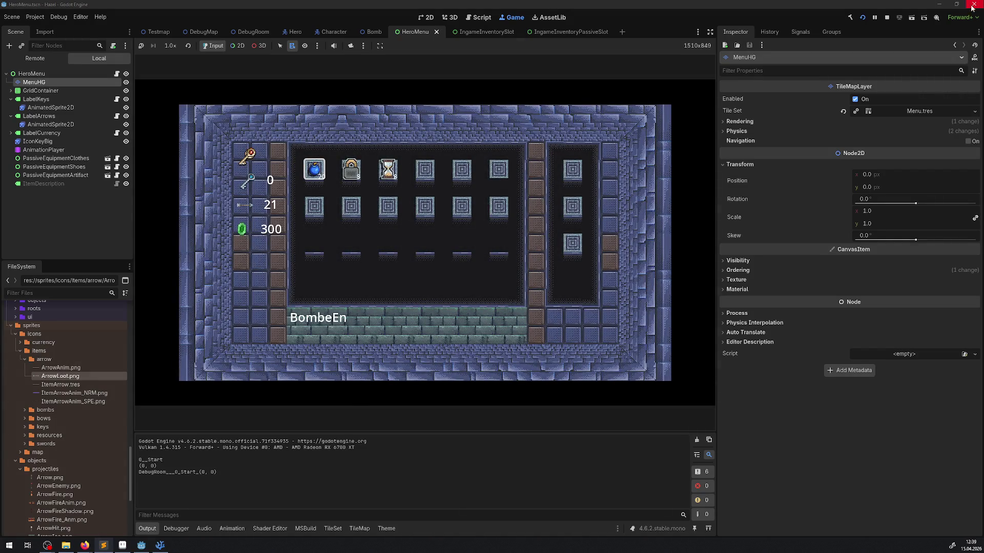
Stop the running game and, in the code editor, close IngameInventoryPassiveSlot.cs
{"action": "left_click", "coordinate": [887, 18]}
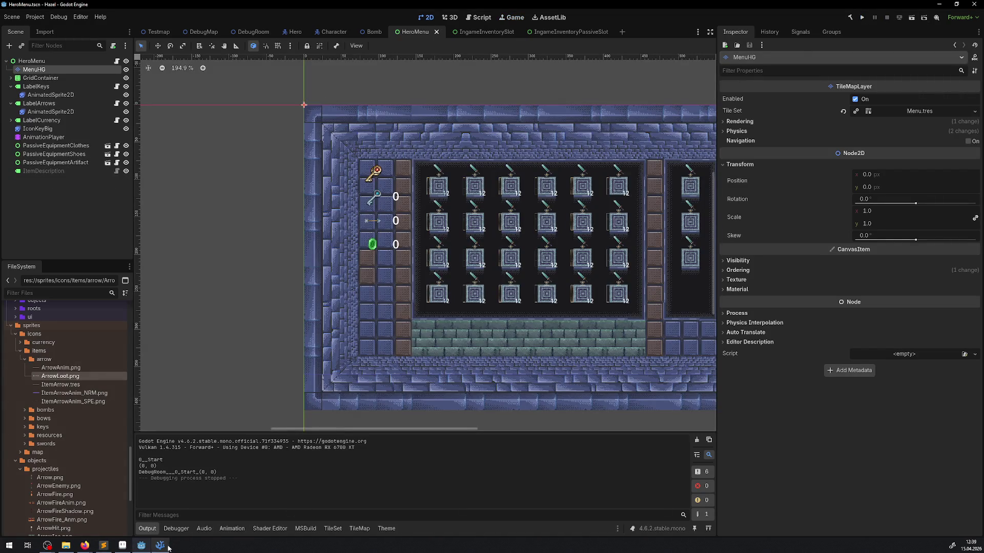
{"action": "left_click", "coordinate": [168, 548]}
{"action": "left_click", "coordinate": [588, 24]}
Close the remaining script tabs: IngameInventorySlot.cs, HeroMenu.cs and IconLoaderManager.cs
{"action": "left_click", "coordinate": [481, 24]}
{"action": "left_click", "coordinate": [413, 24]}
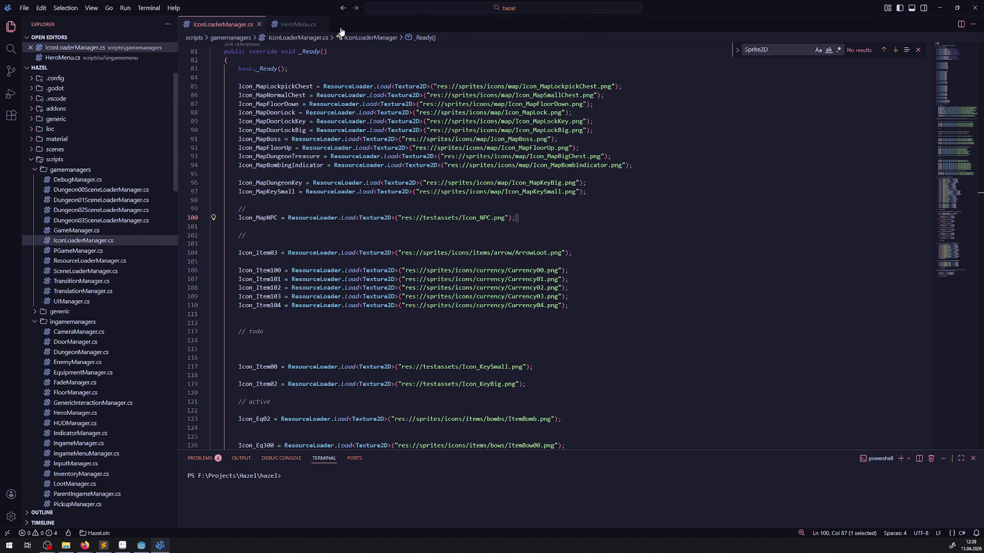
{"action": "left_click", "coordinate": [323, 24]}
{"action": "left_click", "coordinate": [260, 25]}
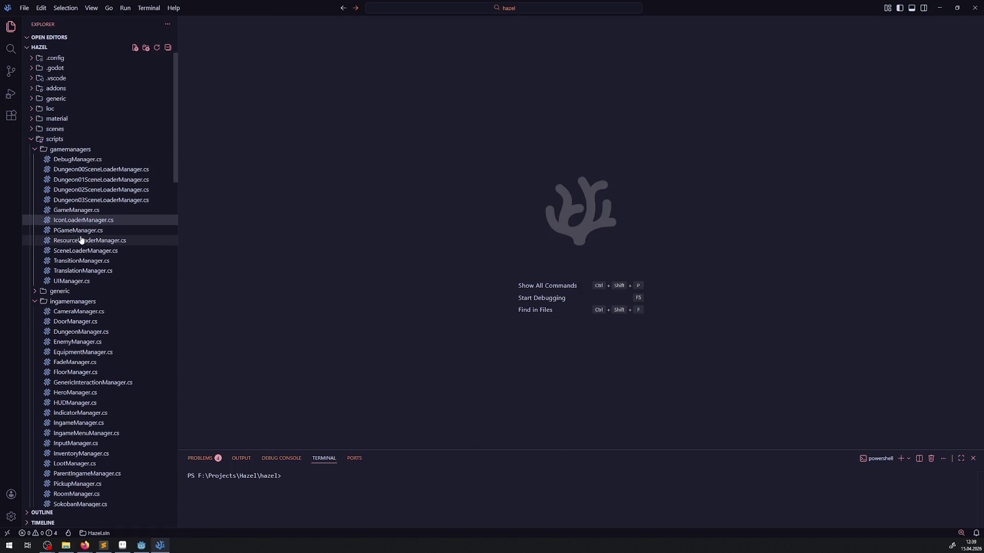
Open SettingsMenu.cs from scripts/ui/genericmenu and delete the monitor-size comment
{"action": "scroll", "coordinate": [82, 277], "scroll_direction": "down", "scroll_amount": 15}
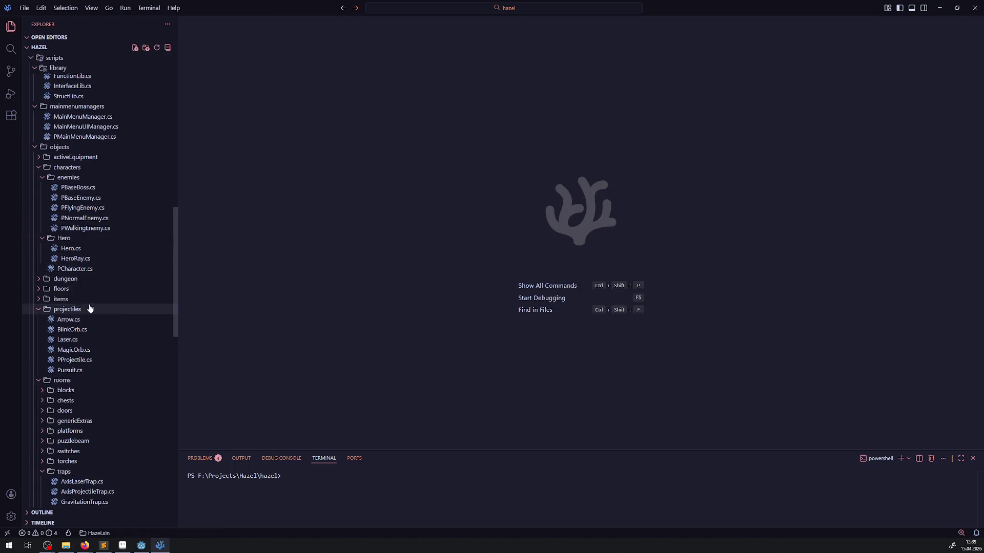
{"action": "scroll", "coordinate": [90, 308], "scroll_direction": "down", "scroll_amount": 14}
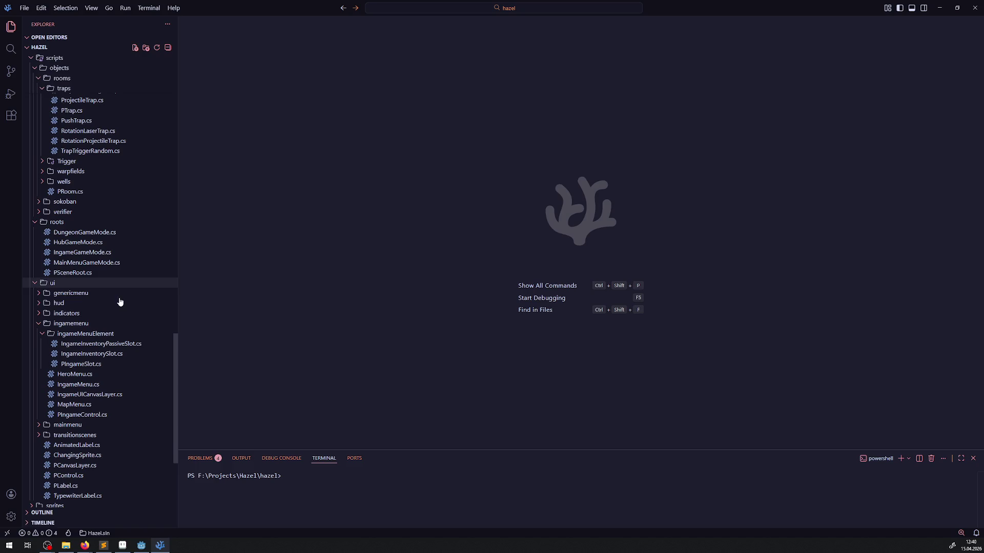
{"action": "left_click", "coordinate": [38, 325]}
{"action": "left_click", "coordinate": [38, 295]}
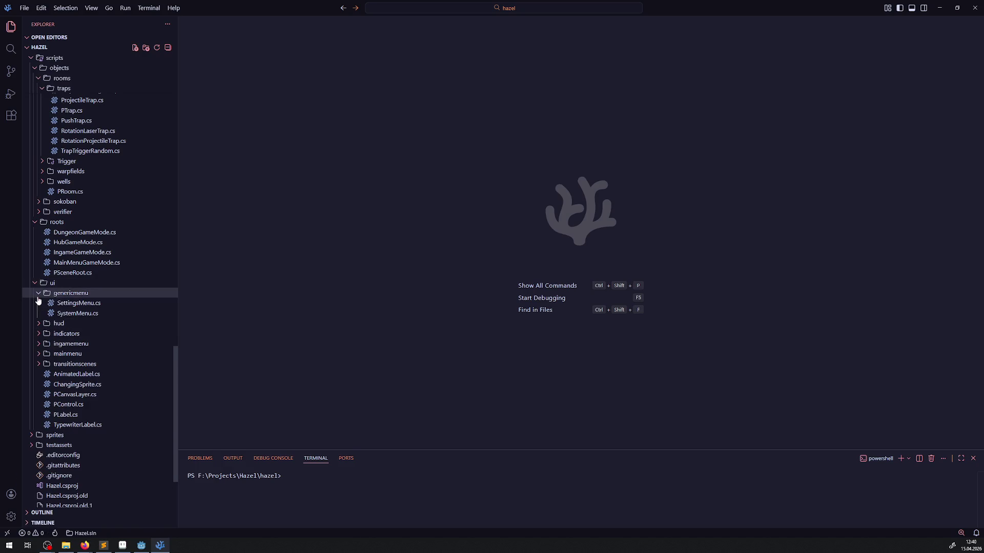
{"action": "left_click", "coordinate": [79, 303]}
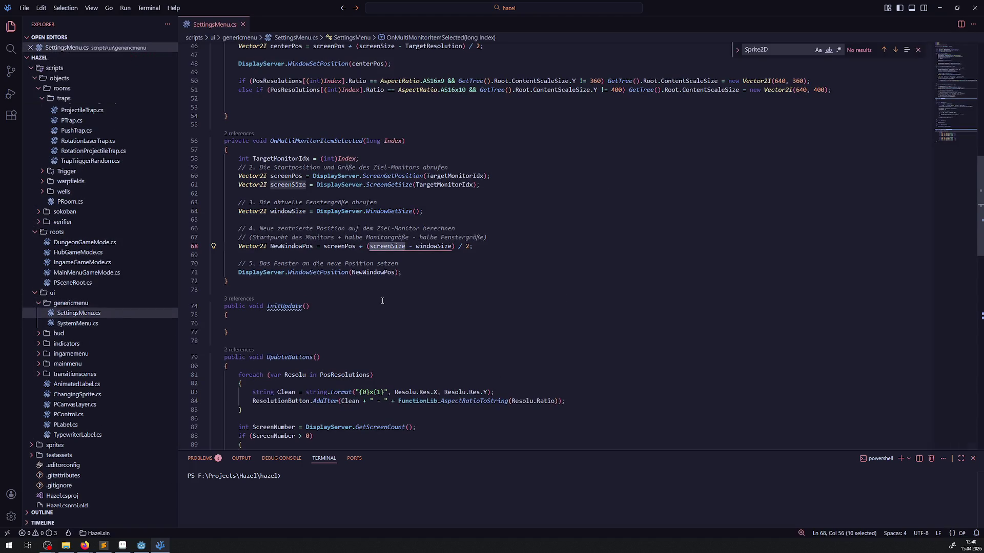
{"action": "scroll", "coordinate": [386, 315], "scroll_direction": "up", "scroll_amount": 2}
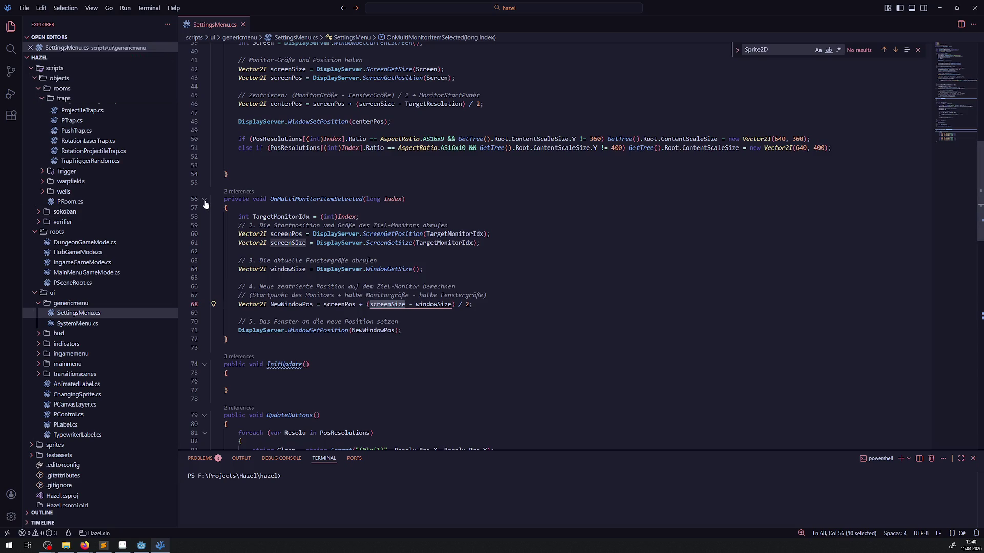
{"action": "scroll", "coordinate": [306, 225], "scroll_direction": "up", "scroll_amount": 3}
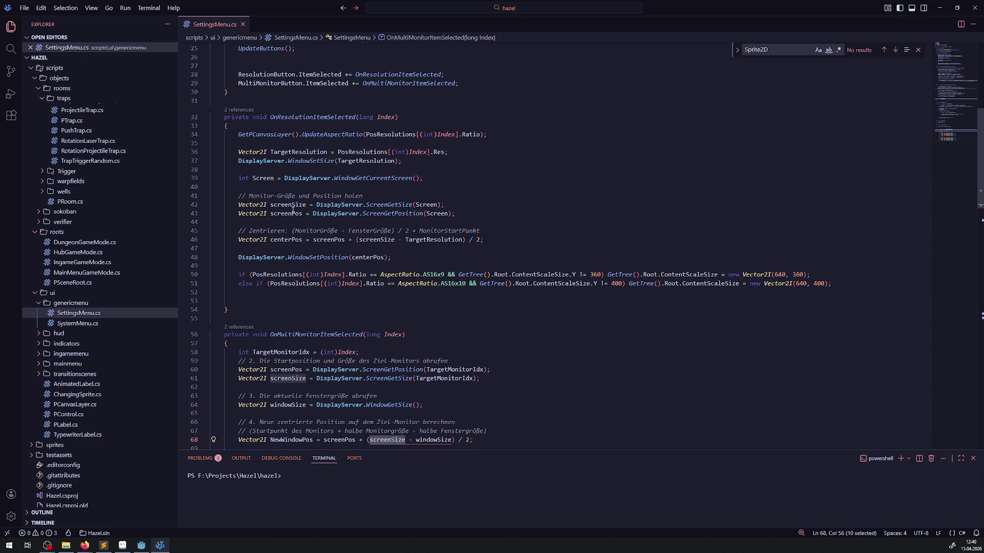
{"action": "left_click", "coordinate": [378, 195]}
Delete the monitor-size and centering comment lines from OnResolutionItemSelected
{"action": "key", "text": "shift+Up"}
{"action": "key", "text": "BackSpace"}
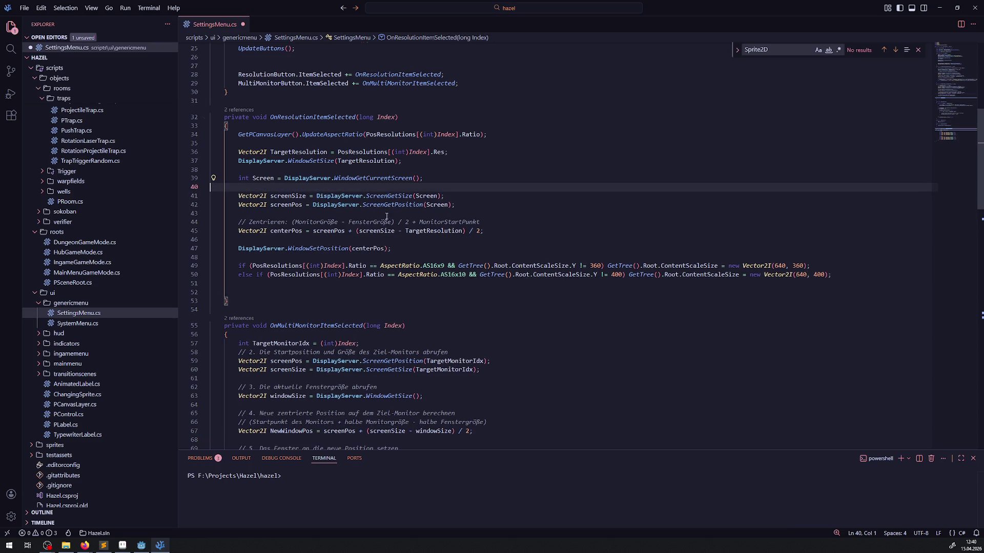
{"action": "left_click", "coordinate": [501, 226]}
{"action": "key", "text": "shift+Up"}
{"action": "key", "text": "BackSpace"}
{"action": "scroll", "coordinate": [375, 373], "scroll_direction": "up", "scroll_amount": 4}
{"action": "scroll", "coordinate": [374, 373], "scroll_direction": "down", "scroll_amount": 7}
Delete the numbered step 2, 3 and 4 comments from OnMultiMonitorItemSelected
{"action": "left_click", "coordinate": [194, 270]}
{"action": "key", "text": "shift+Up"}
{"action": "key", "text": "BackSpace"}
{"action": "left_click_drag", "start_coordinate": [392, 292], "coordinate": [169, 293]}
{"action": "key", "text": "shift+Up"}
{"action": "key", "text": "BackSpace"}
{"action": "left_click_drag", "start_coordinate": [487, 313], "coordinate": [224, 310]}
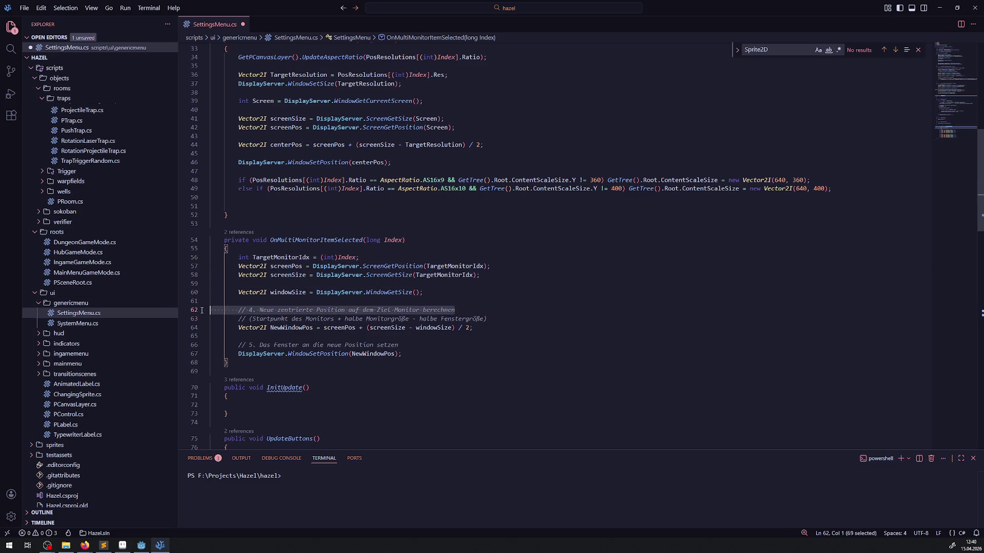
{"action": "key", "text": "BackSpace"}
{"action": "left_click_drag", "start_coordinate": [487, 319], "coordinate": [223, 313]}
{"action": "key", "text": "BackSpace"}
{"action": "key", "text": "BackSpace"}
{"action": "left_click_drag", "start_coordinate": [398, 327], "coordinate": [200, 325]}
{"action": "key", "text": "BackSpace"}
{"action": "key", "text": "BackSpace"}
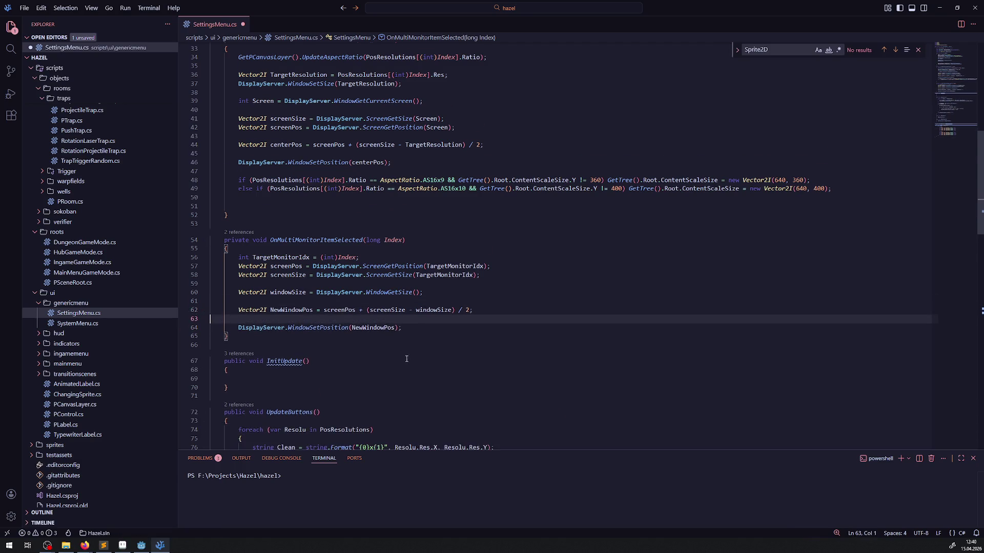
{"action": "scroll", "coordinate": [475, 321], "scroll_direction": "down", "scroll_amount": 5}
{"action": "scroll", "coordinate": [475, 322], "scroll_direction": "down", "scroll_amount": 4}
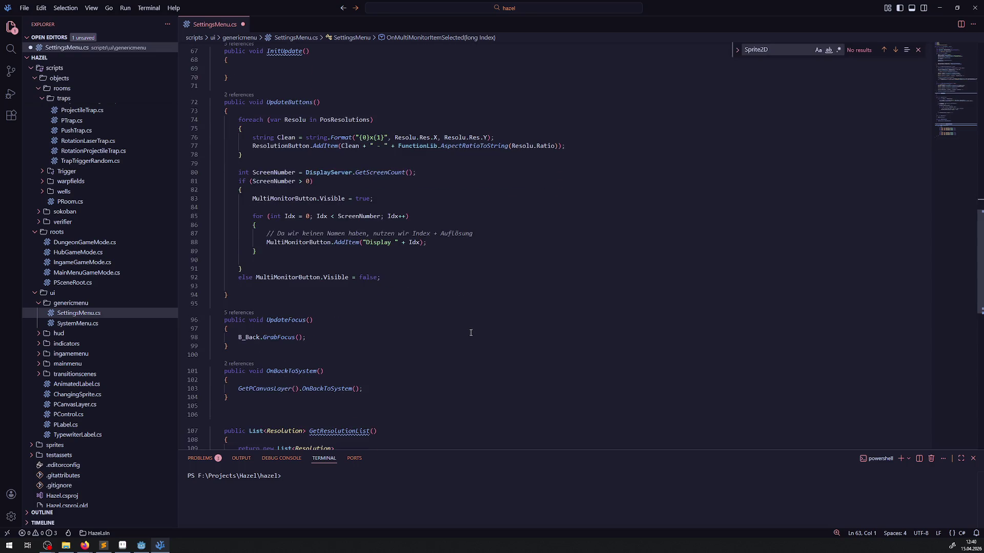
{"action": "scroll", "coordinate": [376, 250], "scroll_direction": "down", "scroll_amount": 4}
{"action": "left_click_drag", "start_coordinate": [374, 283], "coordinate": [342, 387]}
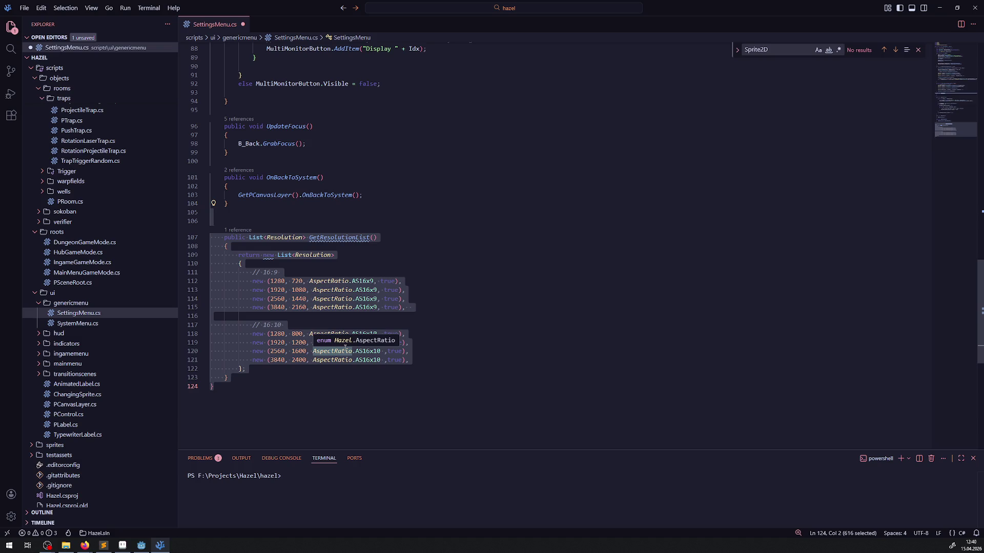
{"action": "scroll", "coordinate": [431, 223], "scroll_direction": "up", "scroll_amount": 9}
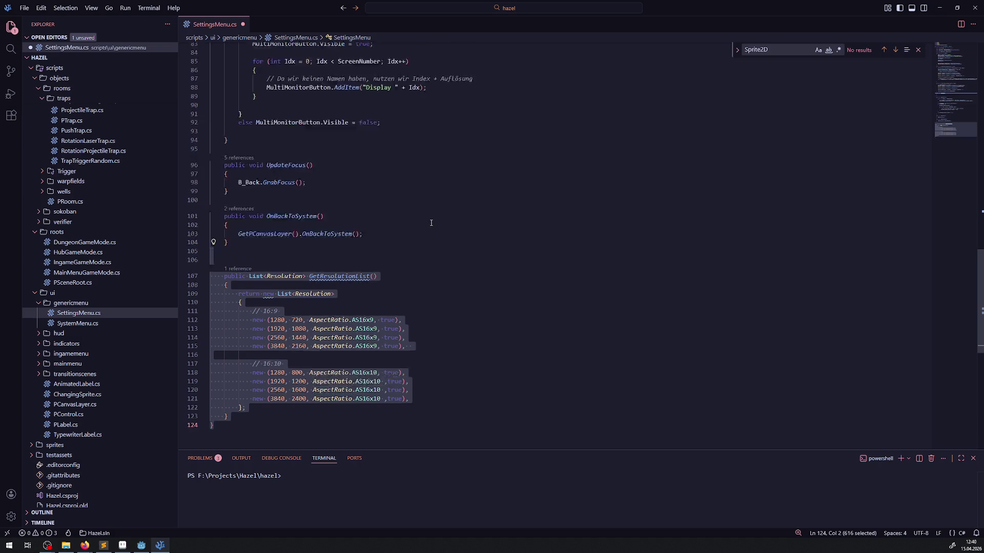
{"action": "scroll", "coordinate": [408, 232], "scroll_direction": "up", "scroll_amount": 9}
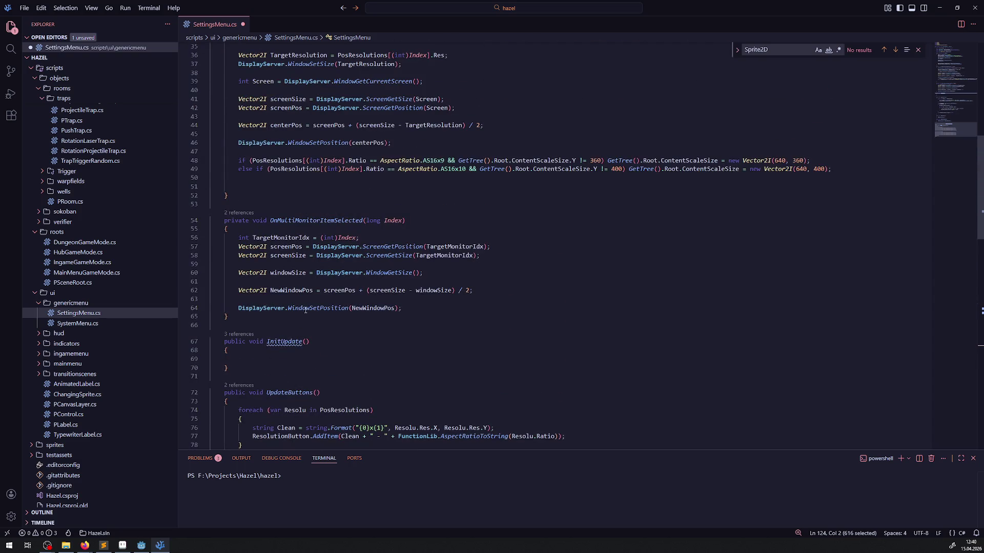
{"action": "mouse_move", "coordinate": [310, 309]}
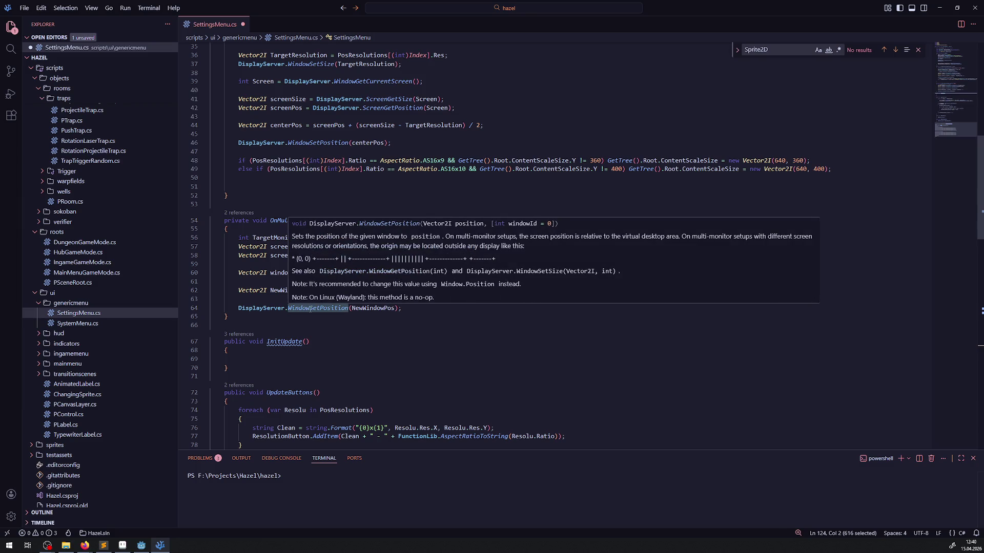
{"action": "scroll", "coordinate": [328, 225], "scroll_direction": "up", "scroll_amount": 3}
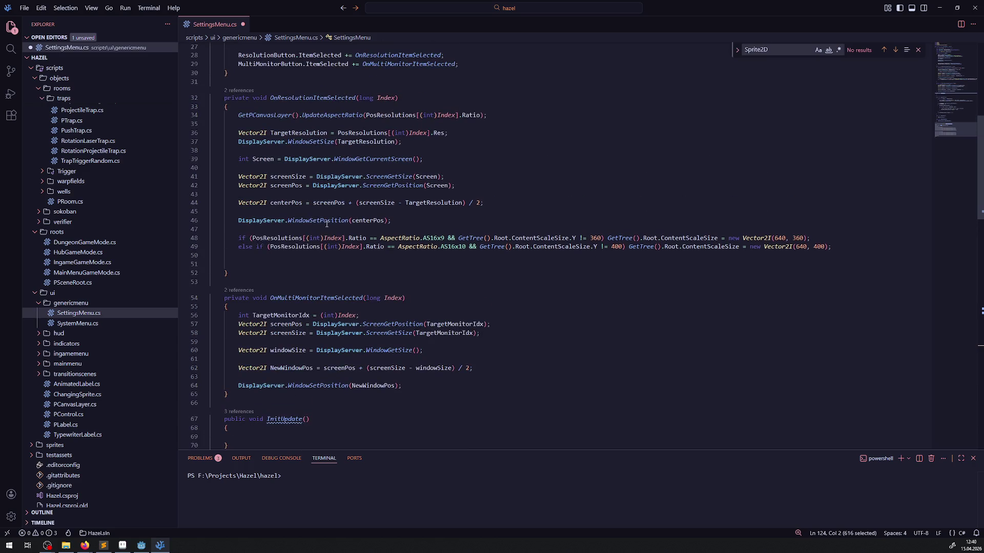
{"action": "mouse_move", "coordinate": [327, 222]}
{"action": "scroll", "coordinate": [359, 292], "scroll_direction": "up", "scroll_amount": 3}
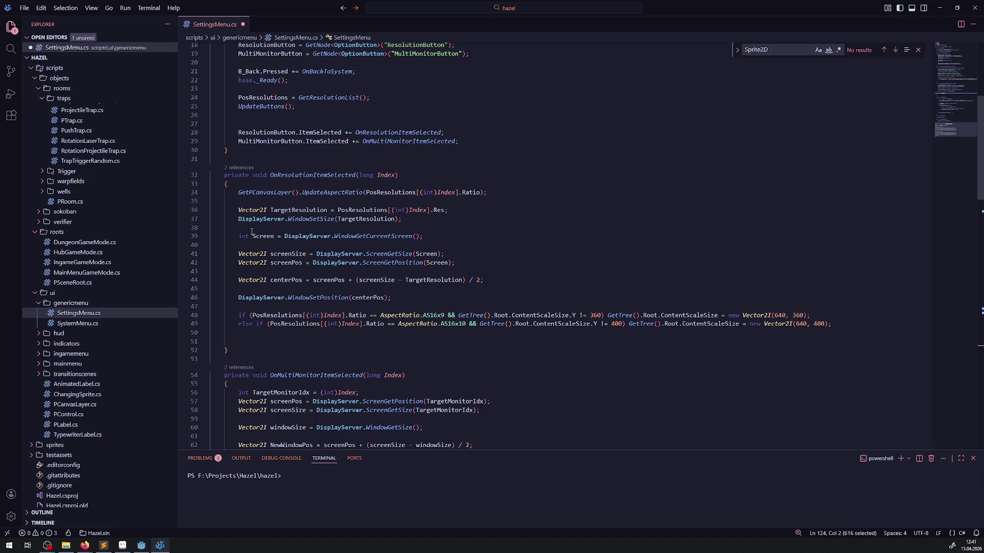
Add a new DisplayServer member call on line 38, right after the WindowSetSize call
{"action": "double_click", "coordinate": [262, 219]}
{"action": "left_click", "coordinate": [441, 218]}
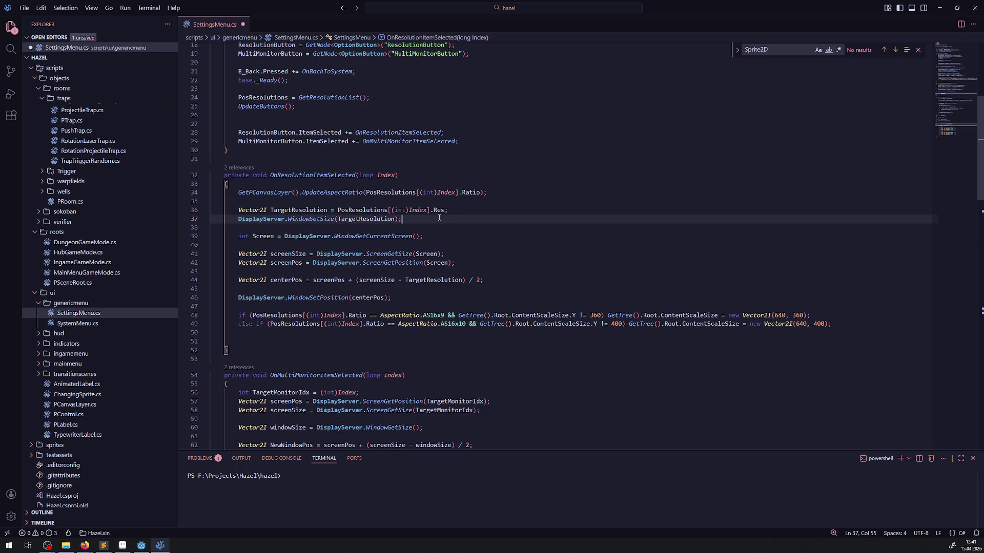
{"action": "key", "text": "Return"}
{"action": "key", "text": "ctrl+v"}
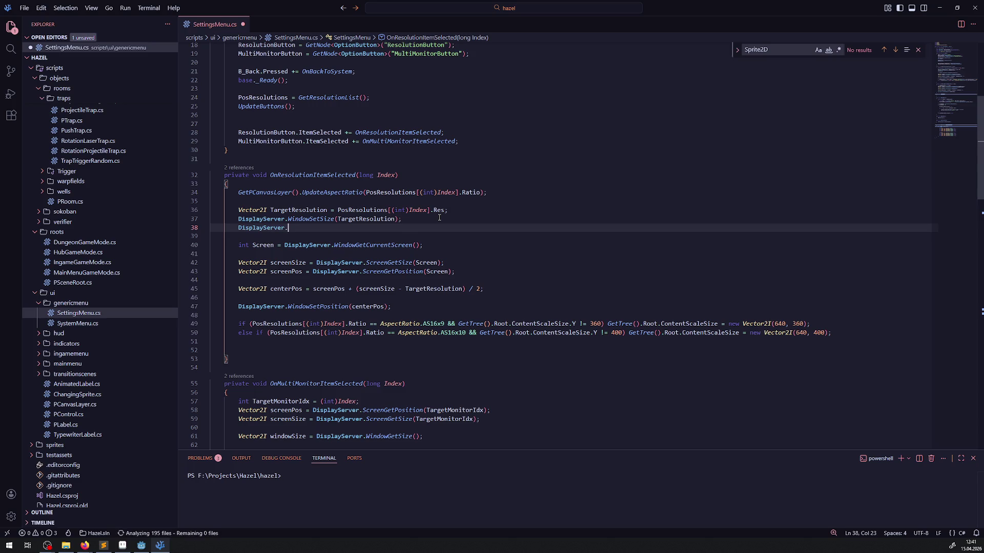
{"action": "type", "text": ".F"}
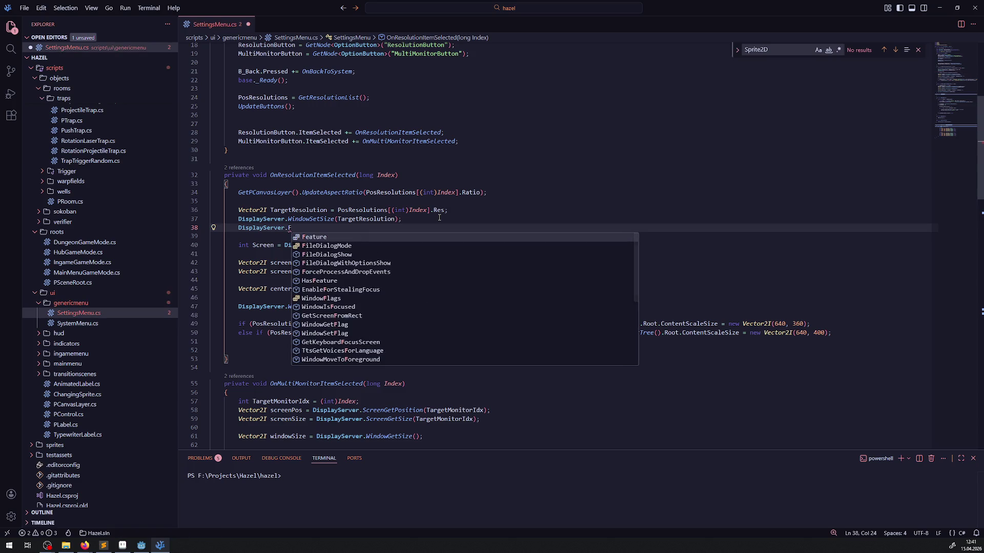
{"action": "type", "text": "u"}
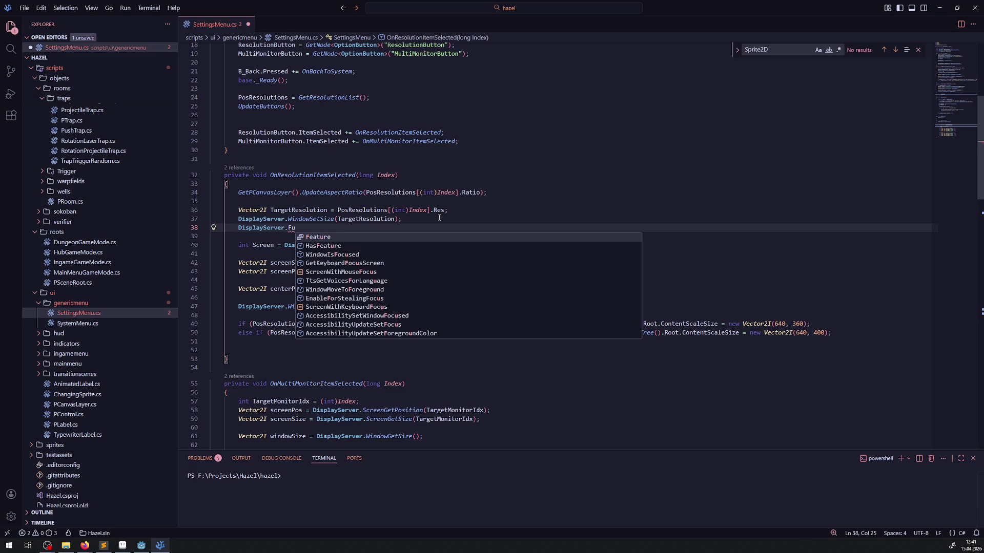
{"action": "key", "text": "BackSpace"}
{"action": "key", "text": "BackSpace"}
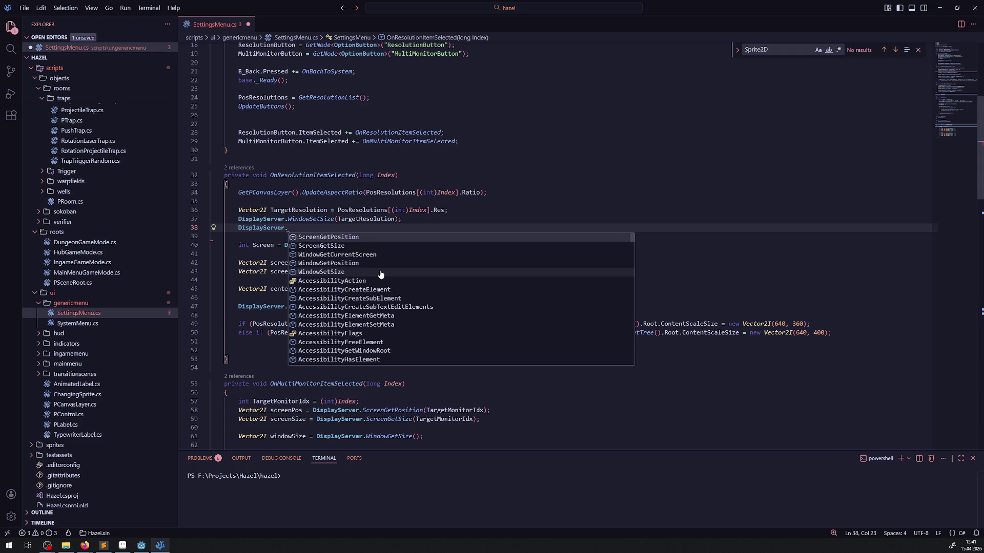
{"action": "scroll", "coordinate": [395, 287], "scroll_direction": "down", "scroll_amount": 2}
{"action": "scroll", "coordinate": [402, 292], "scroll_direction": "down", "scroll_amount": 2}
{"action": "scroll", "coordinate": [414, 294], "scroll_direction": "down", "scroll_amount": 3}
{"action": "scroll", "coordinate": [421, 318], "scroll_direction": "down", "scroll_amount": 10}
{"action": "scroll", "coordinate": [403, 321], "scroll_direction": "down", "scroll_amount": 5}
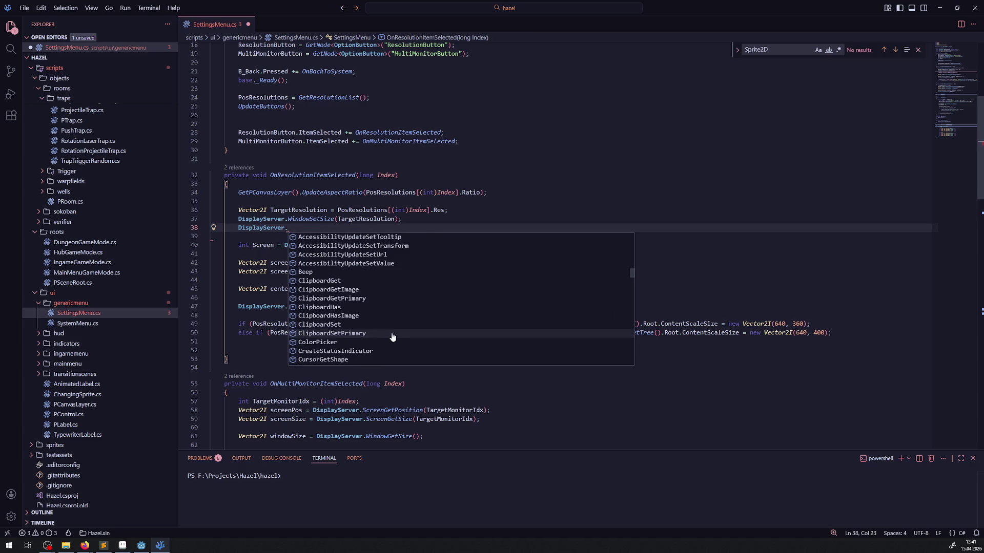
{"action": "left_click", "coordinate": [316, 272]}
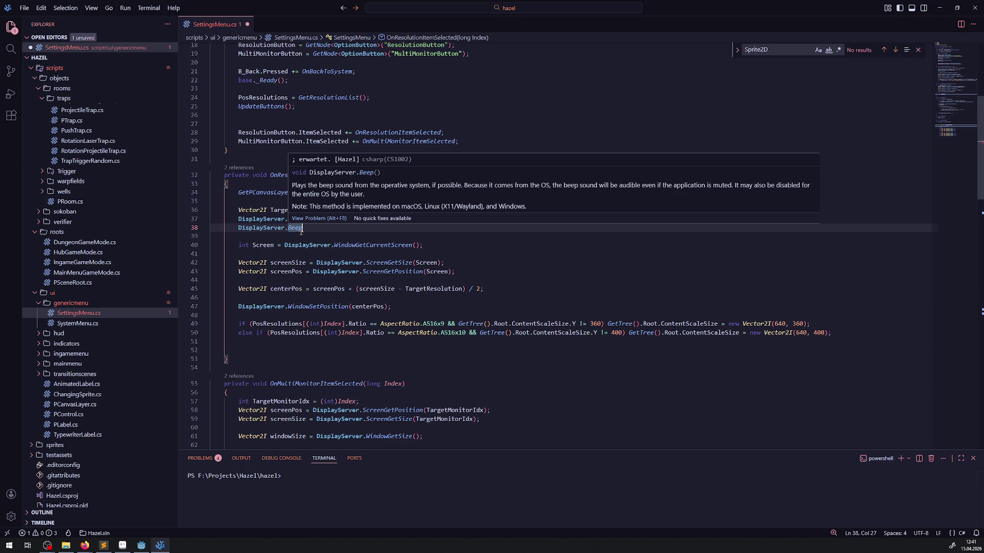
Replace Beep on line 38 with WindowSetMode from the IntelliSense suggestions
{"action": "key", "text": "BackSpace"}
{"action": "type", "text": "B"}
{"action": "key", "text": "BackSpace"}
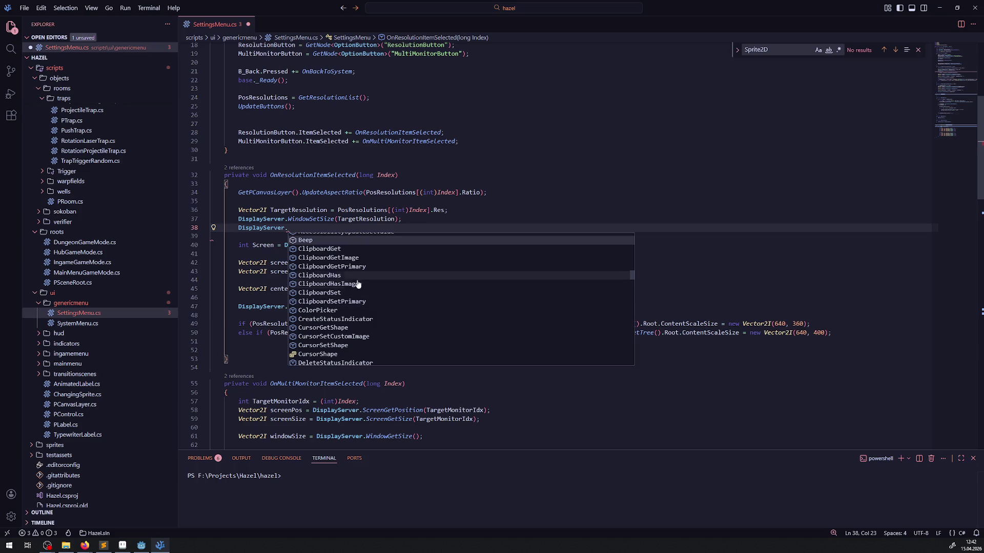
{"action": "scroll", "coordinate": [373, 277], "scroll_direction": "down", "scroll_amount": 2}
{"action": "scroll", "coordinate": [374, 277], "scroll_direction": "down", "scroll_amount": 3}
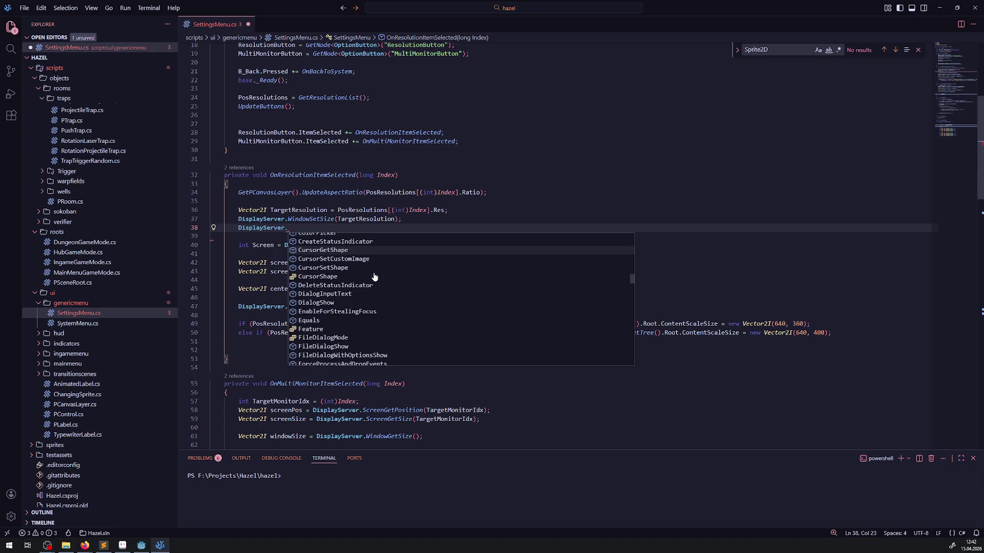
{"action": "scroll", "coordinate": [380, 278], "scroll_direction": "down", "scroll_amount": 4}
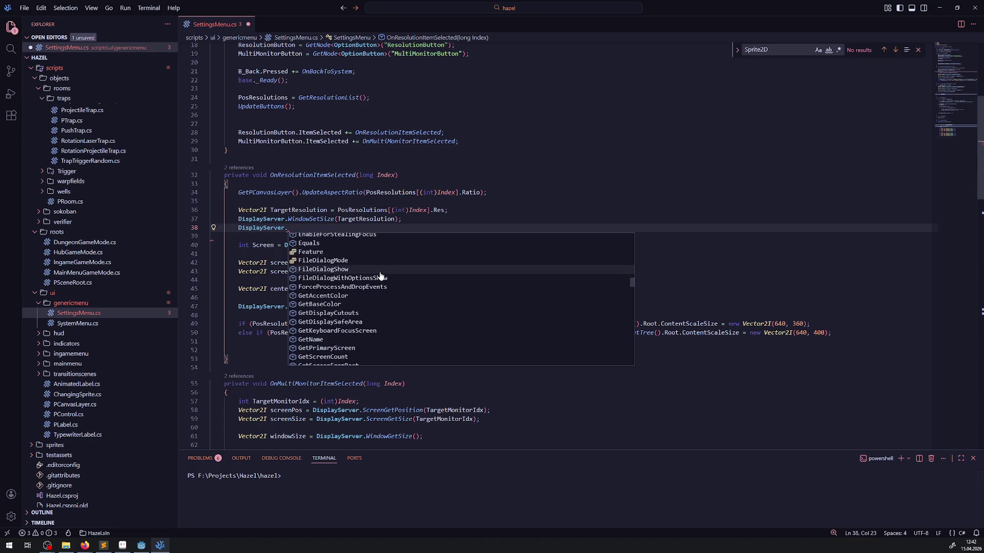
{"action": "scroll", "coordinate": [386, 280], "scroll_direction": "down", "scroll_amount": 1}
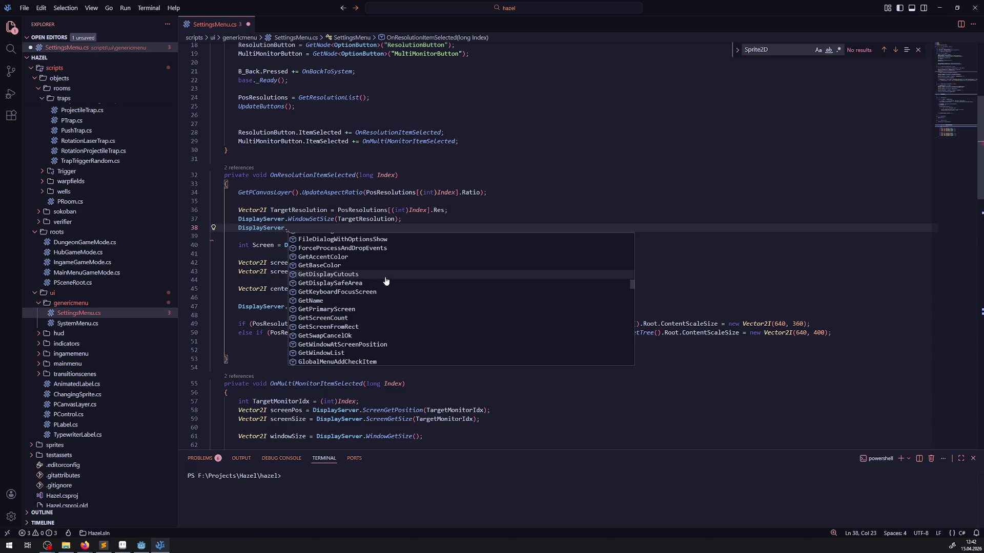
{"action": "scroll", "coordinate": [399, 318], "scroll_direction": "down", "scroll_amount": 1}
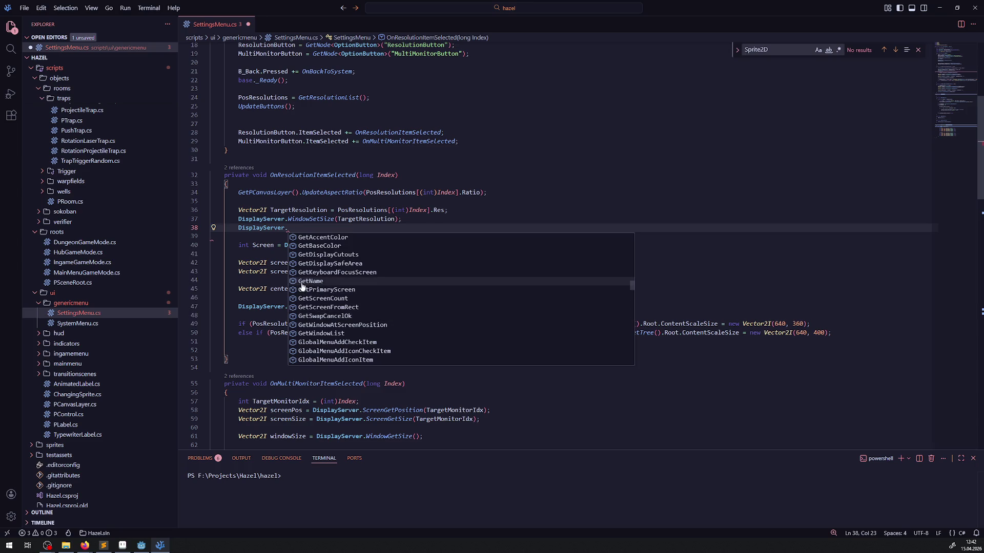
{"action": "scroll", "coordinate": [385, 305], "scroll_direction": "down", "scroll_amount": 4}
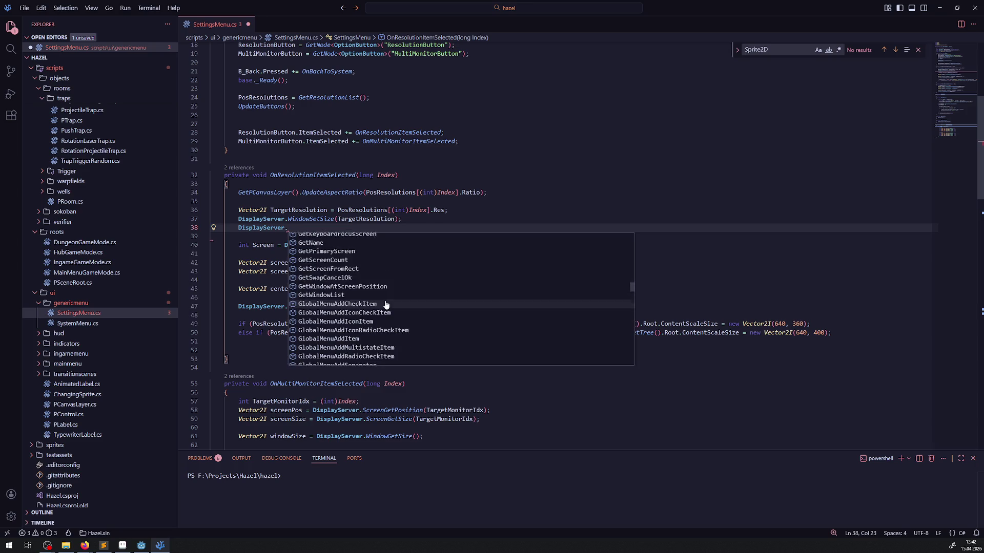
{"action": "scroll", "coordinate": [386, 305], "scroll_direction": "down", "scroll_amount": 10}
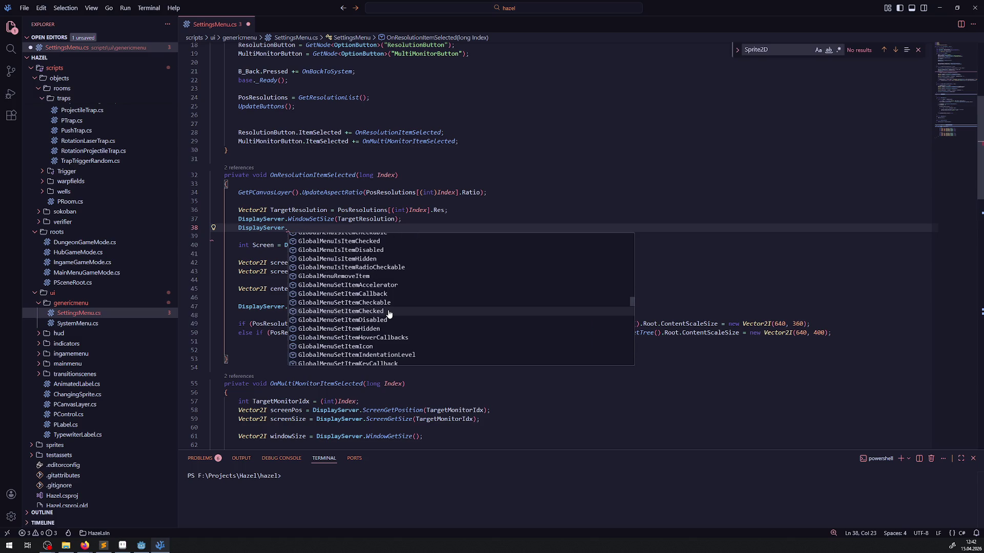
{"action": "scroll", "coordinate": [424, 327], "scroll_direction": "down", "scroll_amount": 5}
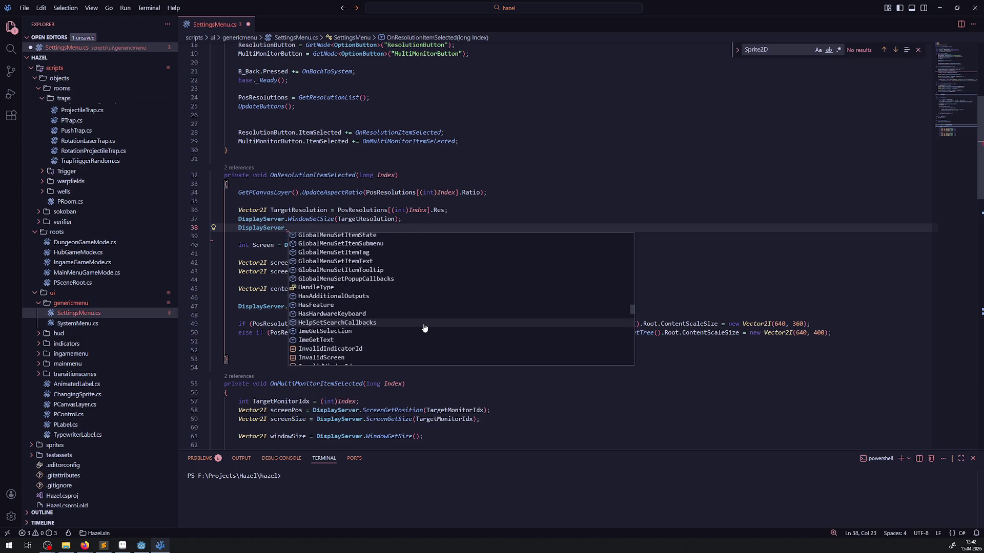
{"action": "scroll", "coordinate": [424, 328], "scroll_direction": "down", "scroll_amount": 4}
{"action": "scroll", "coordinate": [418, 325], "scroll_direction": "up", "scroll_amount": 2}
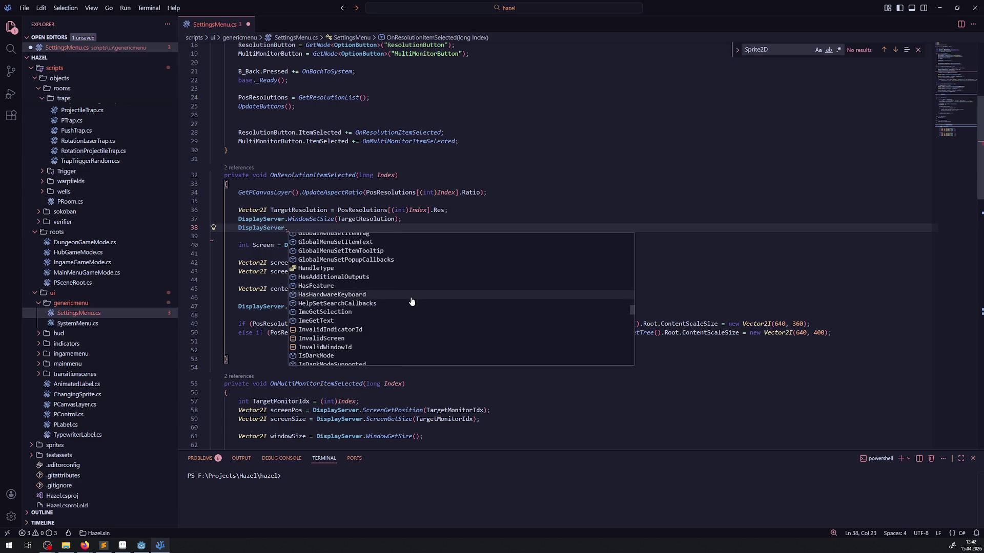
{"action": "scroll", "coordinate": [411, 301], "scroll_direction": "down", "scroll_amount": 2}
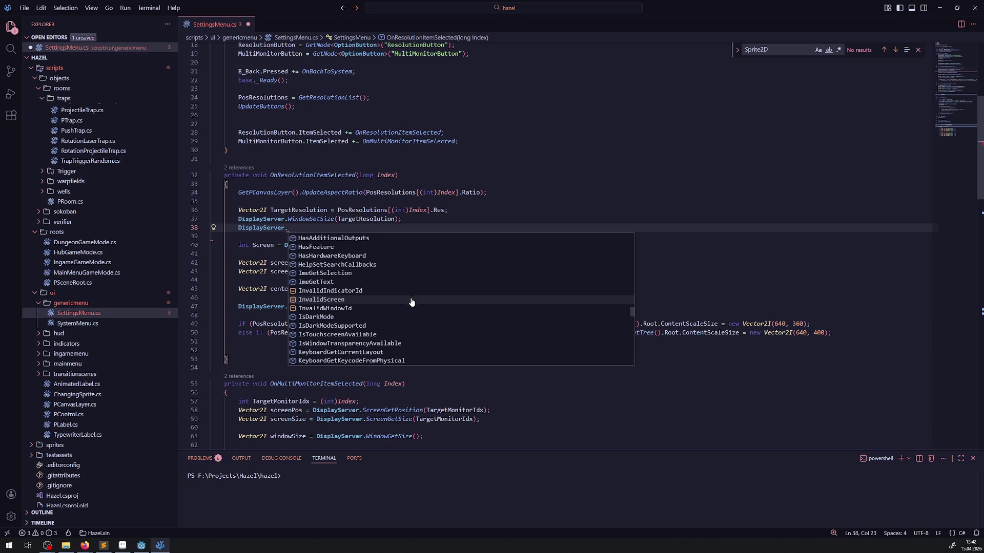
{"action": "scroll", "coordinate": [411, 302], "scroll_direction": "down", "scroll_amount": 3}
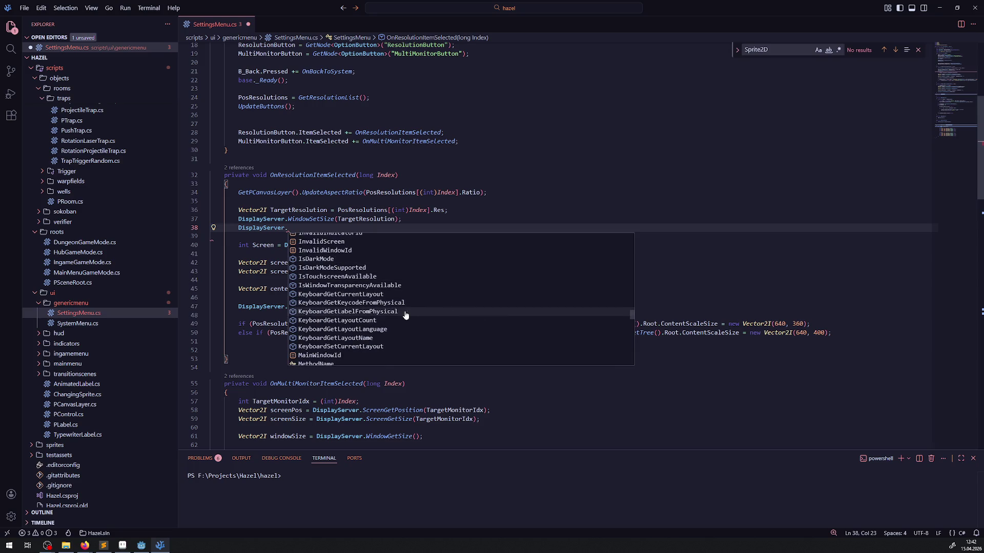
{"action": "scroll", "coordinate": [405, 319], "scroll_direction": "down", "scroll_amount": 3}
{"action": "scroll", "coordinate": [405, 319], "scroll_direction": "down", "scroll_amount": 2}
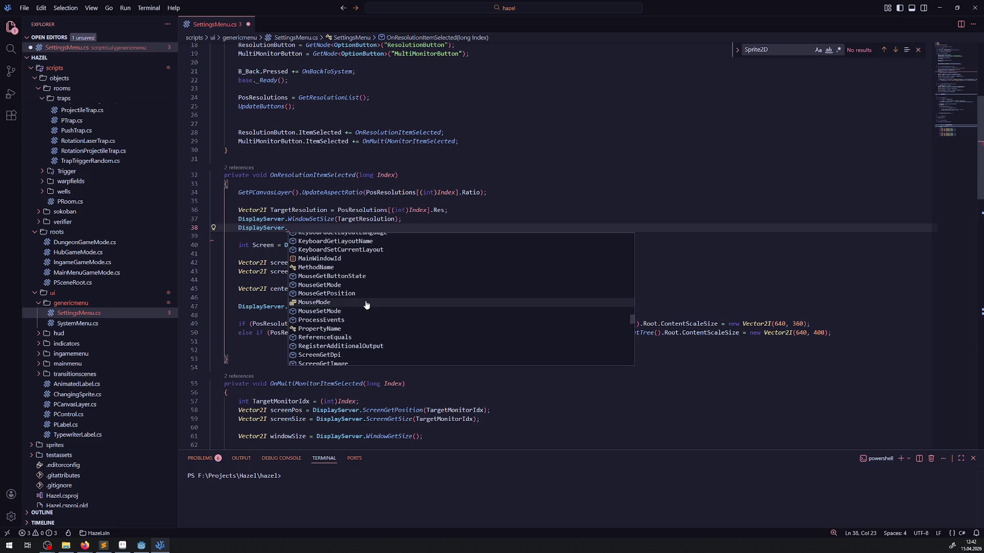
{"action": "scroll", "coordinate": [366, 305], "scroll_direction": "down", "scroll_amount": 2}
{"action": "scroll", "coordinate": [367, 309], "scroll_direction": "down", "scroll_amount": 2}
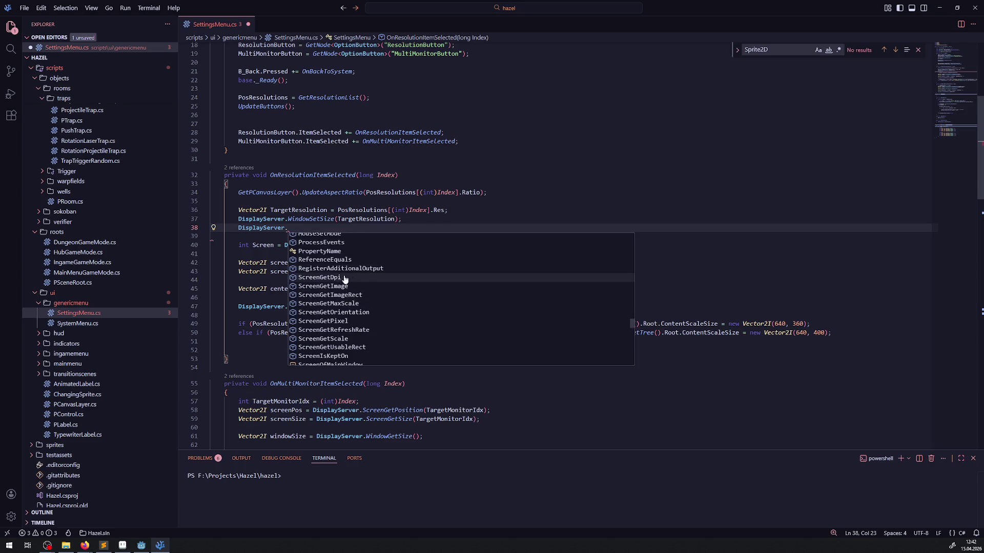
{"action": "scroll", "coordinate": [393, 305], "scroll_direction": "down", "scroll_amount": 2}
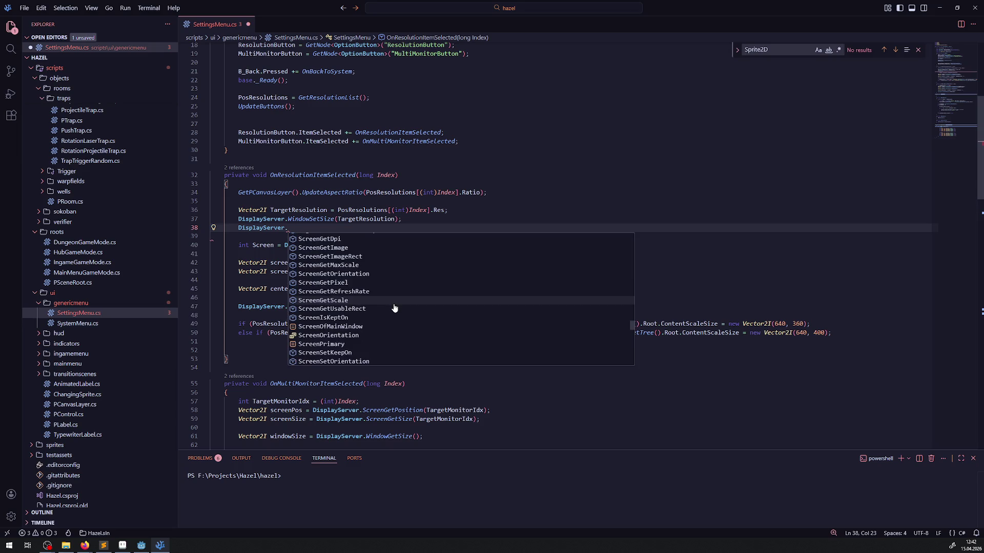
{"action": "scroll", "coordinate": [394, 308], "scroll_direction": "down", "scroll_amount": 1}
{"action": "scroll", "coordinate": [394, 308], "scroll_direction": "down", "scroll_amount": 3}
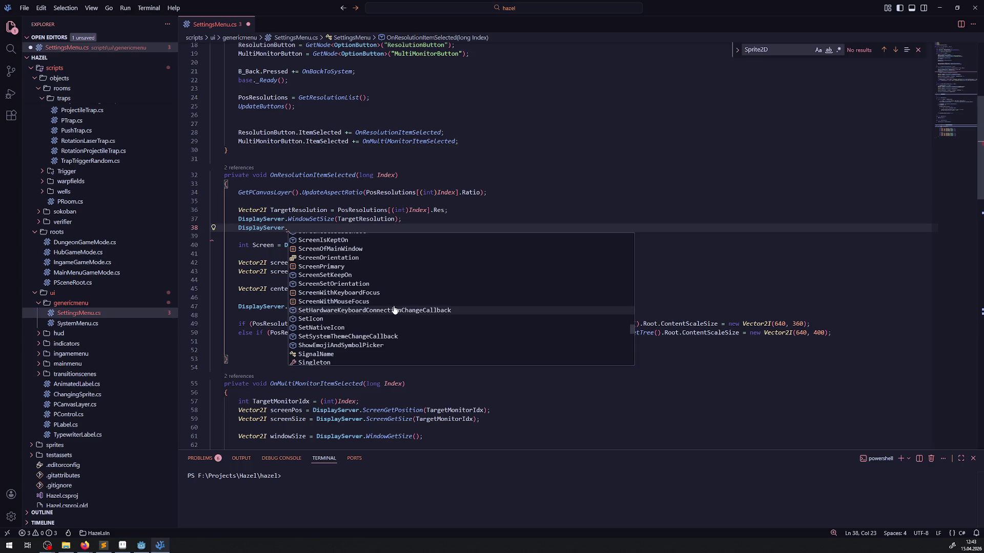
{"action": "scroll", "coordinate": [394, 310], "scroll_direction": "down", "scroll_amount": 2}
{"action": "scroll", "coordinate": [394, 310], "scroll_direction": "down", "scroll_amount": 5}
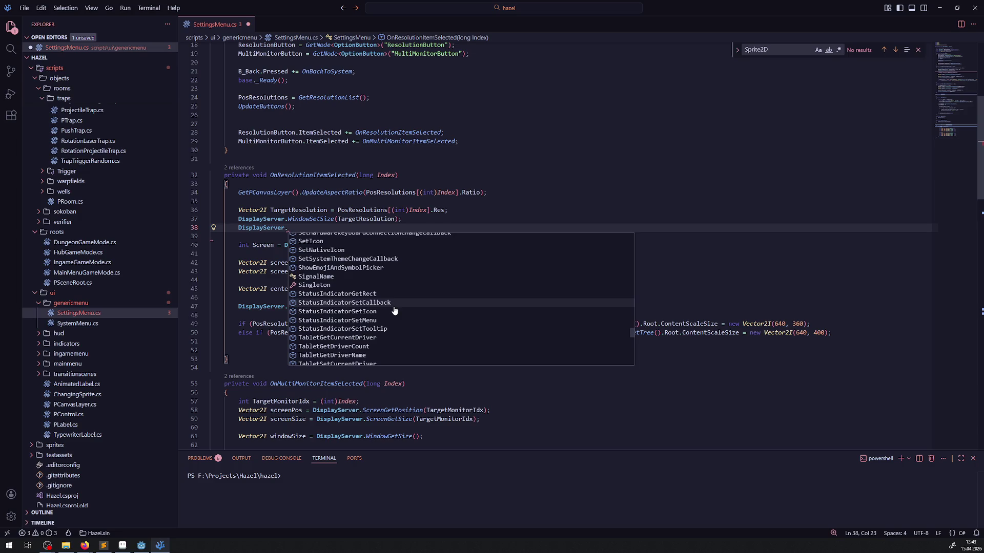
{"action": "scroll", "coordinate": [394, 311], "scroll_direction": "down", "scroll_amount": 8}
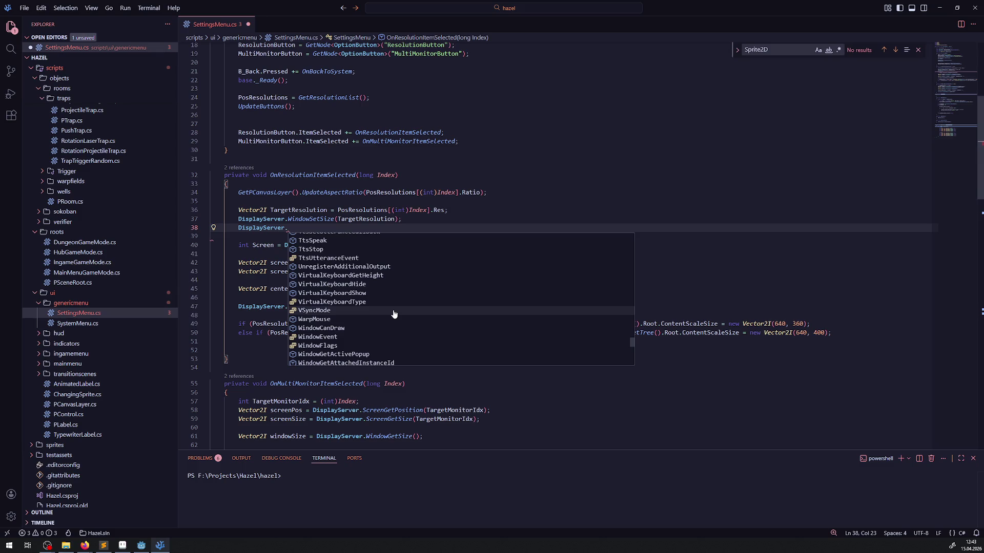
{"action": "scroll", "coordinate": [394, 314], "scroll_direction": "down", "scroll_amount": 6}
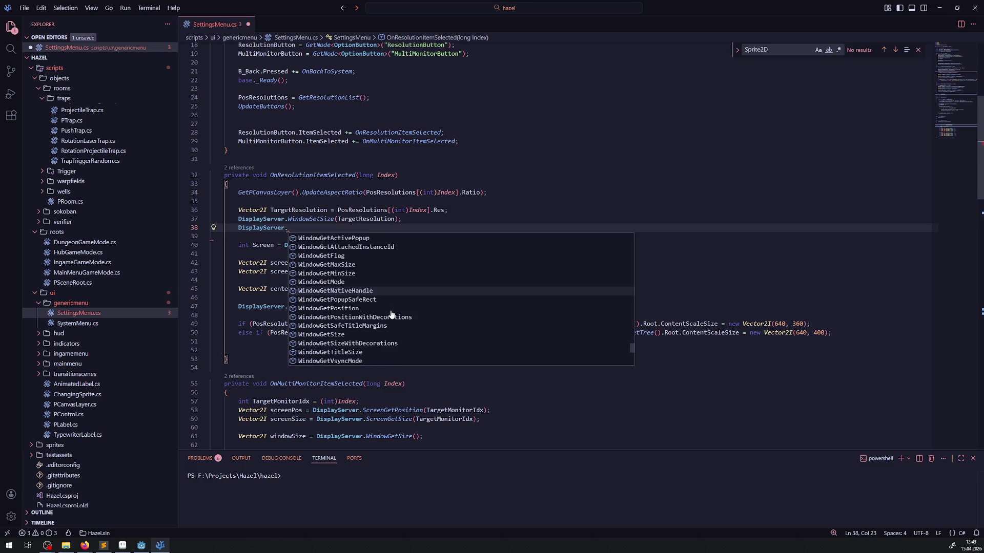
{"action": "scroll", "coordinate": [391, 314], "scroll_direction": "down", "scroll_amount": 10}
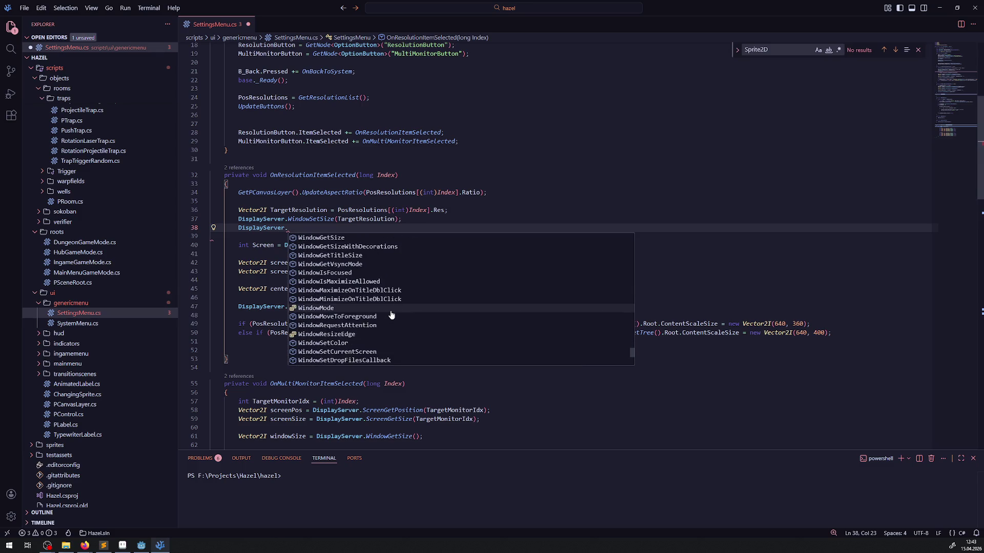
{"action": "scroll", "coordinate": [390, 315], "scroll_direction": "down", "scroll_amount": 2}
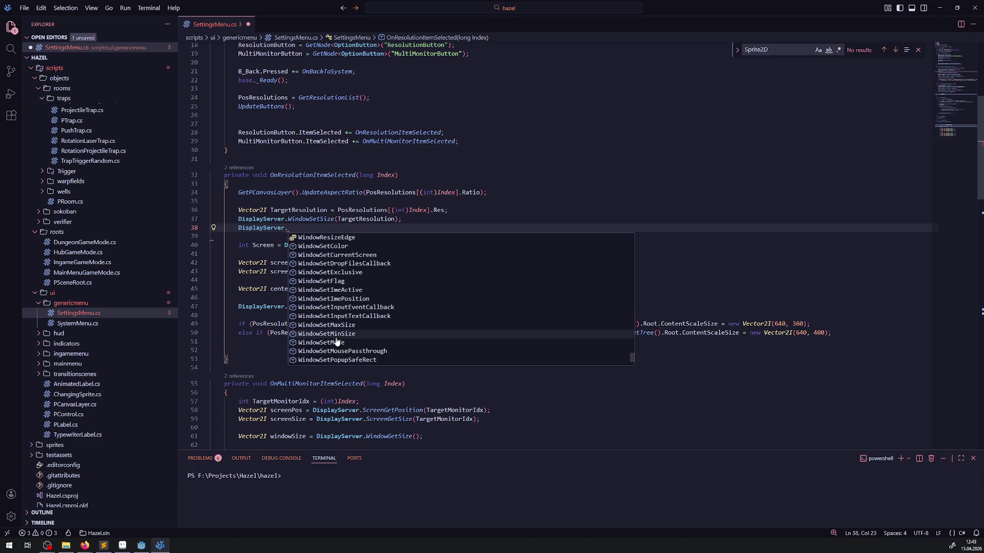
{"action": "left_click", "coordinate": [323, 343]}
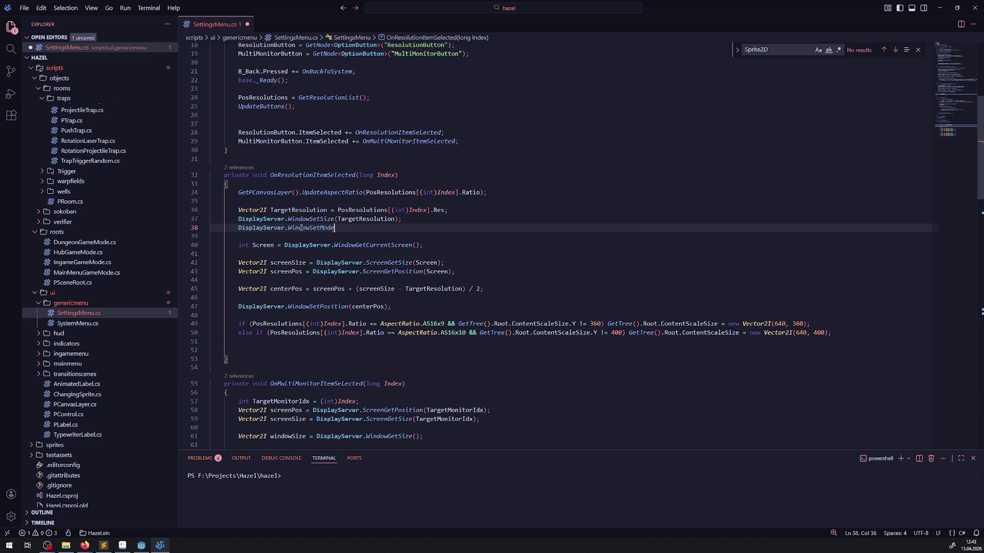
Give WindowSetMode the argument DisplayServer.WindowMode.Fullscreen and save SettingsMenu.cs
{"action": "mouse_move", "coordinate": [297, 229]}
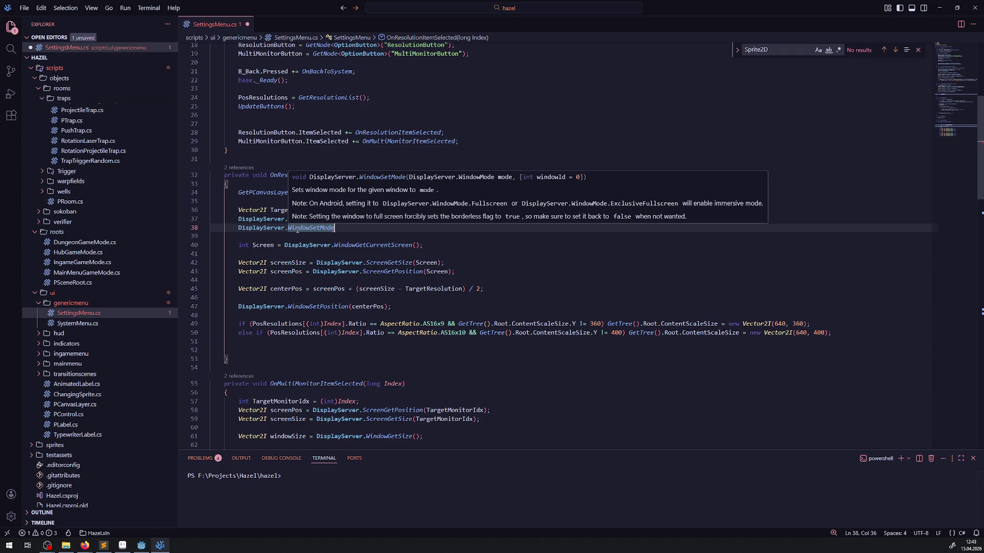
{"action": "type", "text": " ="}
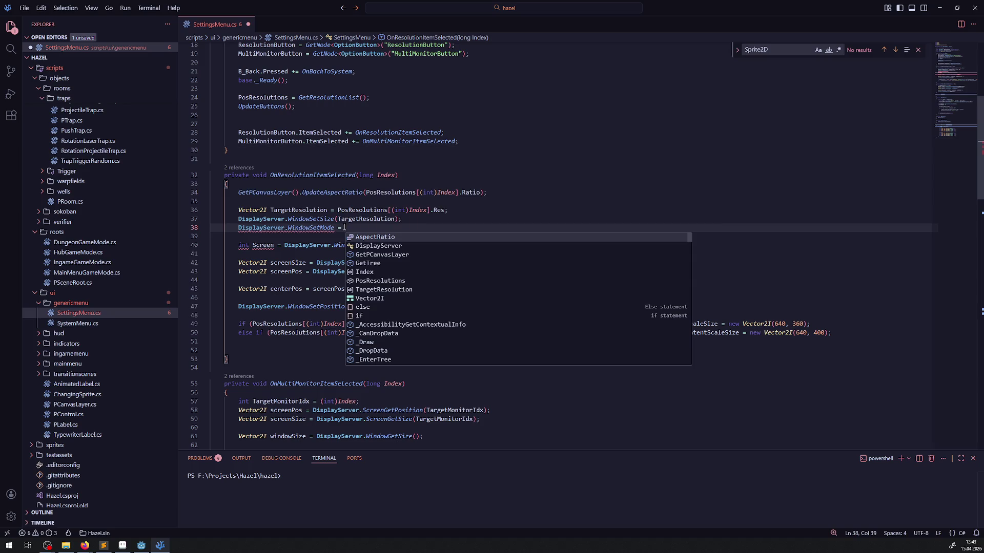
{"action": "key", "text": "BackSpace"}
{"action": "key", "text": "BackSpace"}
{"action": "key", "text": "BackSpace"}
{"action": "type", "text": "();"}
{"action": "key", "text": "Left"}
{"action": "key", "text": "ctrl+space"}
{"action": "key", "text": "Down"}
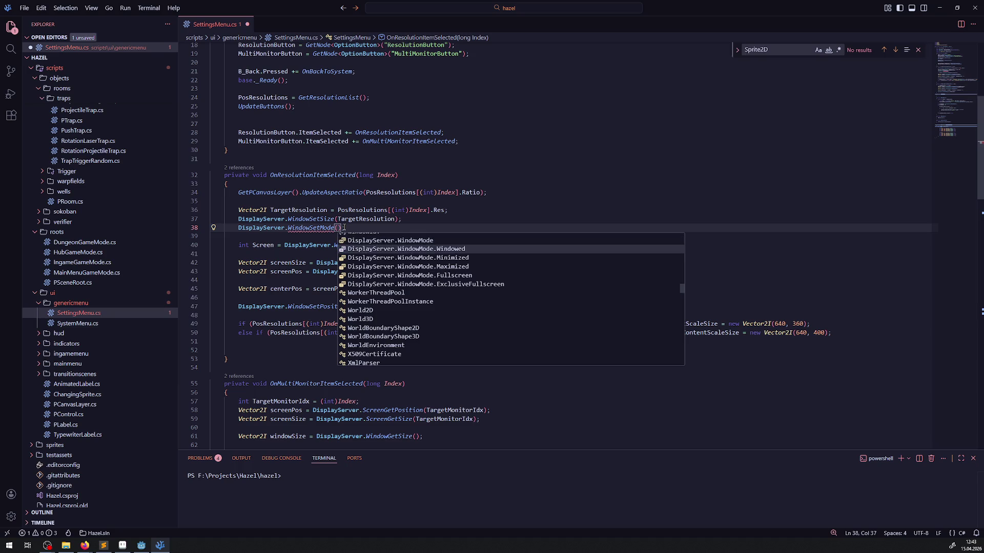
{"action": "key", "text": "Down"}
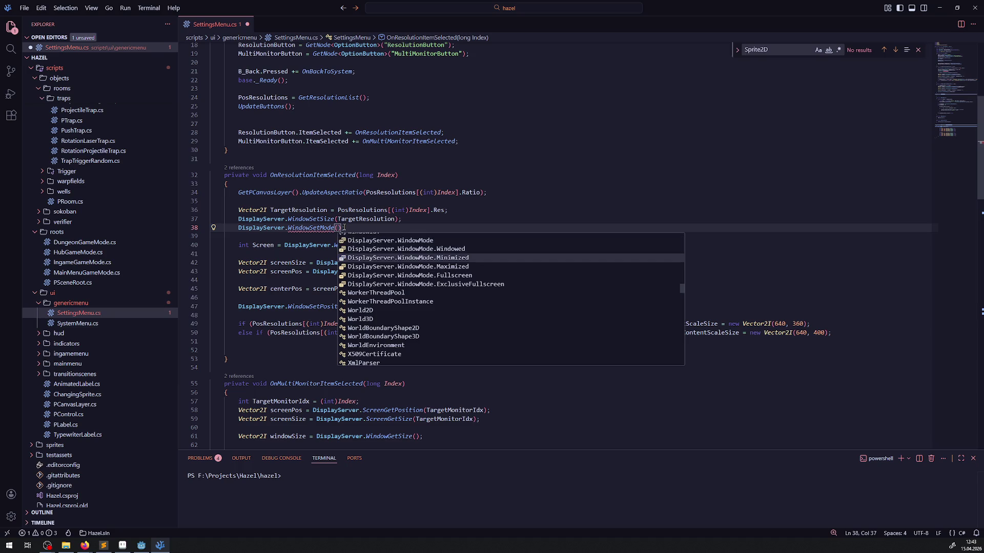
{"action": "key", "text": "Down"}
{"action": "key", "text": "Down"}
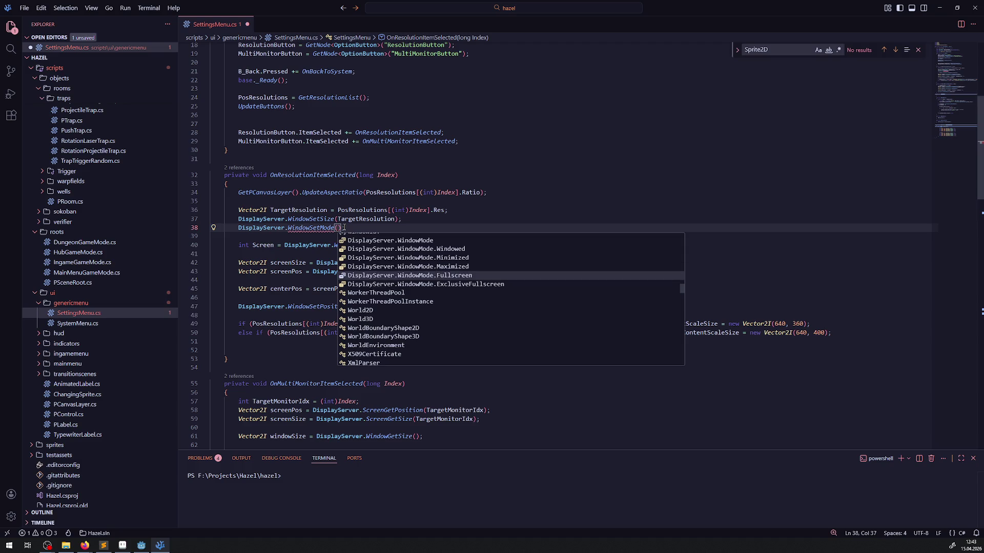
{"action": "key", "text": "Down"}
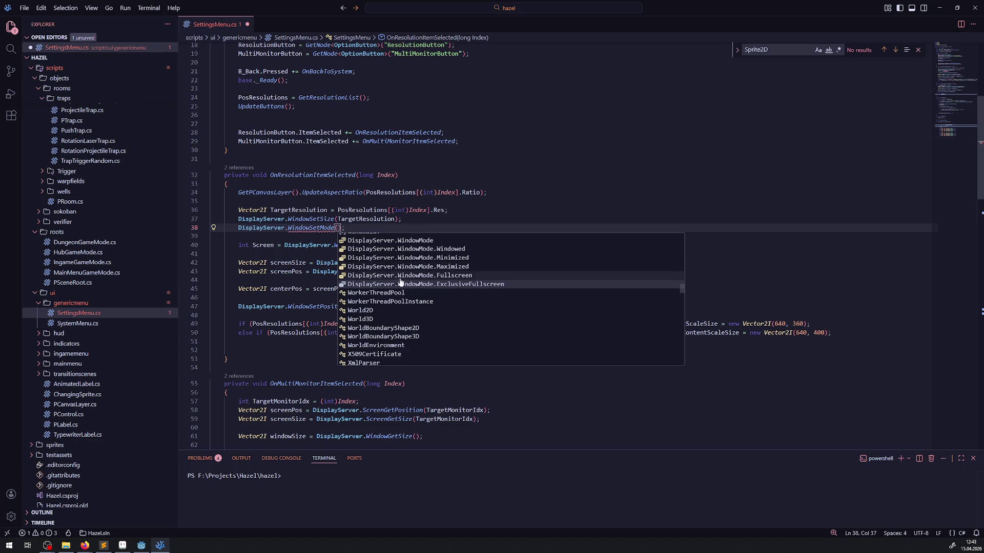
{"action": "key", "text": "Return"}
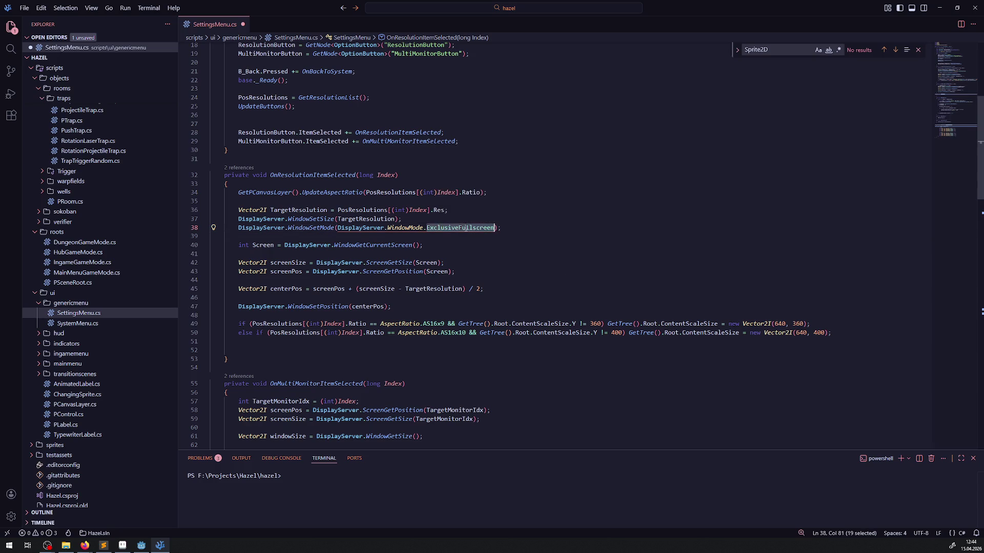
{"action": "type", "text": "F"}
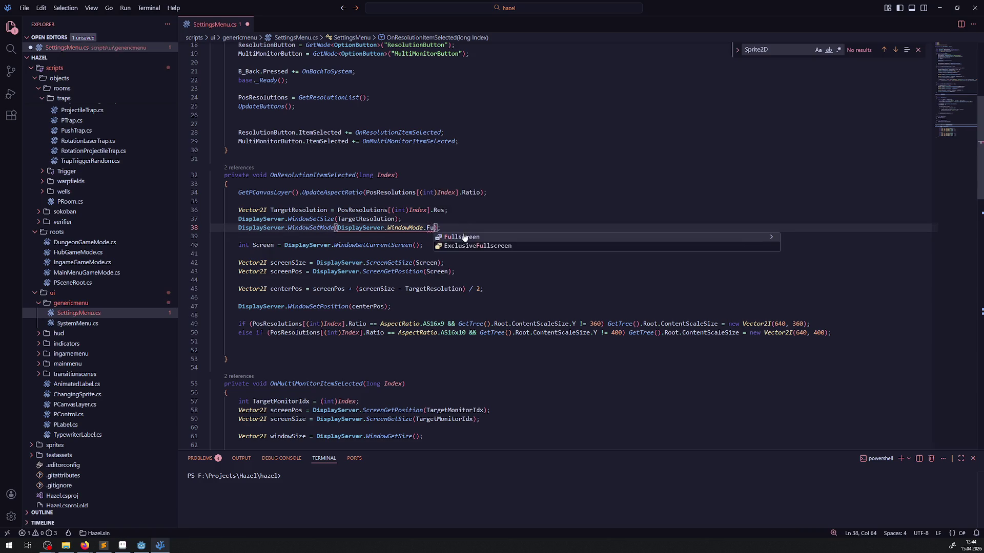
{"action": "key", "text": "Tab"}
{"action": "key", "text": "ctrl+s"}
Move the WindowSetMode line from line 38 to line 52, then save SettingsMenu.cs
{"action": "mouse_move", "coordinate": [468, 229]}
{"action": "left_mouse_down"}
{"action": "mouse_move", "coordinate": [194, 220]}
{"action": "mouse_move", "coordinate": [186, 232]}
{"action": "left_mouse_up"}
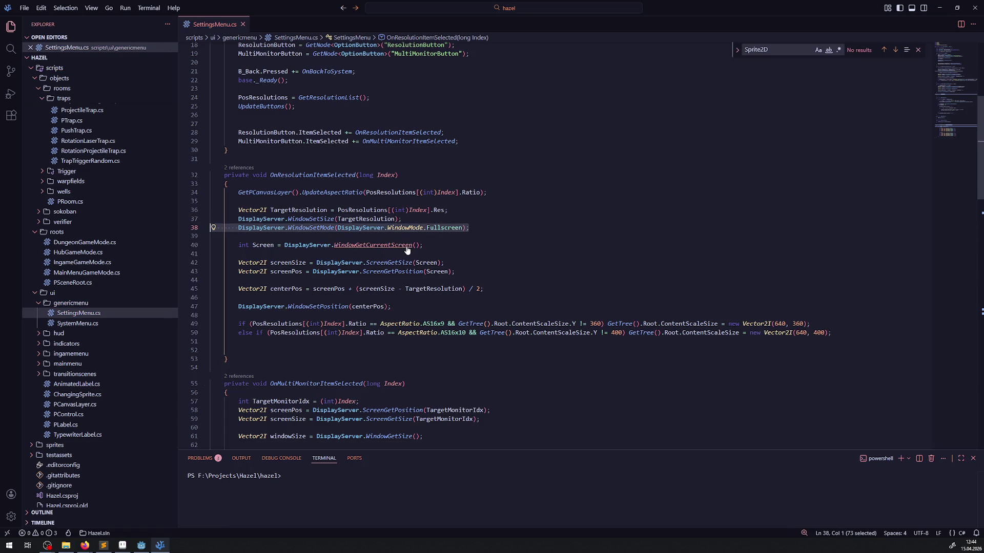
{"action": "key", "text": "ctrl+x"}
{"action": "left_click", "coordinate": [253, 350]}
{"action": "key", "text": "ctrl+v"}
{"action": "key", "text": "ctrl+s"}
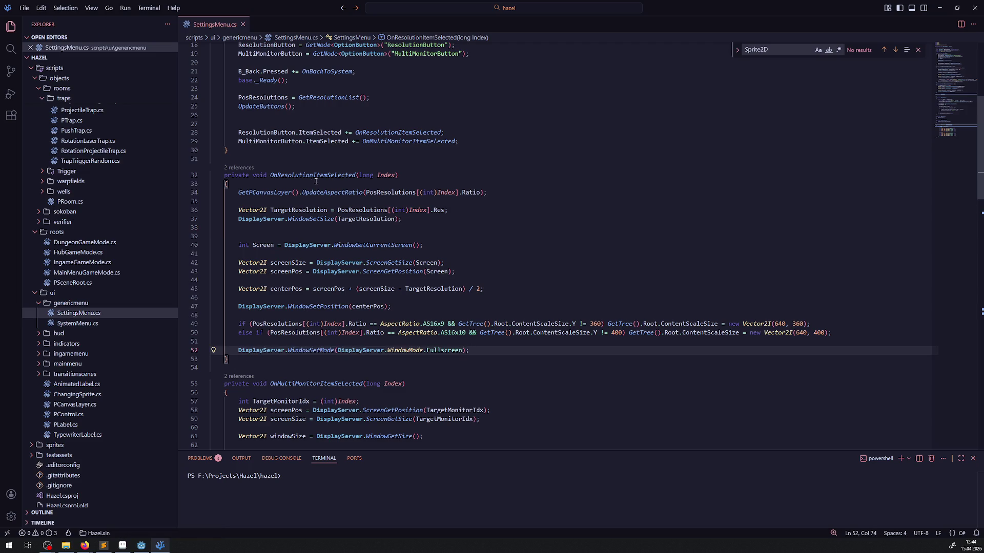
In Godot's Game workspace, uncheck Embed Game on Next Play and run the project
{"action": "left_click", "coordinate": [142, 546]}
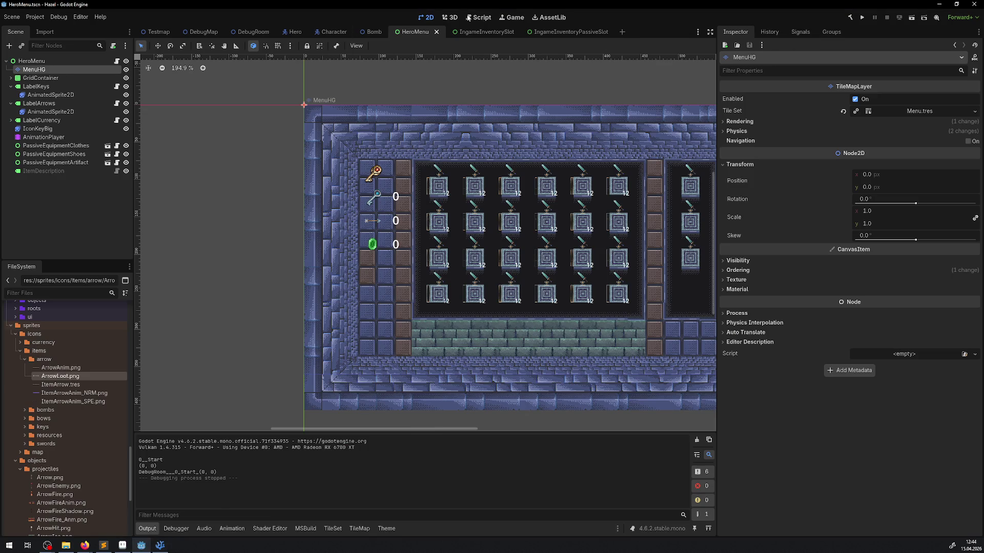
{"action": "left_click", "coordinate": [513, 17]}
{"action": "left_click", "coordinate": [380, 46]}
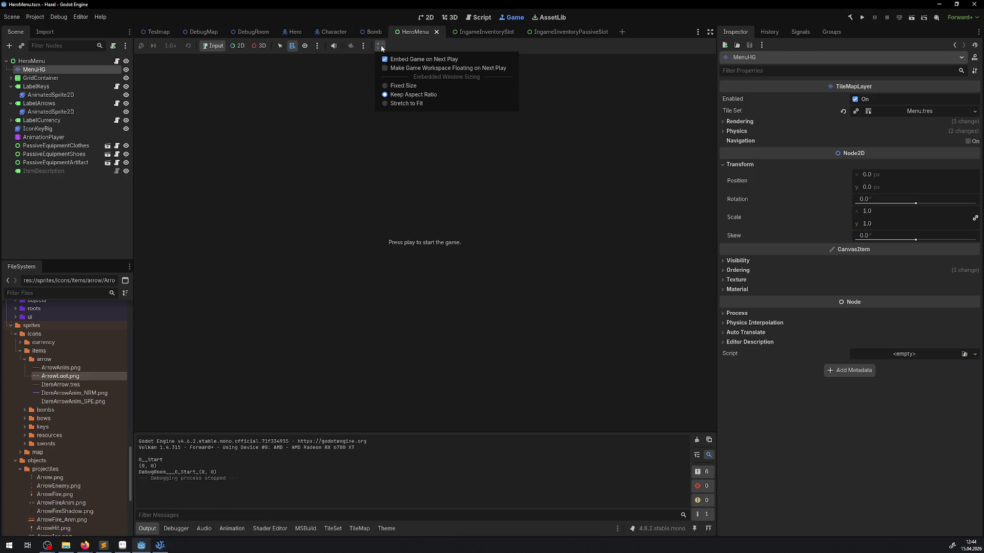
{"action": "left_click", "coordinate": [390, 59]}
{"action": "left_click", "coordinate": [862, 18]}
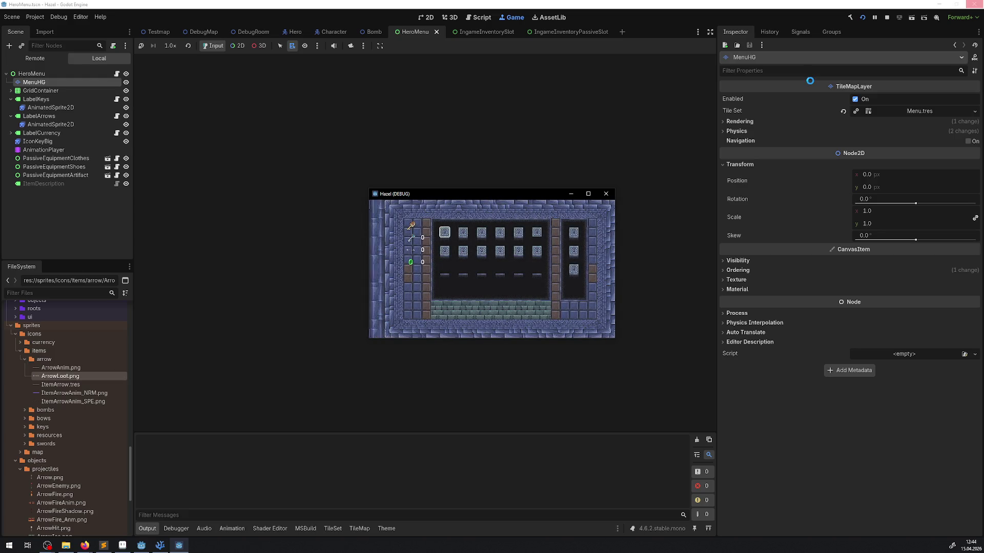
Choose the 1920x1080 - 16:9 resolution in the game's settings menu using the keyboard
{"action": "mouse_move", "coordinate": [810, 82]}
{"action": "key", "text": "Up"}
{"action": "key", "text": "Right"}
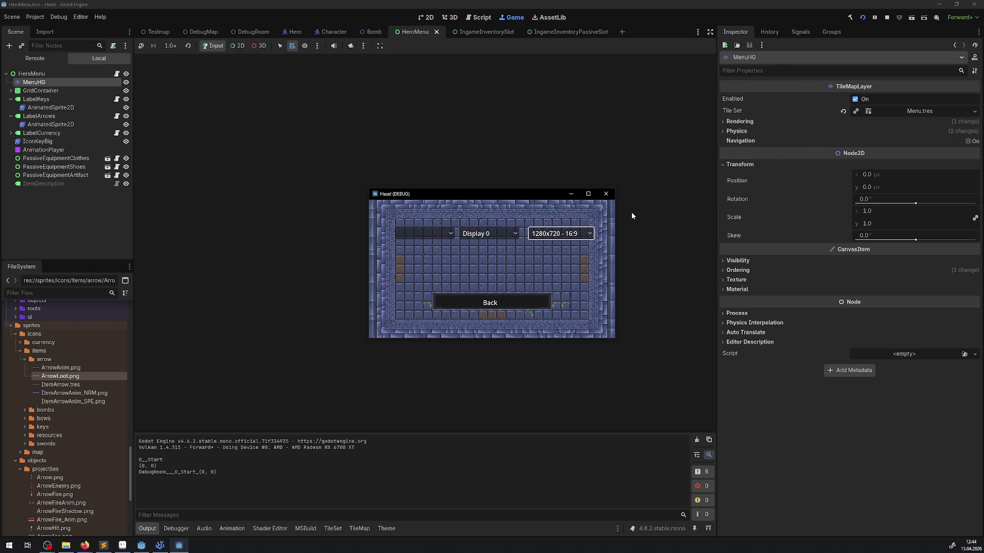
{"action": "key", "text": "Return"}
{"action": "key", "text": "Down"}
{"action": "key", "text": "Return"}
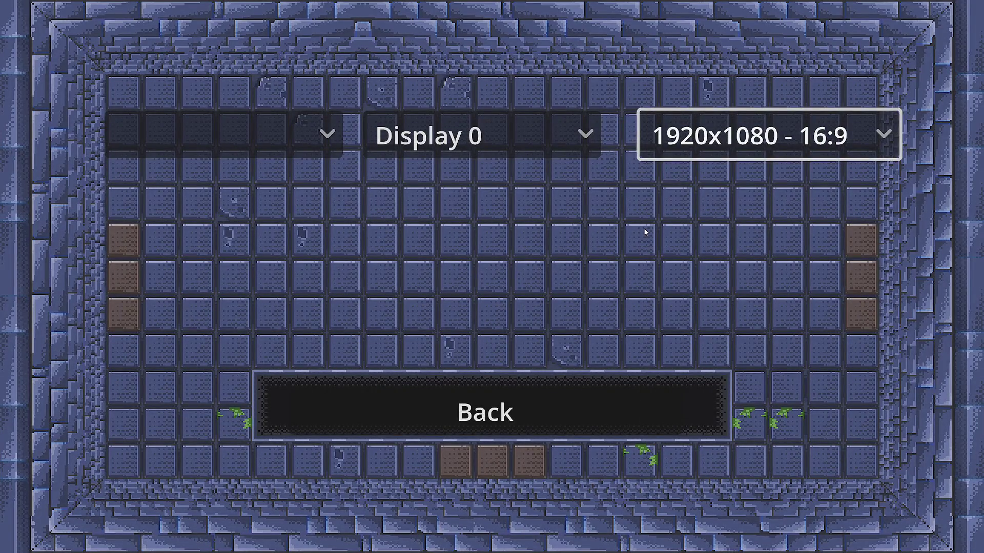
Try the 2560x1440, 1280x720 and 1280x800 - 16:10 resolutions, returning to 1280x720
{"action": "key", "text": "Return"}
{"action": "key", "text": "Down"}
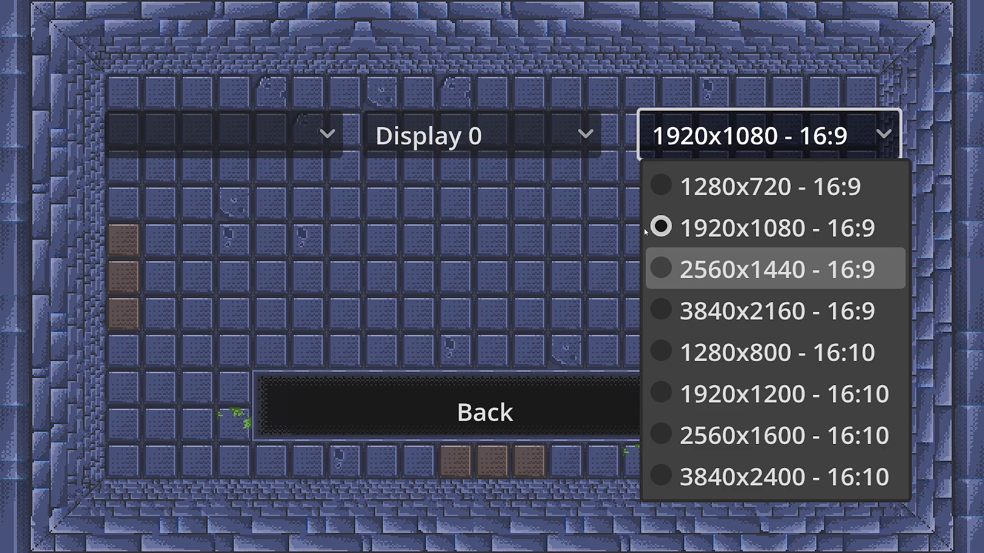
{"action": "key", "text": "Return"}
{"action": "key", "text": "Return"}
{"action": "key", "text": "Up"}
{"action": "key", "text": "Up"}
{"action": "key", "text": "Return"}
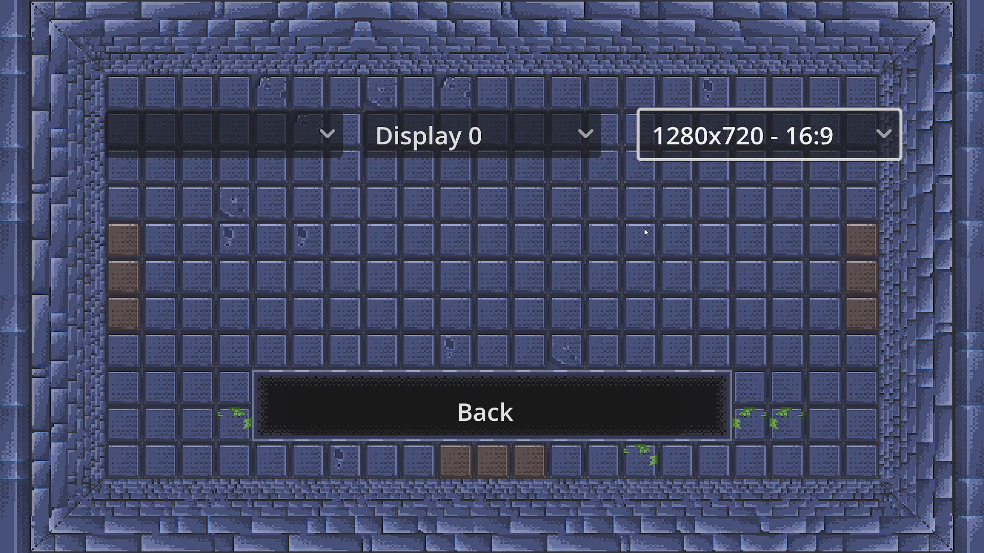
{"action": "key", "text": "Return"}
{"action": "key", "text": "Down"}
{"action": "key", "text": "Down"}
{"action": "key", "text": "Down"}
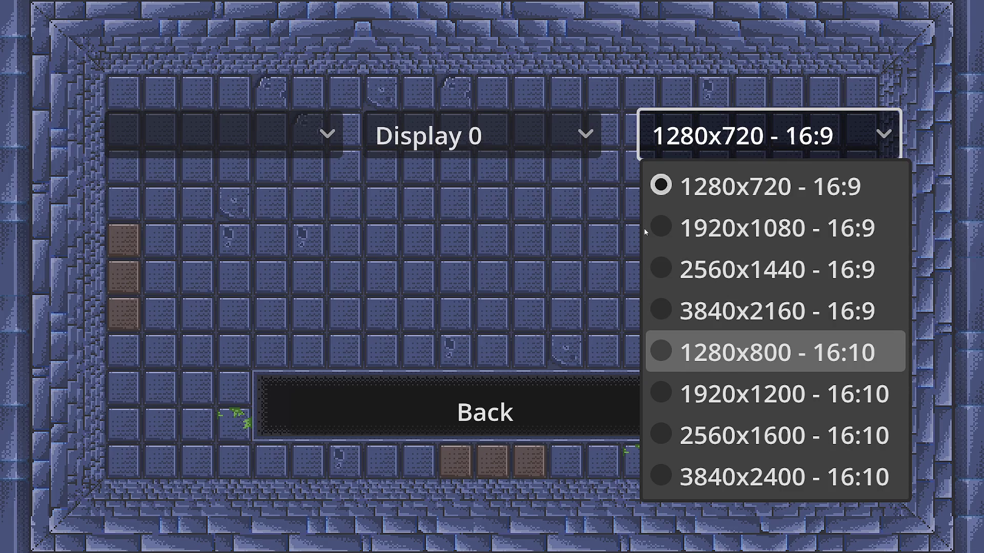
{"action": "key", "text": "Return"}
{"action": "key", "text": "Return"}
{"action": "key", "text": "Up"}
{"action": "key", "text": "Up"}
{"action": "key", "text": "Up"}
{"action": "key", "text": "Return"}
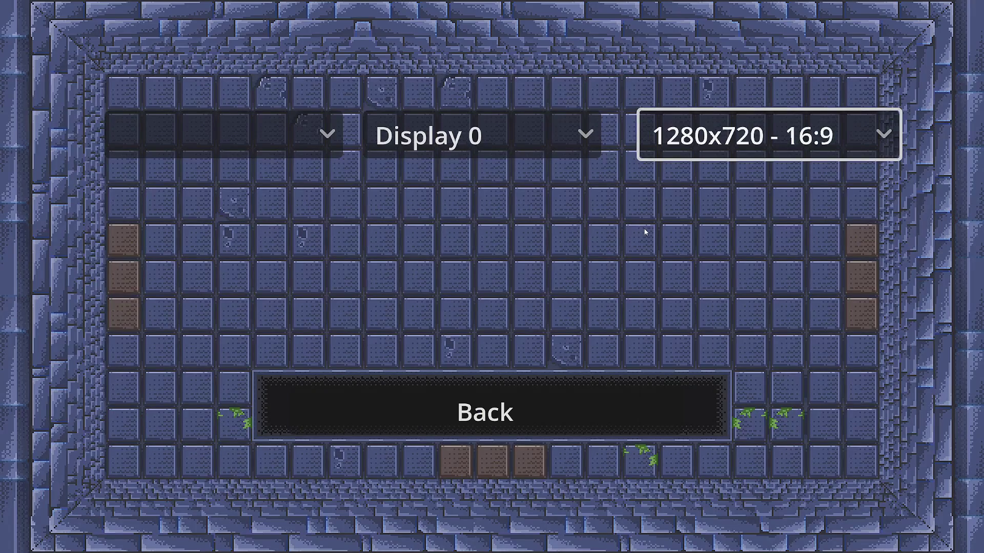
{"action": "key", "text": "Return"}
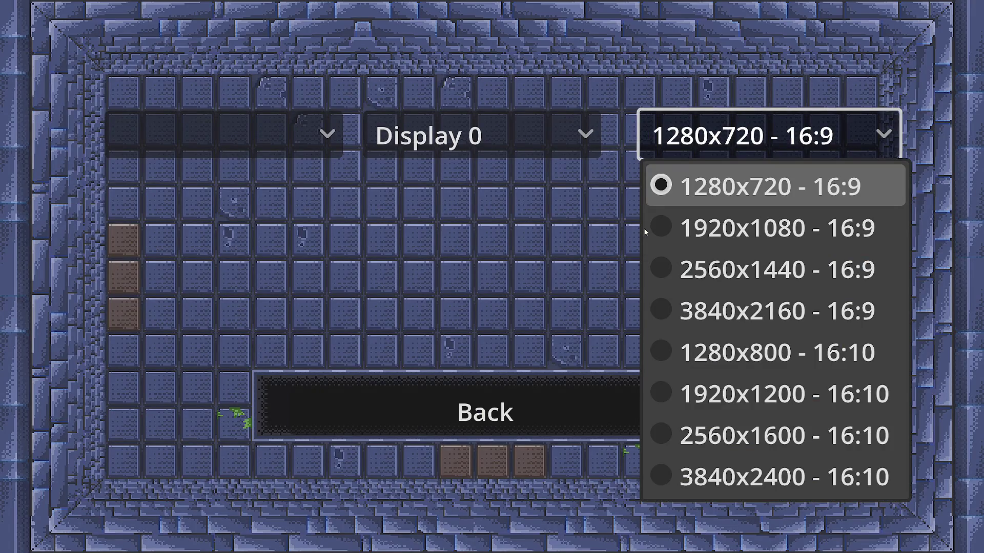
Cycle the resolution through 1280x800, 1920x1200, 1280x720 and 1920x1080 - 16:9
{"action": "key", "text": "Down"}
{"action": "key", "text": "Down"}
{"action": "key", "text": "Down"}
{"action": "key", "text": "Return"}
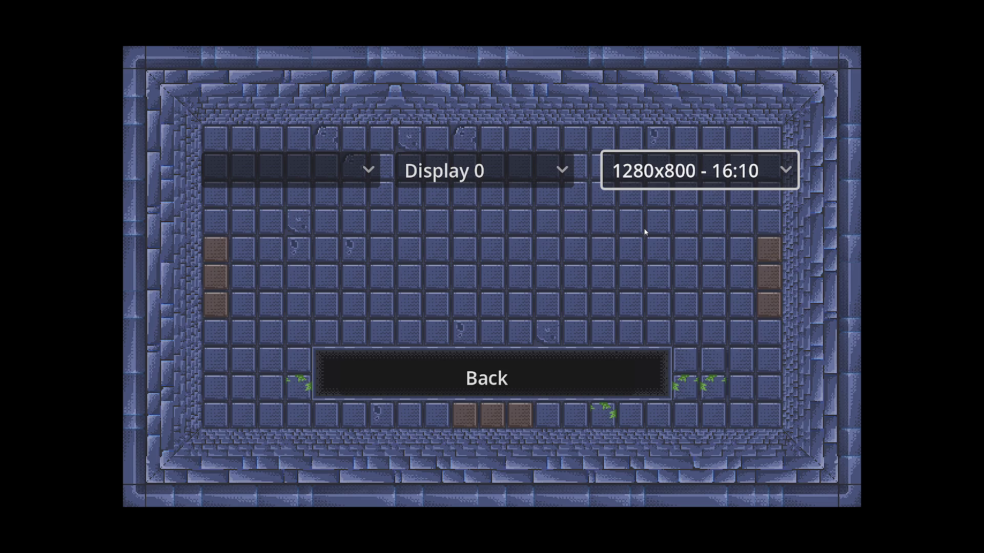
{"action": "key", "text": "Return"}
{"action": "key", "text": "Down"}
{"action": "key", "text": "Return"}
{"action": "key", "text": "Return"}
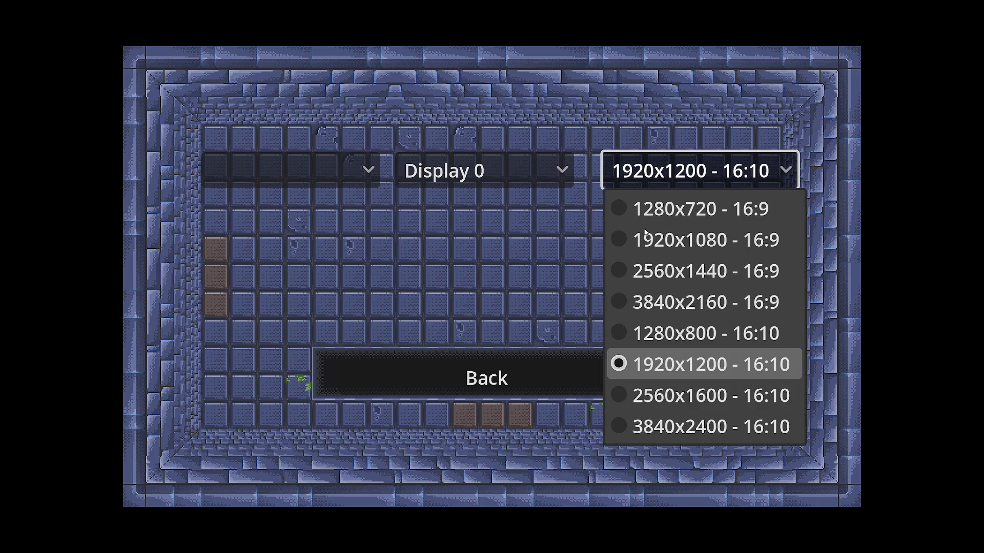
{"action": "key", "text": "Up"}
{"action": "key", "text": "Up"}
{"action": "key", "text": "Up"}
{"action": "key", "text": "Return"}
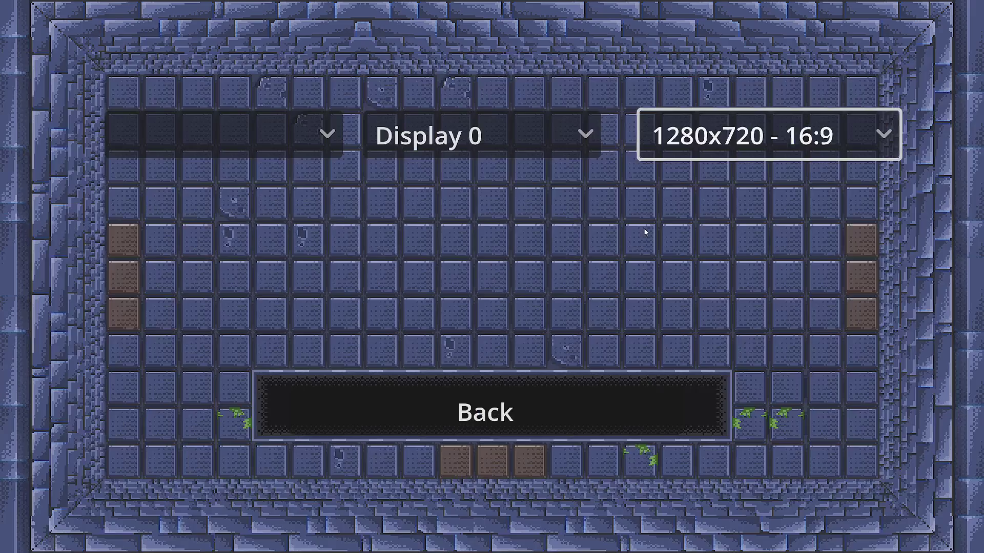
{"action": "key", "text": "Return"}
{"action": "key", "text": "Down"}
{"action": "key", "text": "Return"}
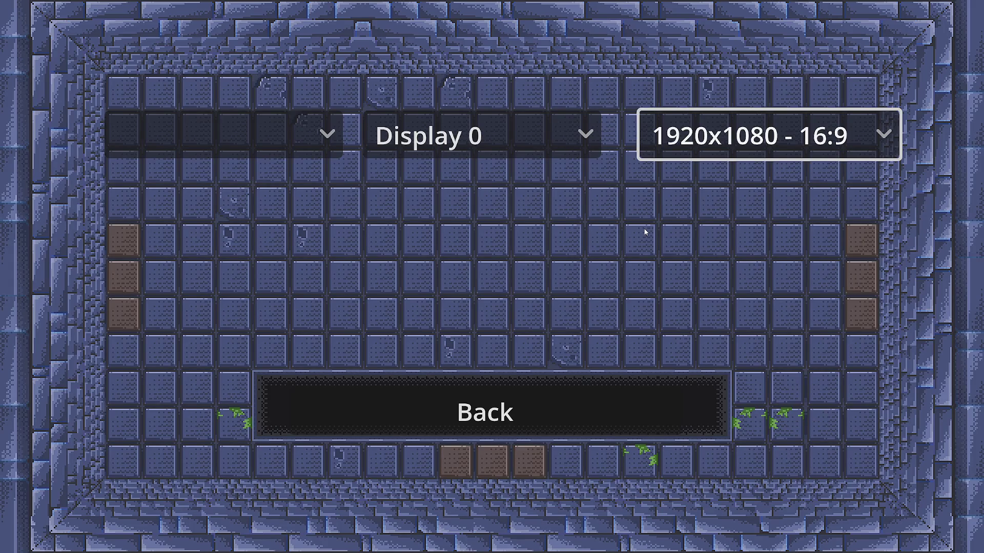
Switch the game between Display 1 and Display 0, applying 1280x720 along the way
{"action": "key", "text": "Left"}
{"action": "key", "text": "Return"}
{"action": "key", "text": "Down"}
{"action": "key", "text": "Return"}
{"action": "key", "text": "Return"}
{"action": "key", "text": "Up"}
{"action": "key", "text": "Return"}
{"action": "key", "text": "Return"}
{"action": "key", "text": "Down"}
{"action": "key", "text": "Return"}
{"action": "key", "text": "Right"}
{"action": "key", "text": "Return"}
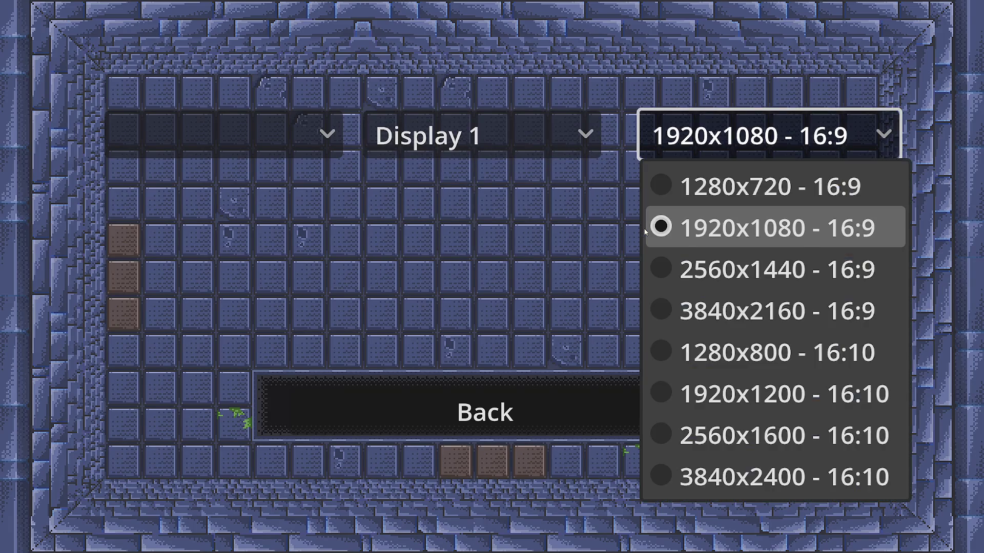
{"action": "key", "text": "Up"}
{"action": "key", "text": "Return"}
{"action": "key", "text": "Left"}
{"action": "key", "text": "Return"}
{"action": "key", "text": "Up"}
{"action": "key", "text": "Return"}
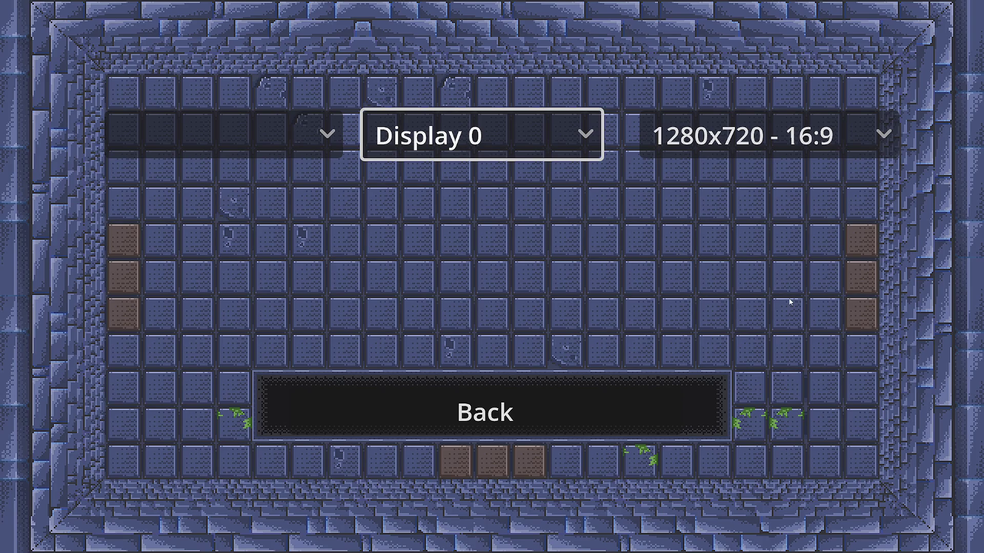
Send the game to Display 1, then apply 1920x1080 and then 1920x1200 - 16:10
{"action": "key", "text": "Return"}
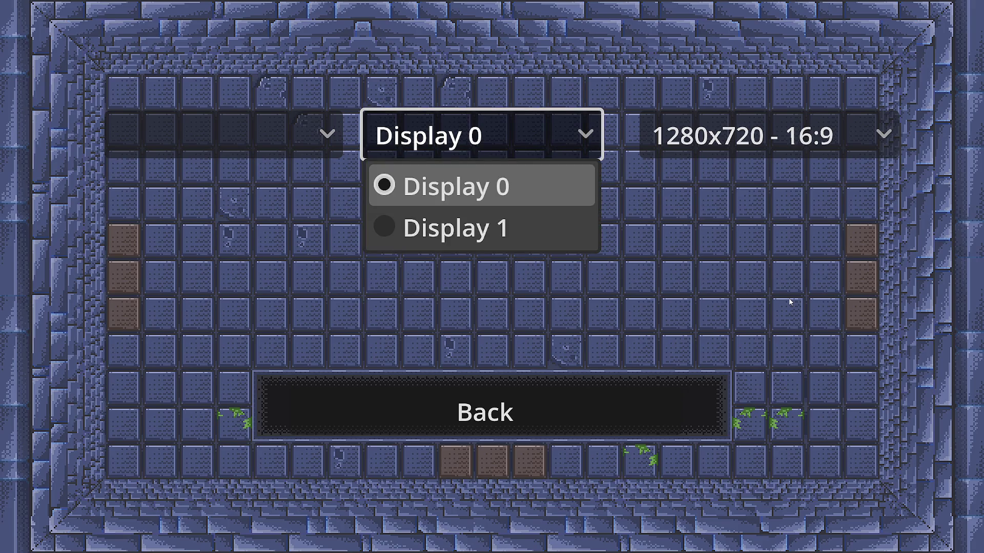
{"action": "key", "text": "Down"}
{"action": "key", "text": "Return"}
{"action": "key", "text": "Tab"}
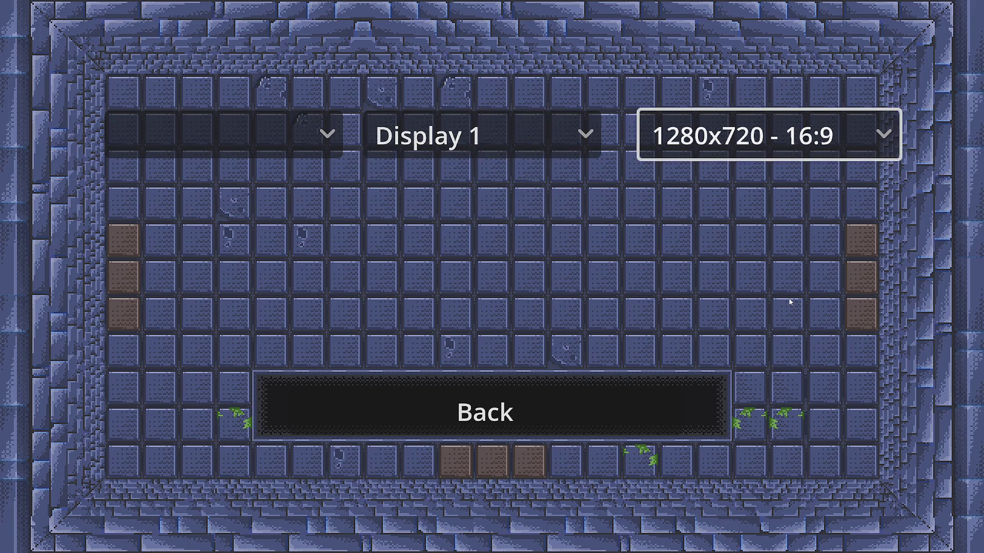
{"action": "key", "text": "Return"}
{"action": "key", "text": "Down"}
{"action": "key", "text": "Return"}
{"action": "key", "text": "Return"}
{"action": "key", "text": "Up"}
{"action": "key", "text": "Up"}
{"action": "key", "text": "Up"}
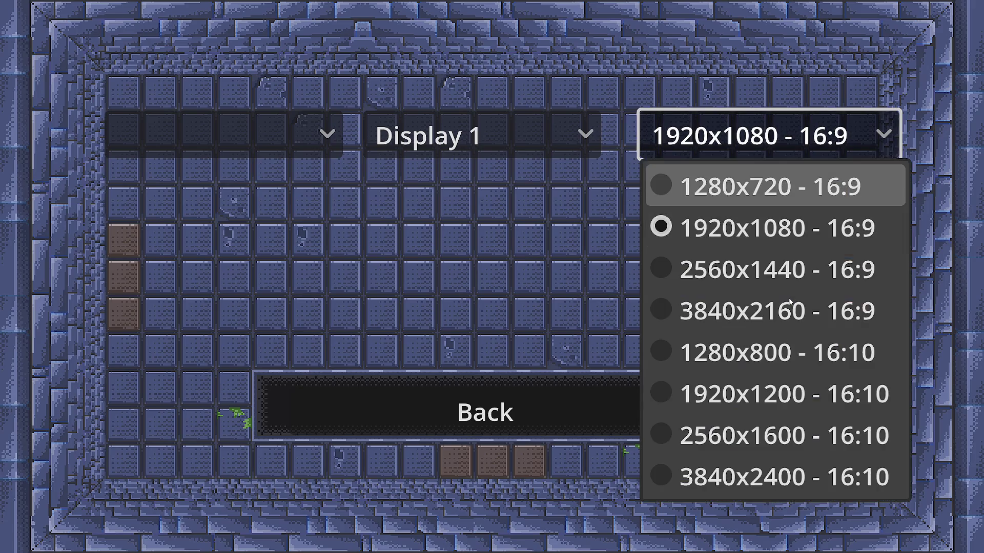
{"action": "key", "text": "Return"}
{"action": "key", "text": "shift+Tab"}
Toggle the Display dropdown between Display 0 and Display 1, leaving it on Display 1
{"action": "key", "text": "Return"}
{"action": "key", "text": "Up"}
{"action": "key", "text": "Return"}
{"action": "key", "text": "Return"}
{"action": "key", "text": "Down"}
{"action": "key", "text": "Return"}
{"action": "key", "text": "Return"}
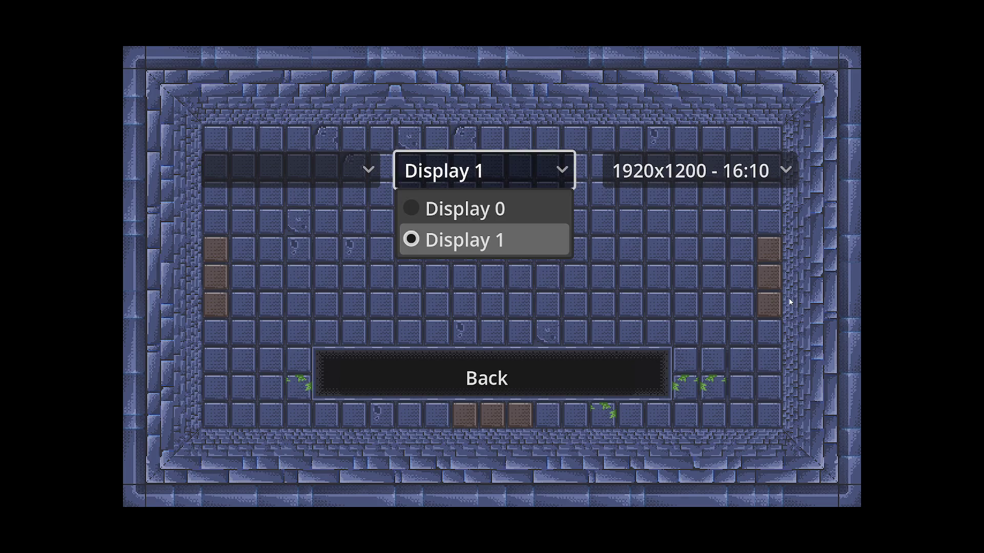
Put the game back on Display 0, go Back to the pause menu, and quit the test run
{"action": "key", "text": "Up"}
{"action": "key", "text": "Return"}
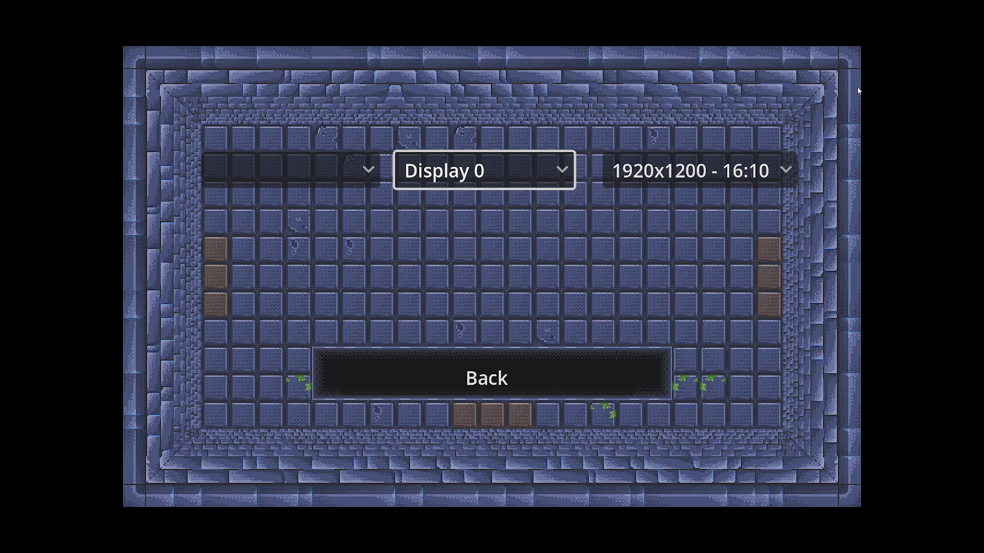
{"action": "key", "text": "Down"}
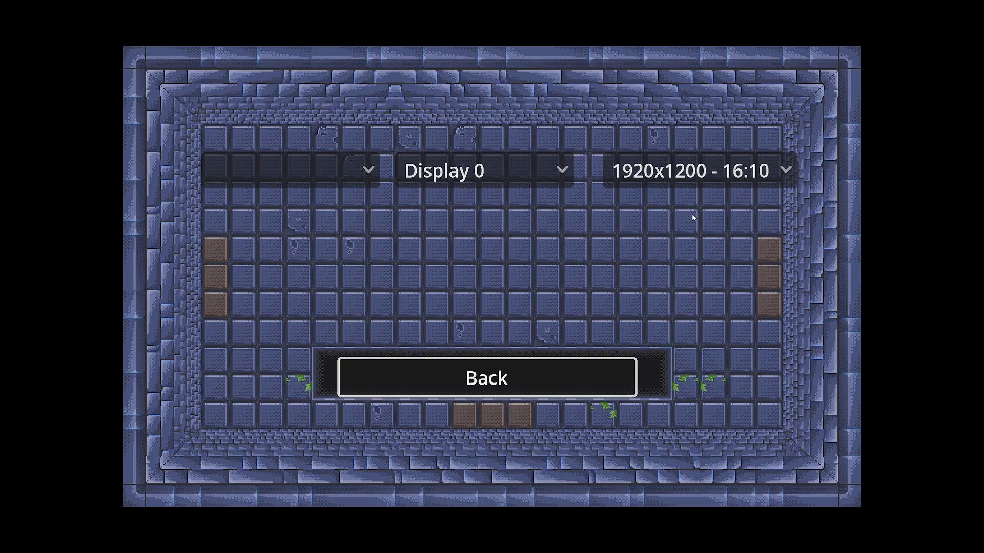
{"action": "key", "text": "Return"}
{"action": "key", "text": "Down"}
{"action": "key", "text": "Down"}
{"action": "key", "text": "Down"}
{"action": "key", "text": "Return"}
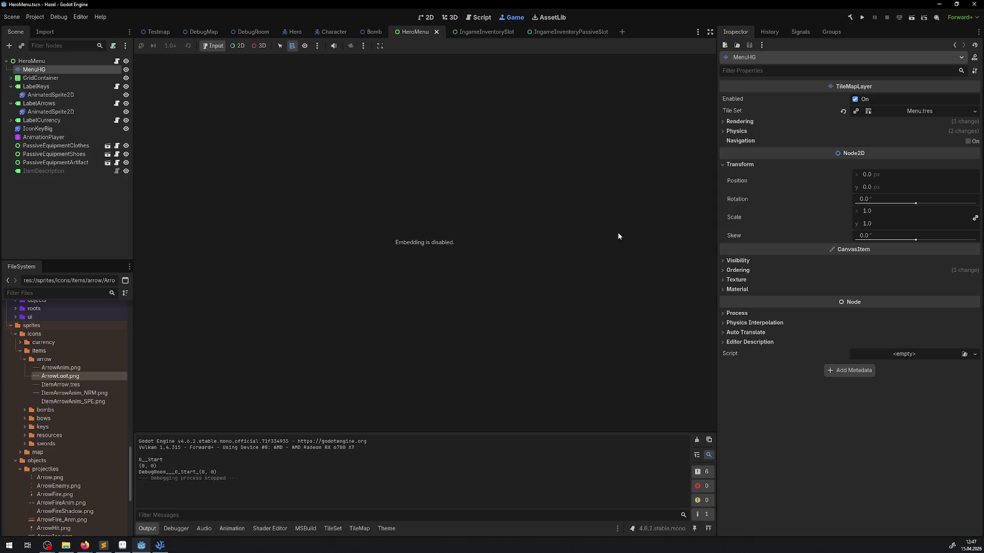
In Visual Studio Code, inspect the WindowSetMode call on line 52 and delete its Fullscreen value
{"action": "key", "text": "alt+Tab"}
{"action": "mouse_move", "coordinate": [320, 352]}
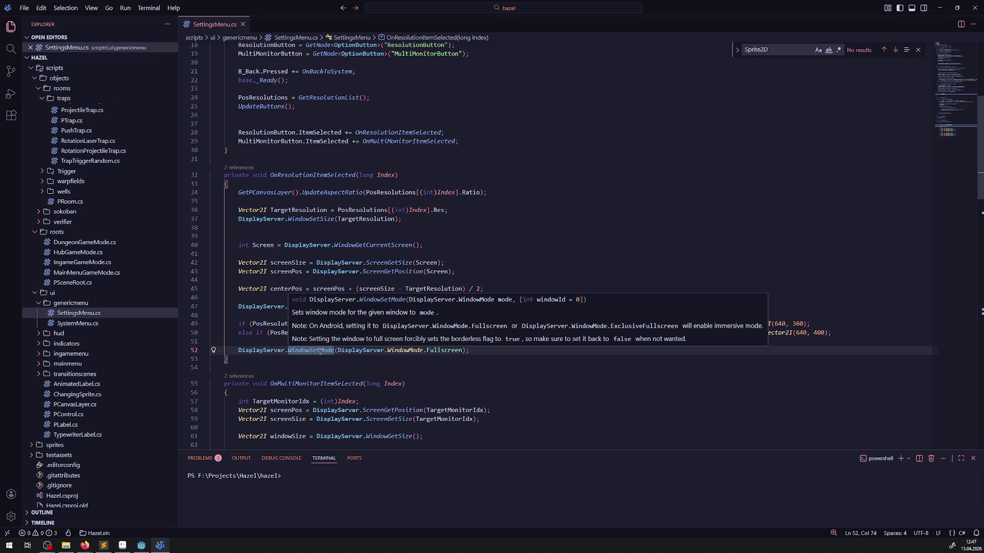
{"action": "left_click", "coordinate": [321, 351]}
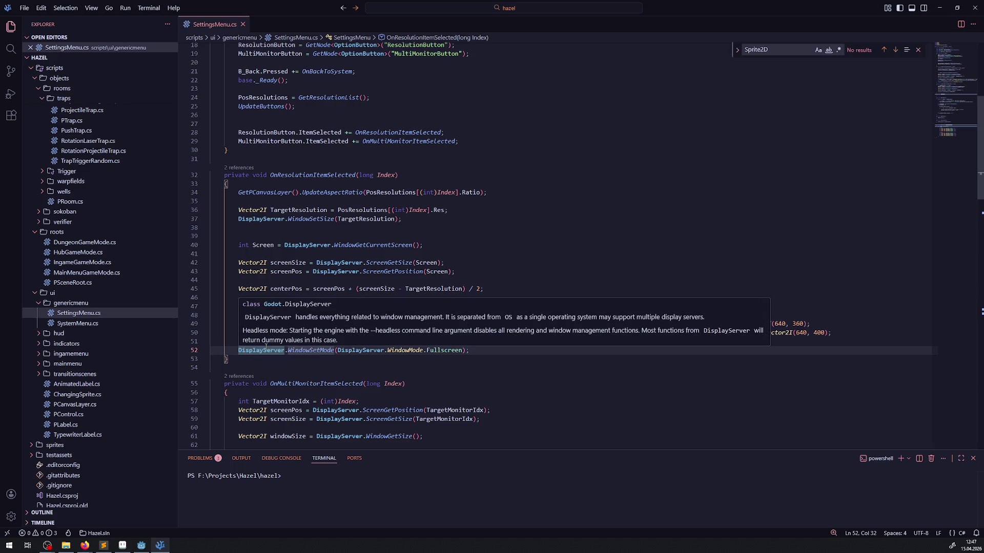
{"action": "right_click", "coordinate": [307, 350]}
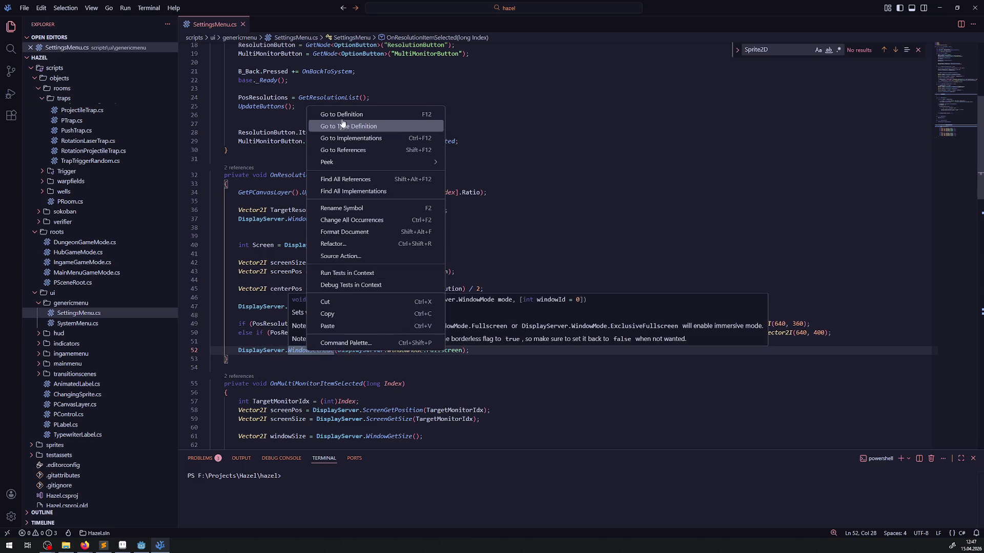
{"action": "key", "text": "Escape"}
{"action": "left_click", "coordinate": [388, 350]}
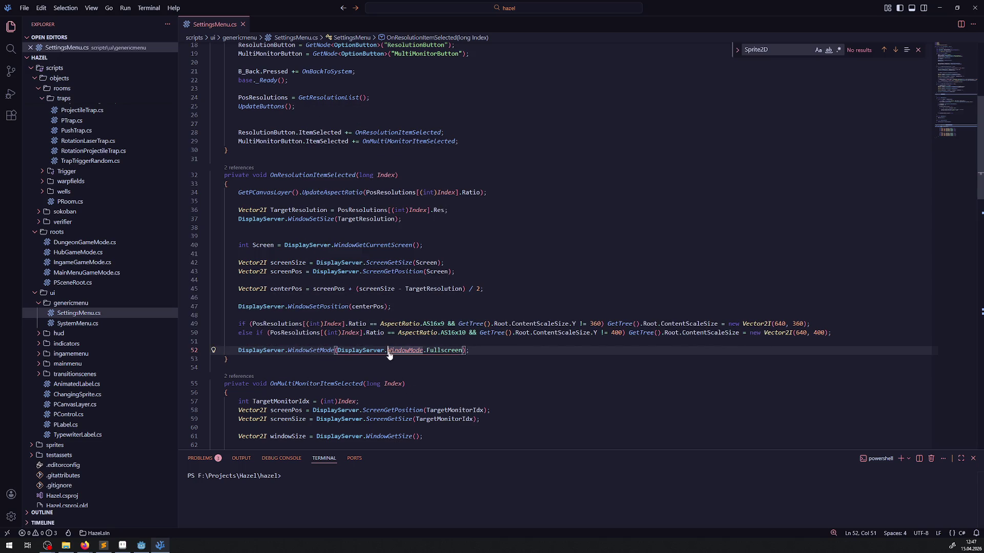
{"action": "key", "text": "ctrl+space"}
{"action": "key", "text": "Escape"}
{"action": "double_click", "coordinate": [444, 350]}
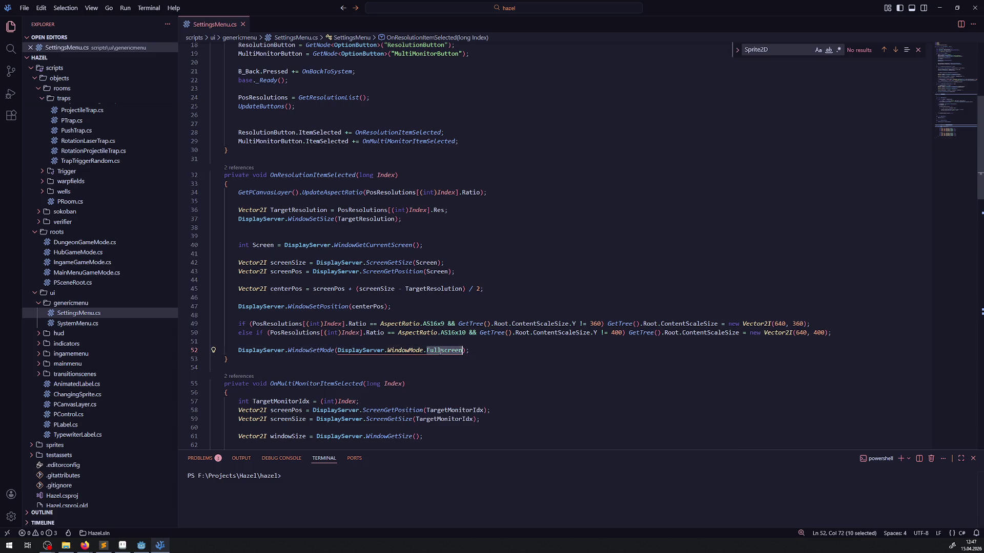
{"action": "key", "text": "BackSpace"}
{"action": "key", "text": "BackSpace"}
Complete the window mode from IntelliSense, first as Maximized, then as Fullscreen
{"action": "key", "text": "ctrl+space"}
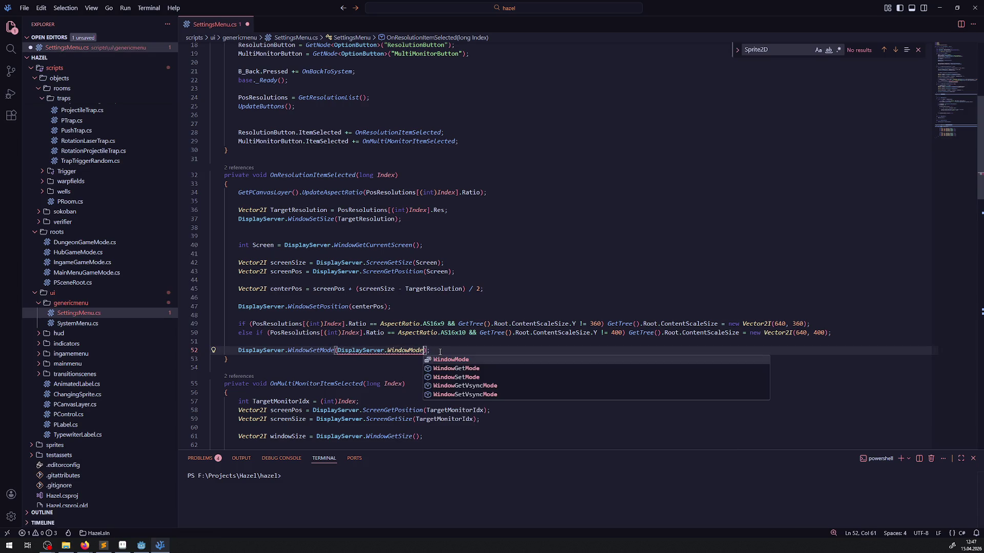
{"action": "type", "text": "."}
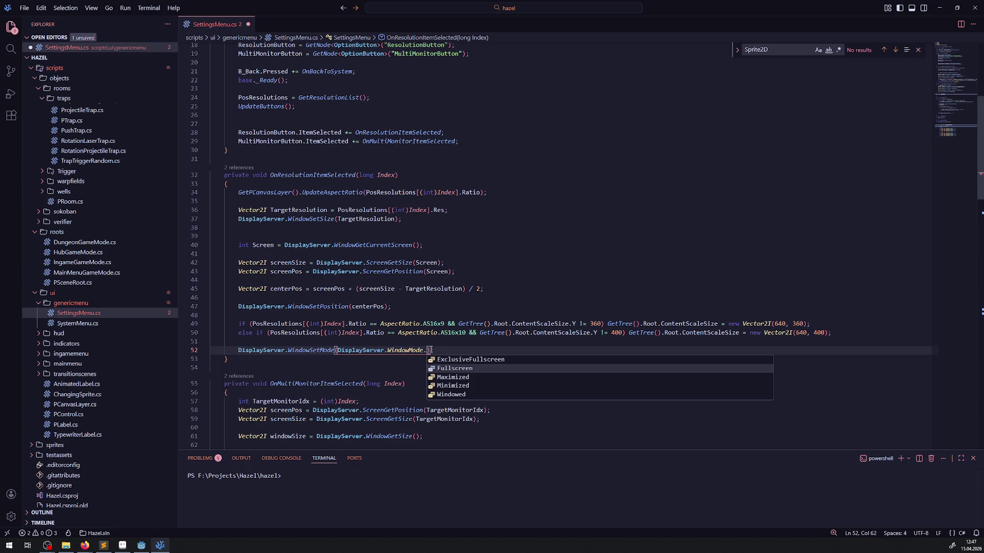
{"action": "left_click", "coordinate": [451, 378]}
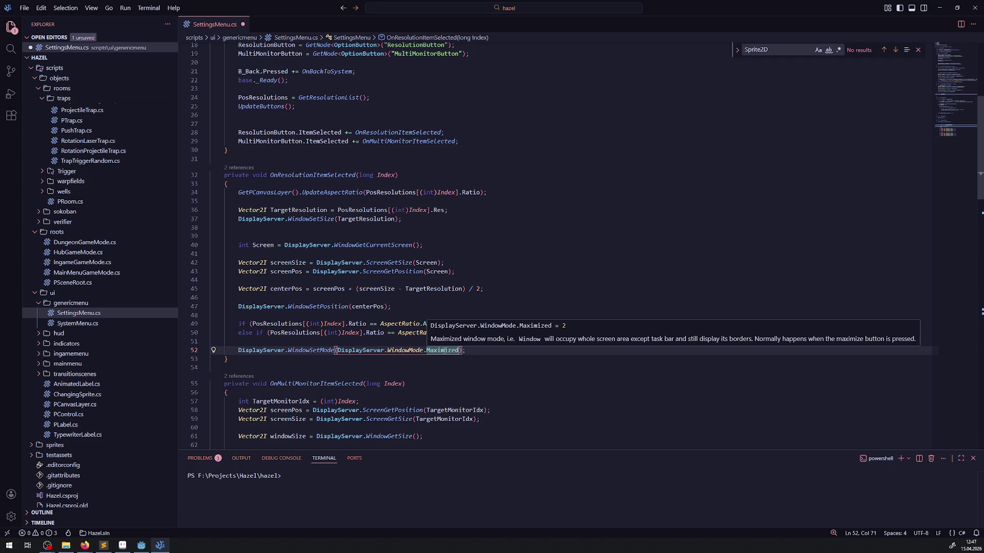
{"action": "key", "text": "ctrl+space"}
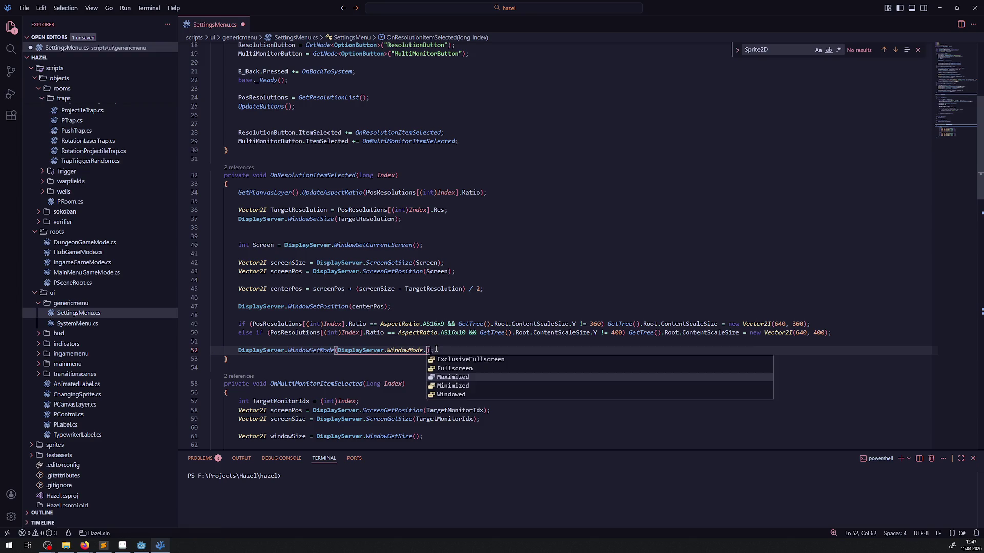
{"action": "left_click", "coordinate": [450, 370]}
{"action": "mouse_move", "coordinate": [445, 350]}
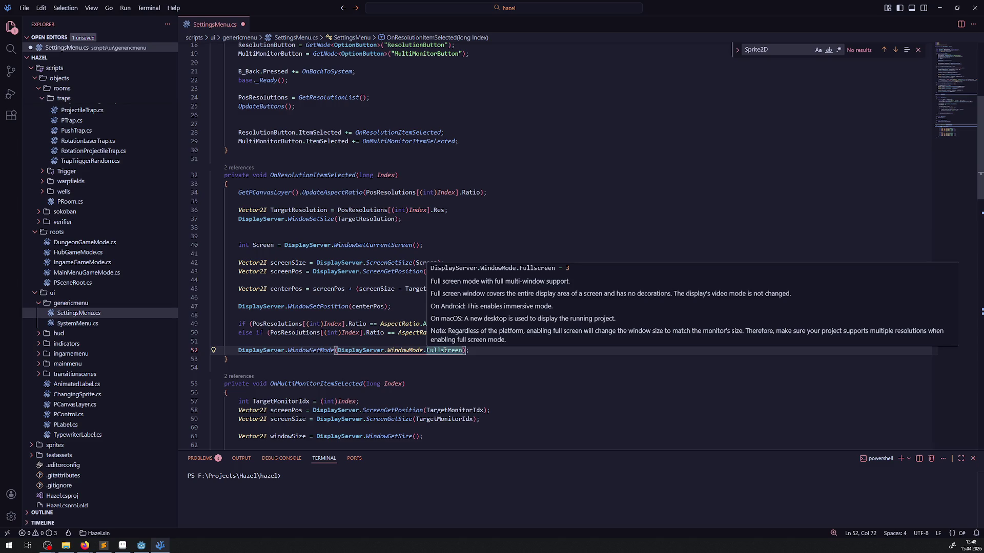
Prefix line 52's Fullscreen WindowSetMode call with // and return to the Godot editor
{"action": "left_click", "coordinate": [231, 351]}
{"action": "type", "text": "//"}
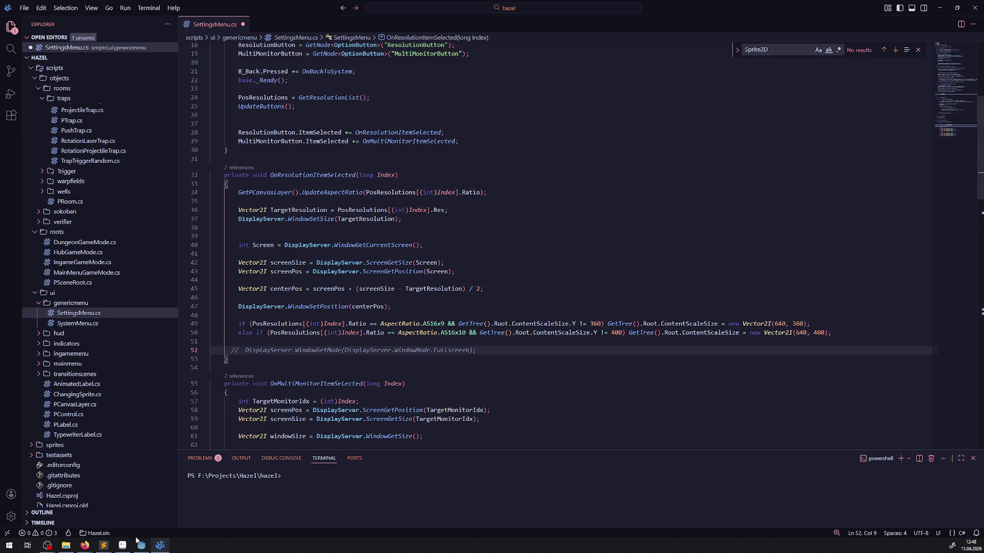
{"action": "left_click", "coordinate": [141, 545]}
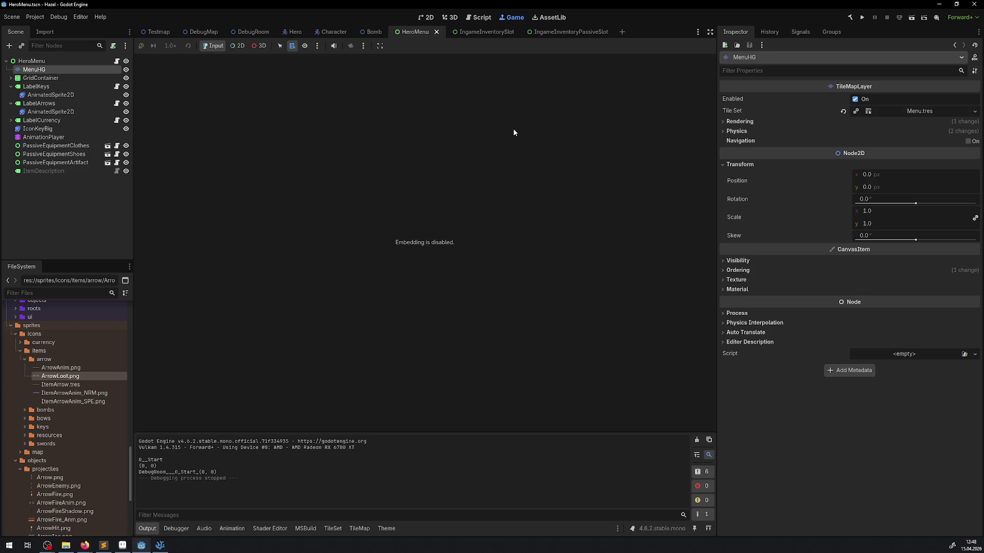
Close the HeroMenu, inventory slot, Bomb, Character and Hero scene tabs in the 2D workspace
{"action": "left_click", "coordinate": [436, 32]}
{"action": "middle_click", "coordinate": [469, 32]}
{"action": "middle_click", "coordinate": [466, 32]}
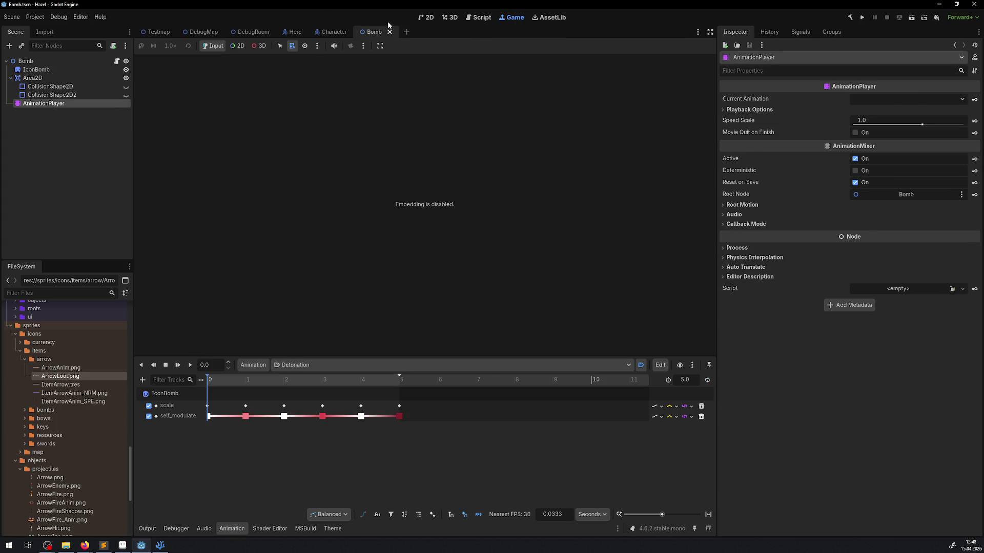
{"action": "left_click", "coordinate": [389, 32]}
{"action": "left_click", "coordinate": [353, 32]}
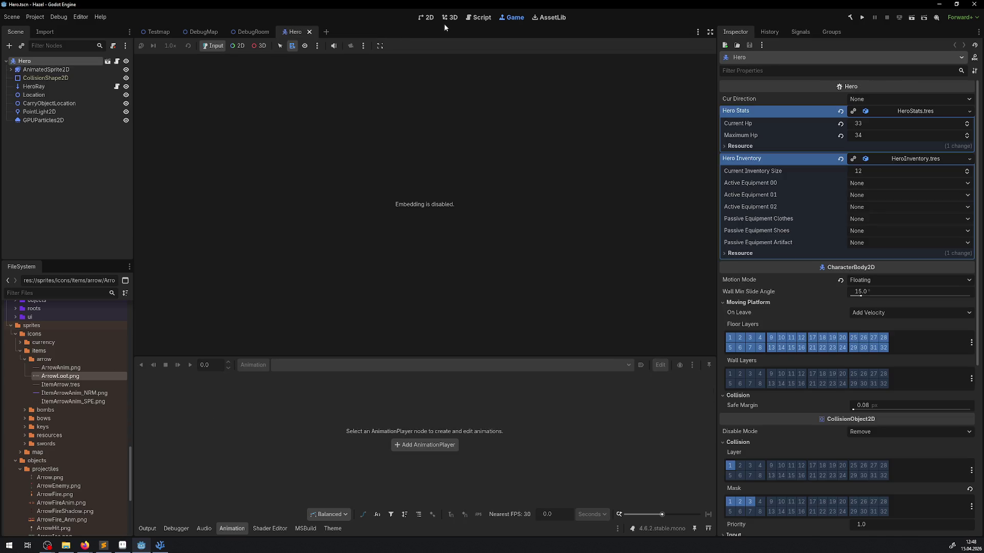
{"action": "left_click", "coordinate": [416, 19]}
{"action": "left_click", "coordinate": [314, 31]}
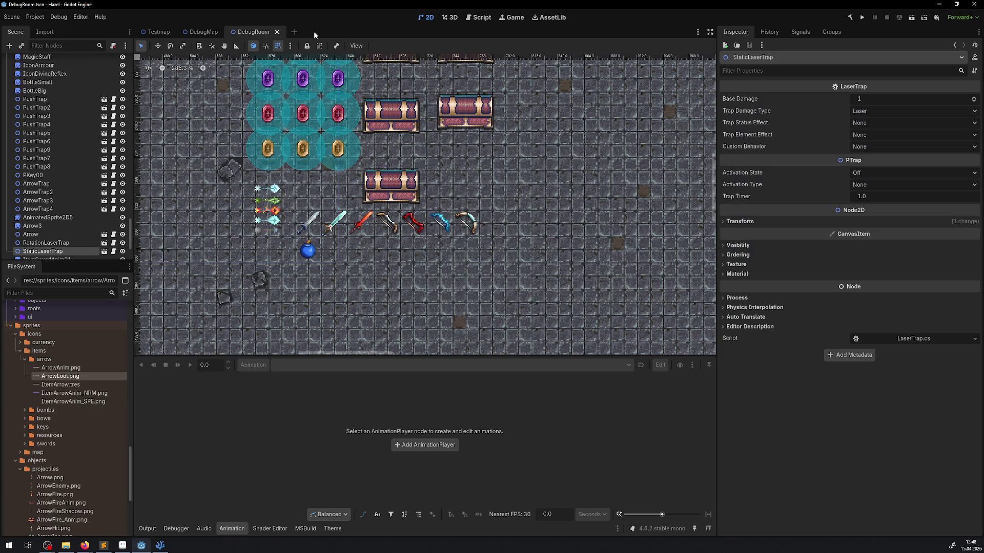
Open SettingsMenu.tscn and add a child to its root, searching node types for 'control'
{"action": "scroll", "coordinate": [64, 422], "scroll_direction": "up", "scroll_amount": 3}
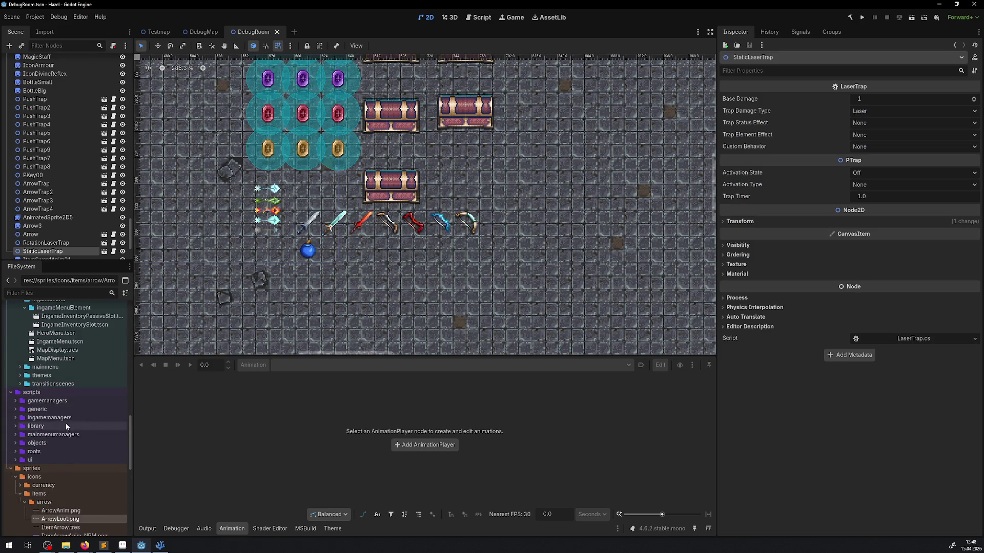
{"action": "scroll", "coordinate": [66, 423], "scroll_direction": "up", "scroll_amount": 3}
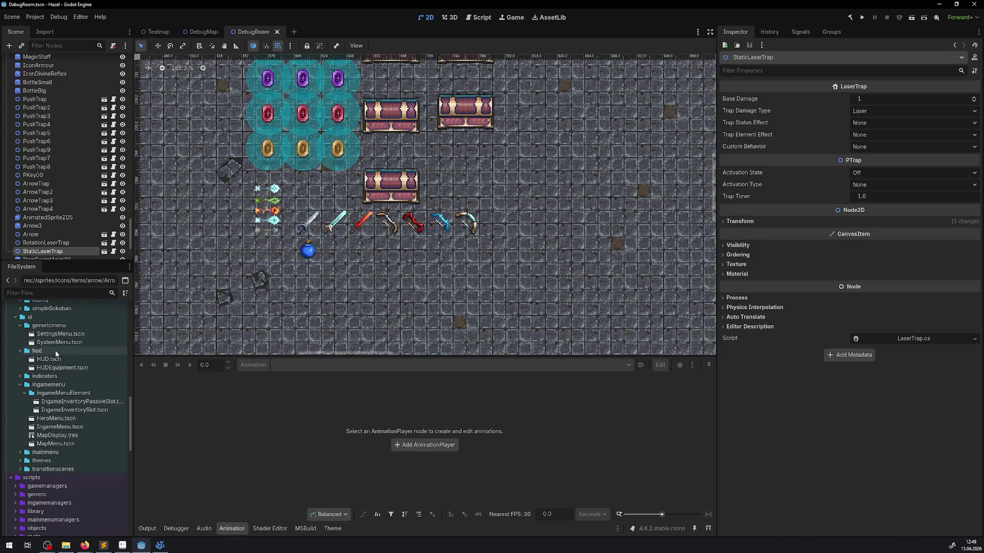
{"action": "left_click", "coordinate": [54, 334]}
{"action": "double_click", "coordinate": [54, 334]}
{"action": "scroll", "coordinate": [283, 205], "scroll_direction": "down", "scroll_amount": 3}
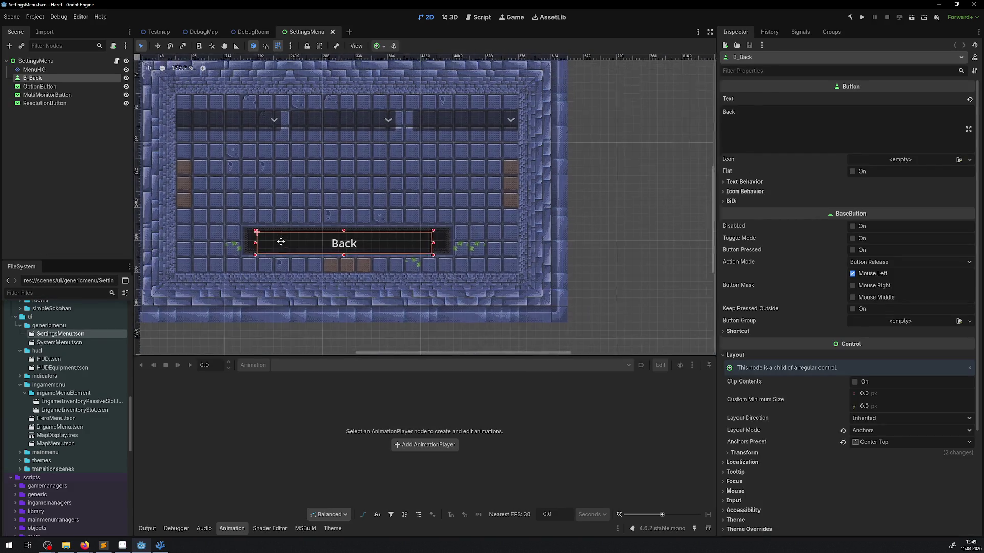
{"action": "left_click", "coordinate": [28, 61]}
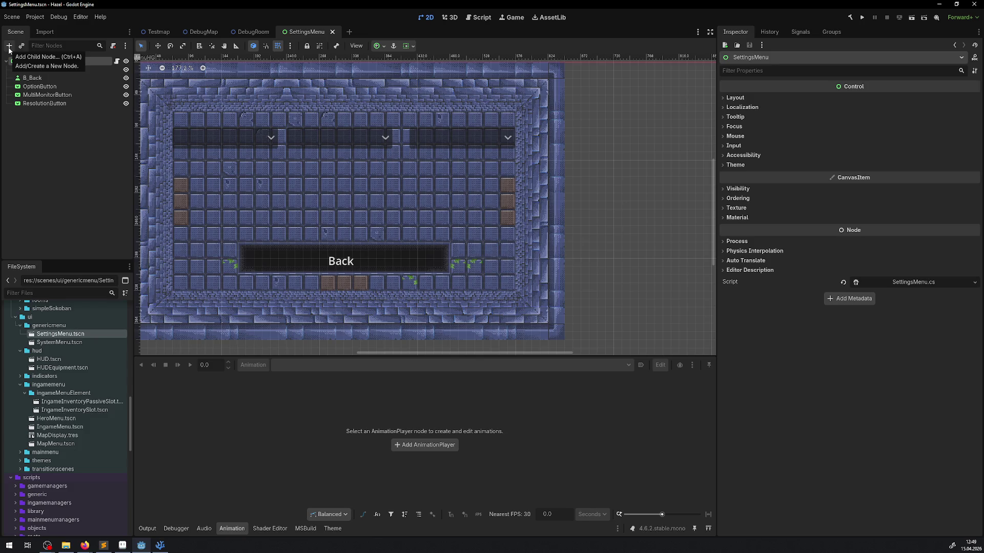
{"action": "left_click", "coordinate": [9, 46]}
{"action": "type", "text": "control"}
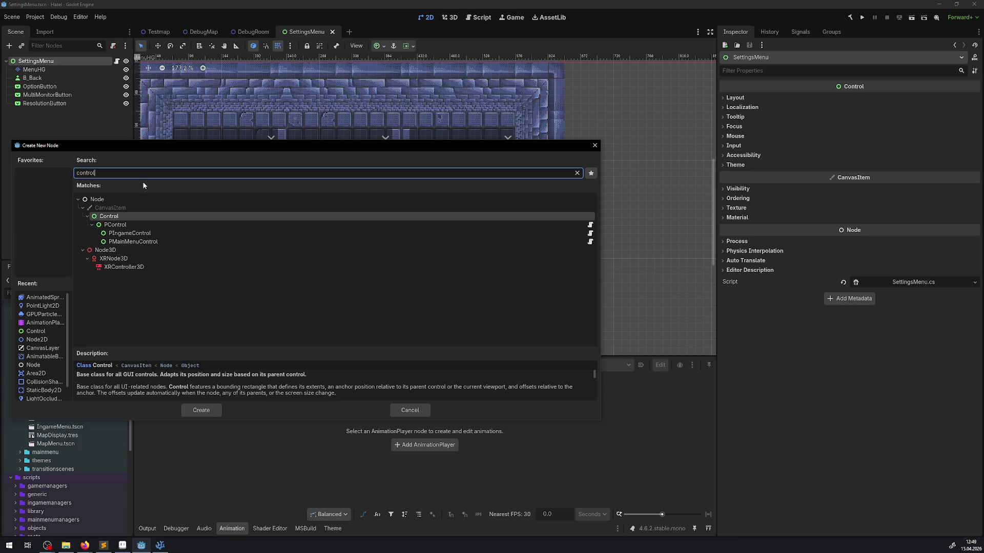
Clear the node search and expand the Control node types to browse them
{"action": "key", "text": "BackSpace"}
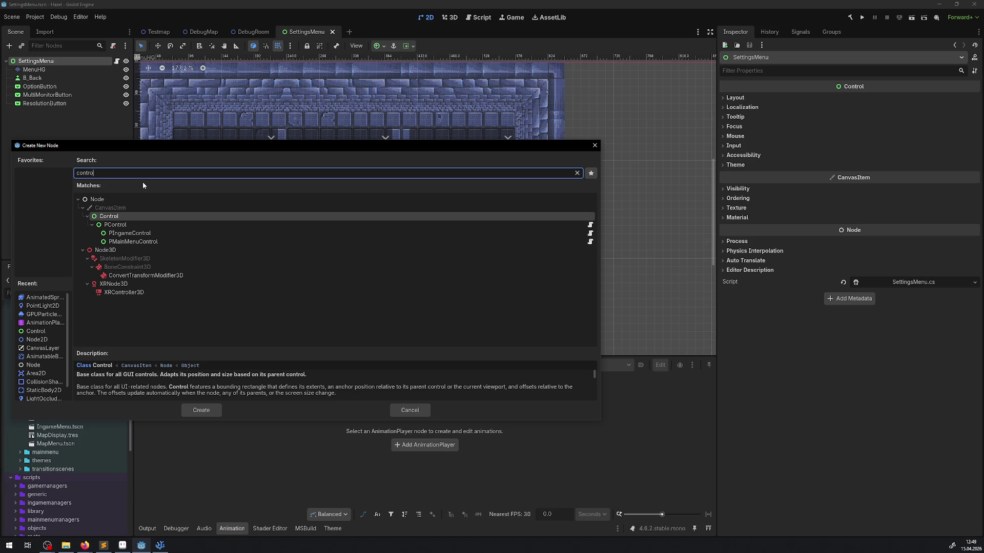
{"action": "key", "text": "ctrl+BackSpace"}
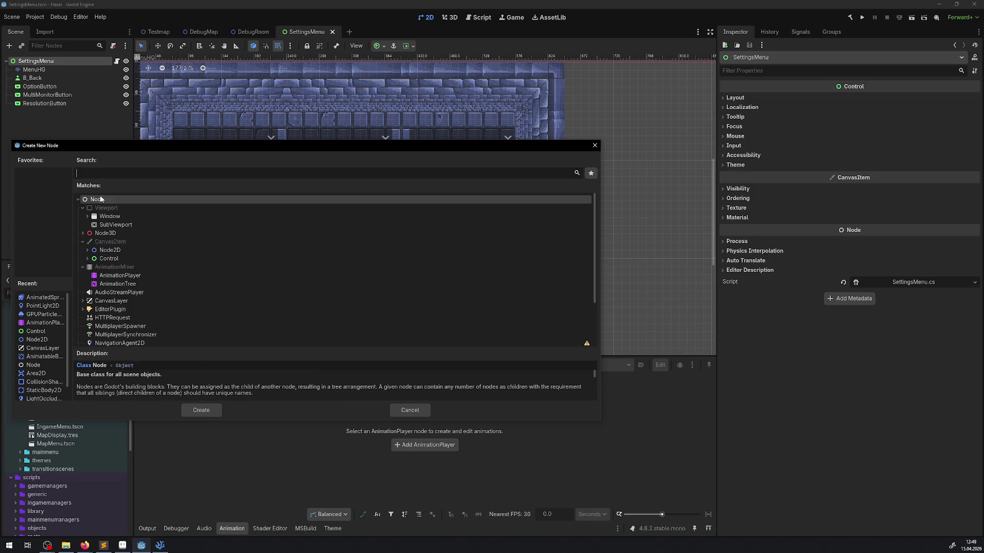
{"action": "left_click", "coordinate": [87, 258]}
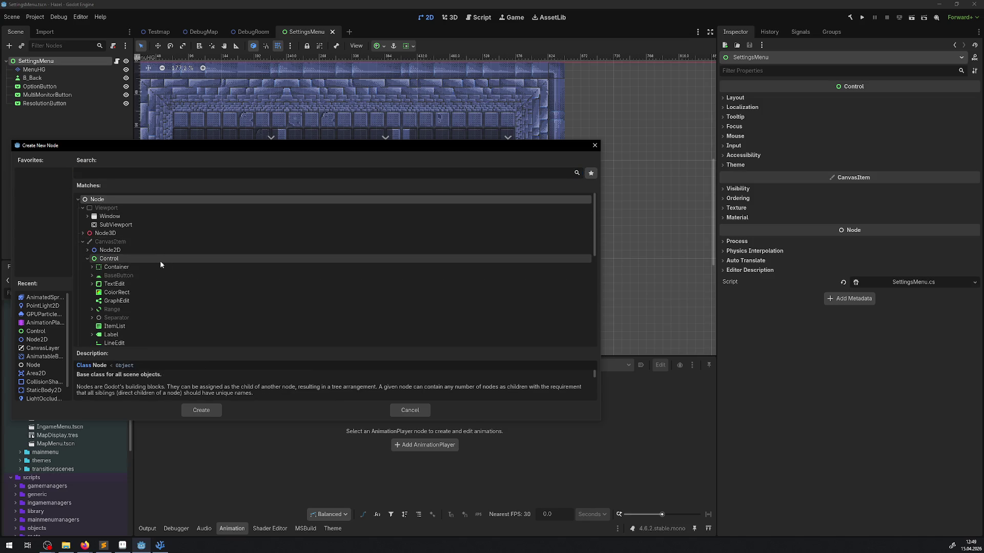
{"action": "scroll", "coordinate": [151, 264], "scroll_direction": "down", "scroll_amount": 2}
{"action": "scroll", "coordinate": [152, 266], "scroll_direction": "down", "scroll_amount": 3}
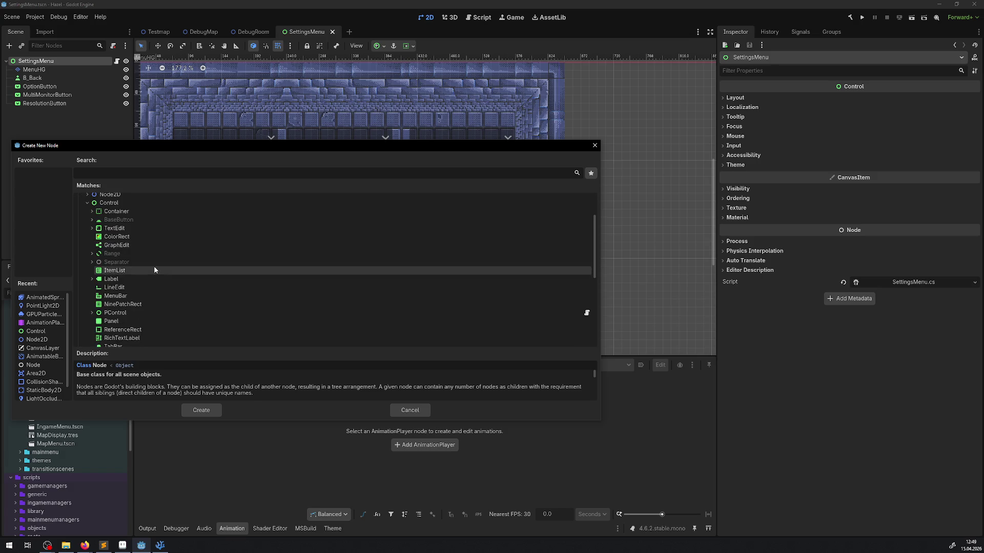
{"action": "scroll", "coordinate": [154, 266], "scroll_direction": "up", "scroll_amount": 3}
{"action": "scroll", "coordinate": [165, 272], "scroll_direction": "down", "scroll_amount": 1}
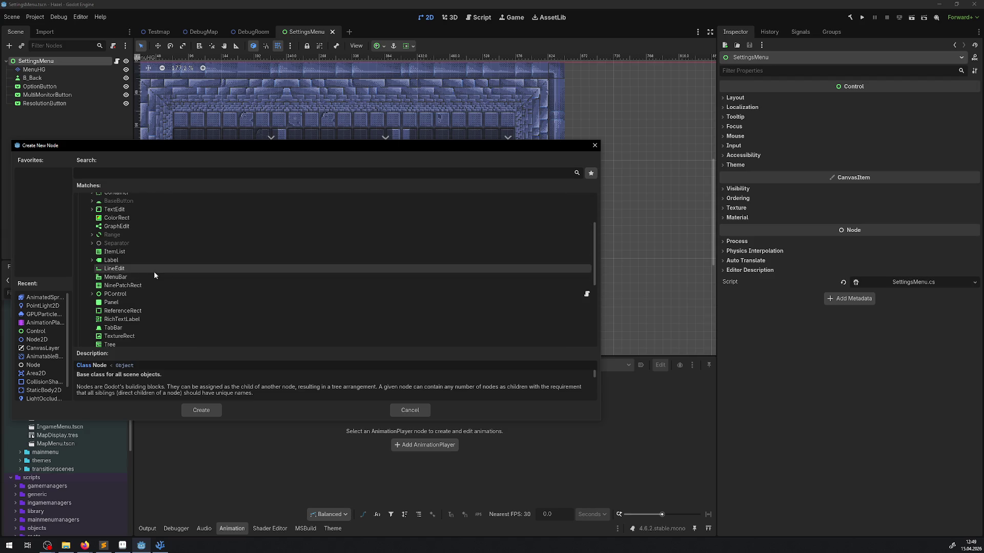
{"action": "scroll", "coordinate": [197, 249], "scroll_direction": "down", "scroll_amount": 1}
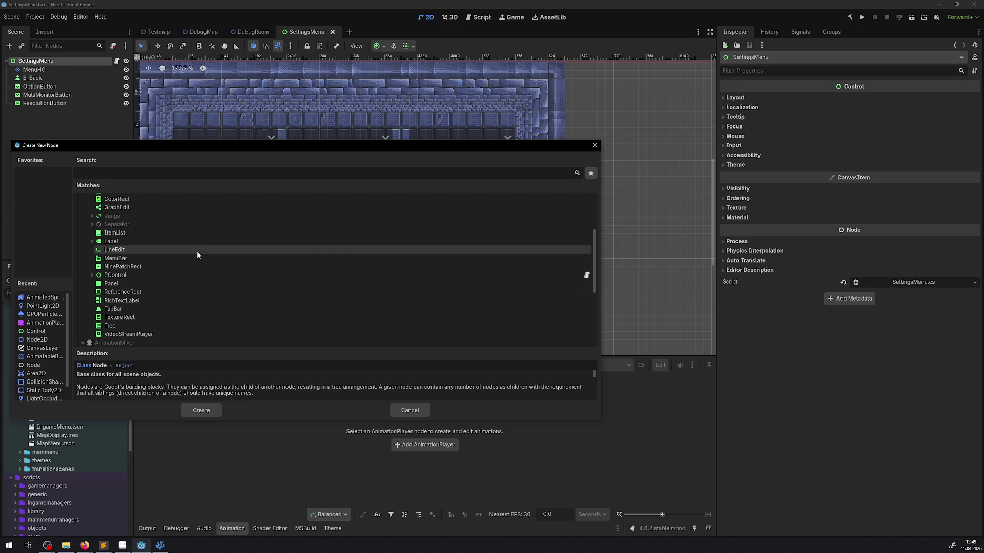
{"action": "scroll", "coordinate": [196, 259], "scroll_direction": "down", "scroll_amount": 1}
Collapse AnimationMixer and expand BaseButton, then Button, revealing OptionButton
{"action": "left_click", "coordinate": [82, 324]}
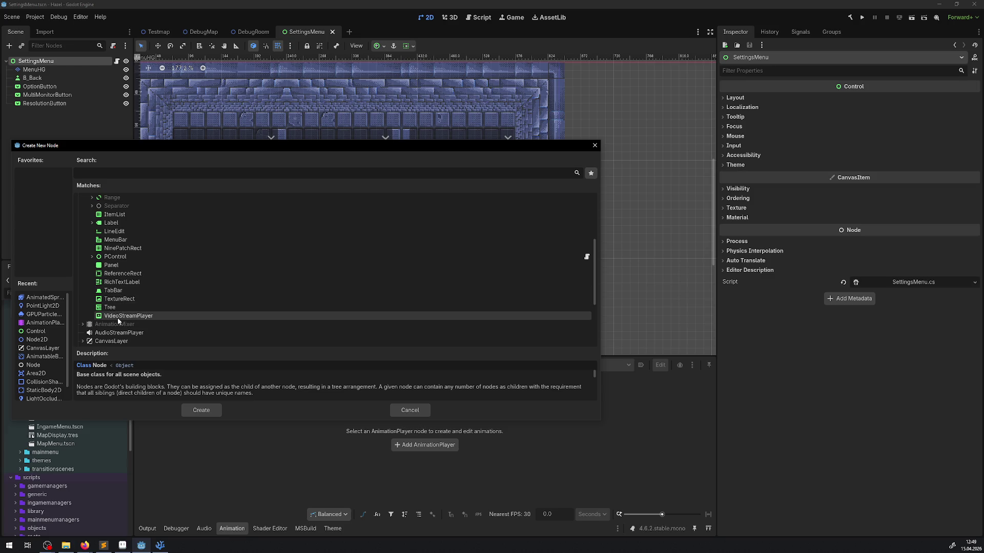
{"action": "scroll", "coordinate": [117, 287], "scroll_direction": "up", "scroll_amount": 2}
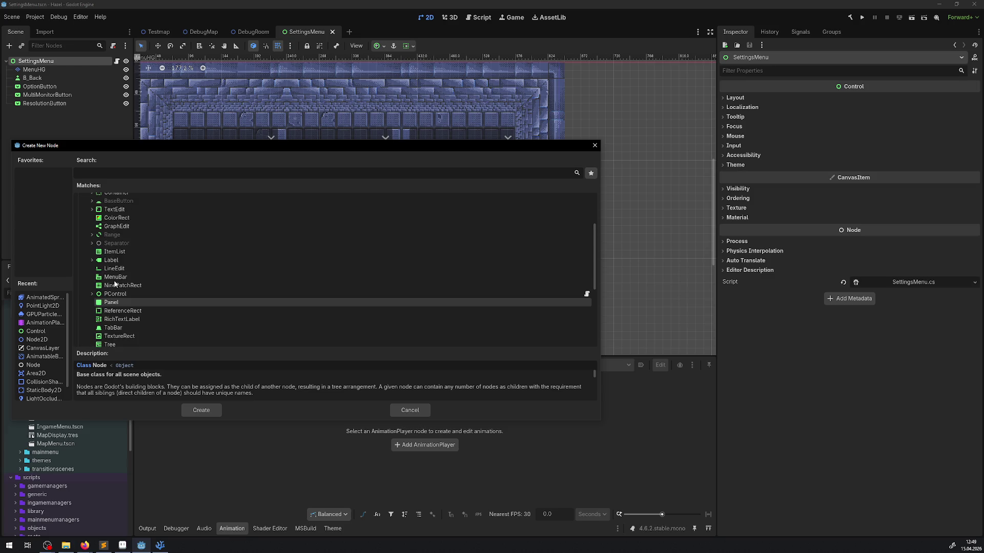
{"action": "left_click", "coordinate": [92, 235]}
{"action": "left_click", "coordinate": [92, 236]}
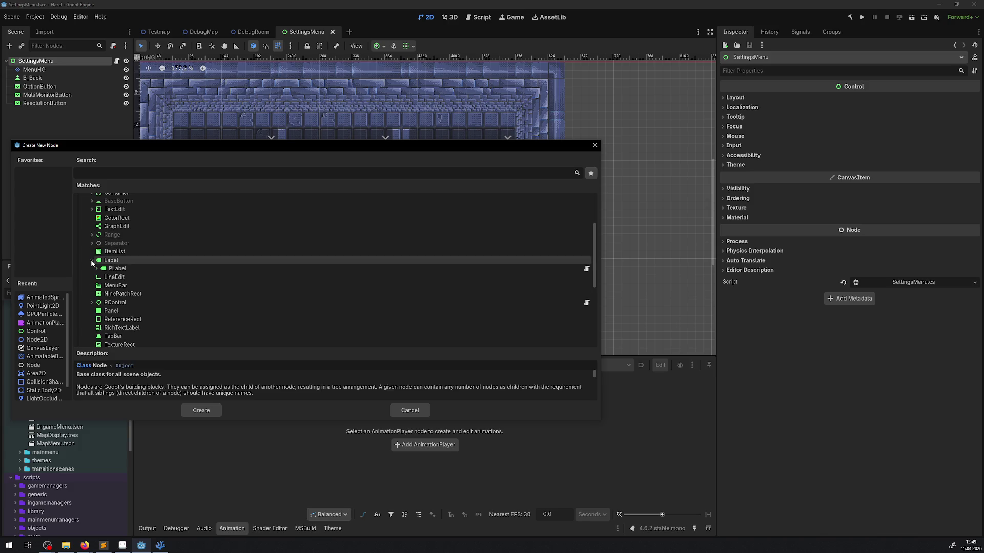
{"action": "scroll", "coordinate": [93, 277], "scroll_direction": "up", "scroll_amount": 2}
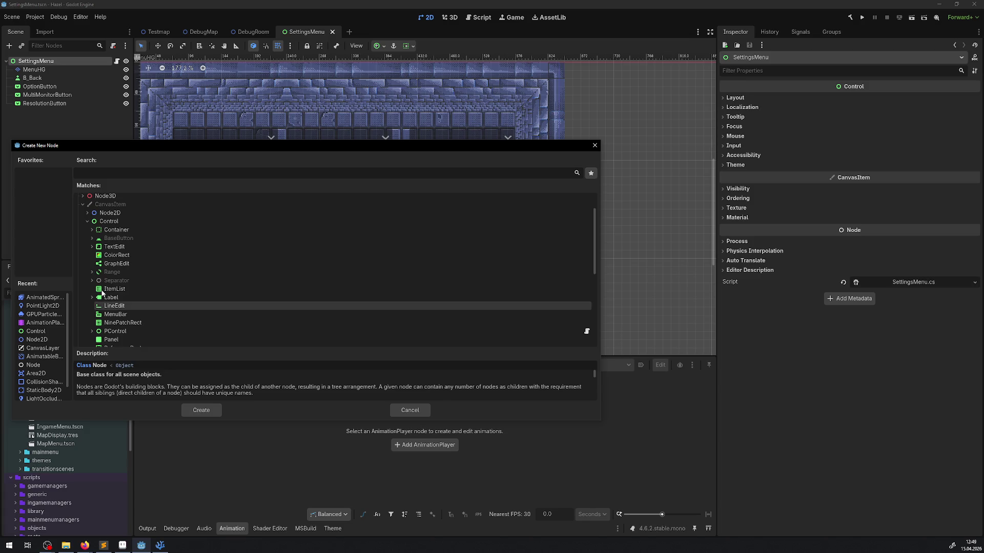
{"action": "left_click", "coordinate": [93, 238]}
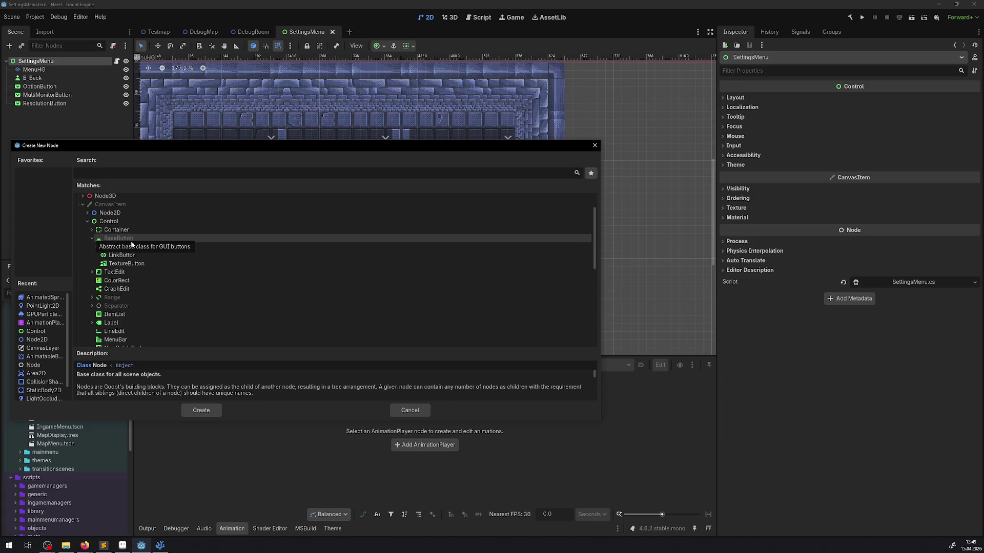
{"action": "left_click", "coordinate": [97, 247]}
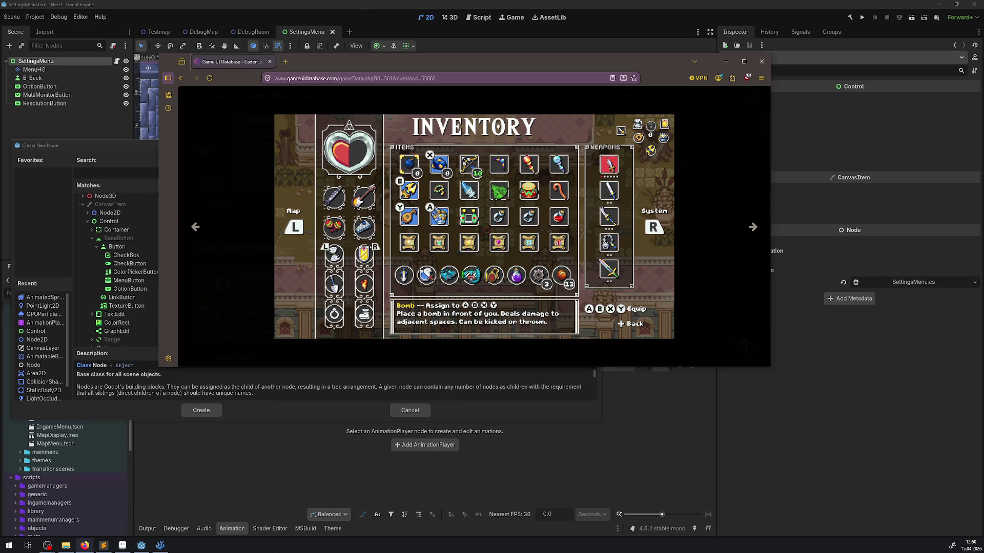
{"action": "key", "text": "alt+Tab"}
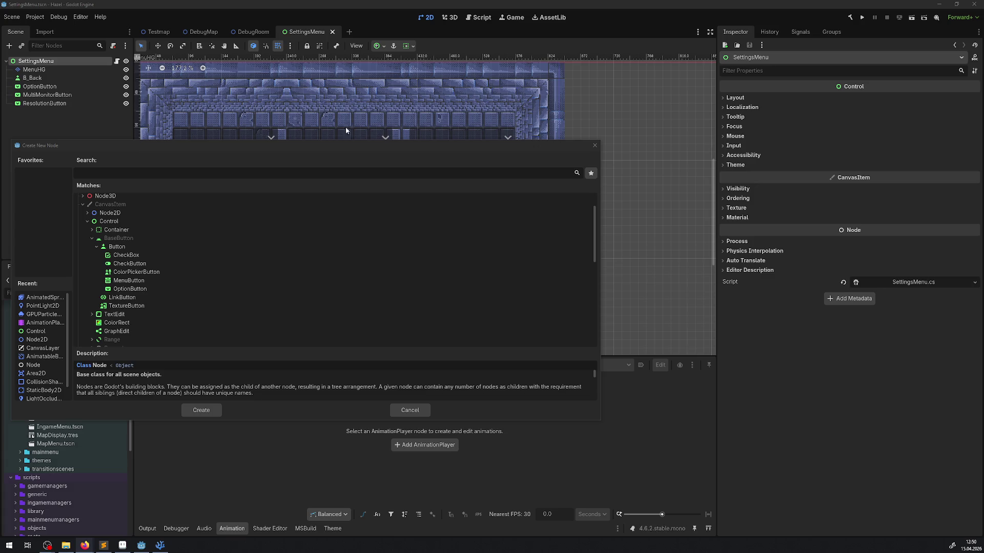
Duplicate the existing OptionButton and drag the copy below the top row
{"action": "left_click", "coordinate": [595, 145]}
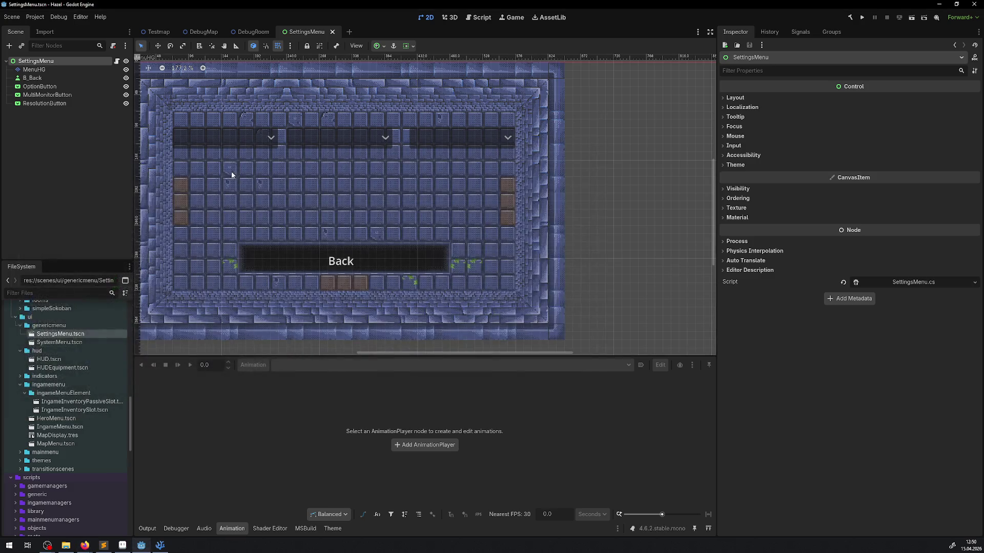
{"action": "left_click", "coordinate": [330, 138]}
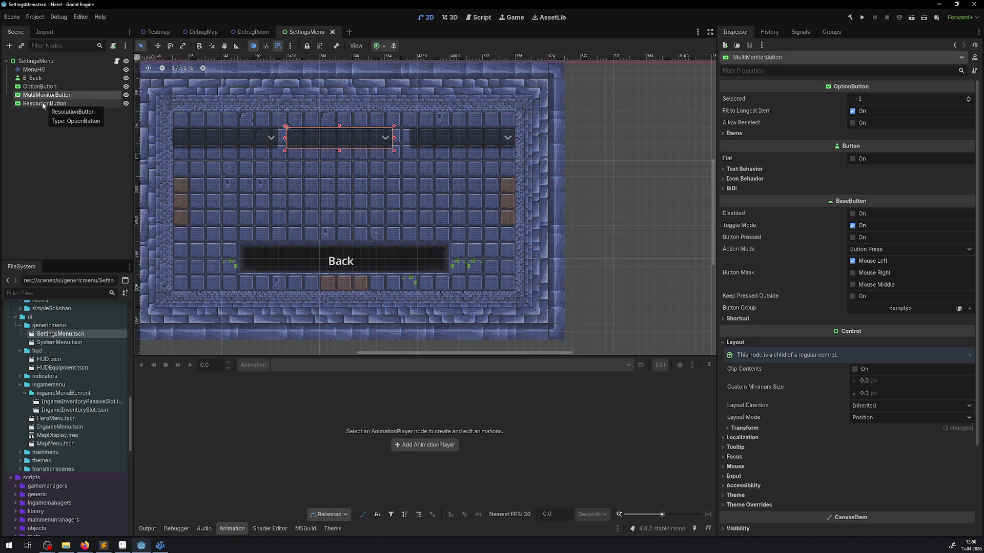
{"action": "left_click", "coordinate": [38, 87]}
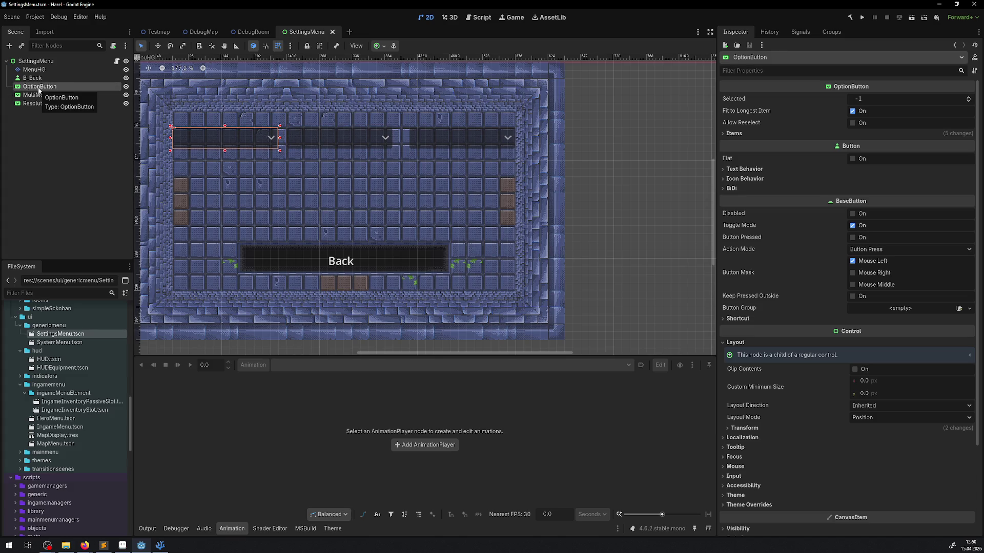
{"action": "key", "text": "ctrl+d"}
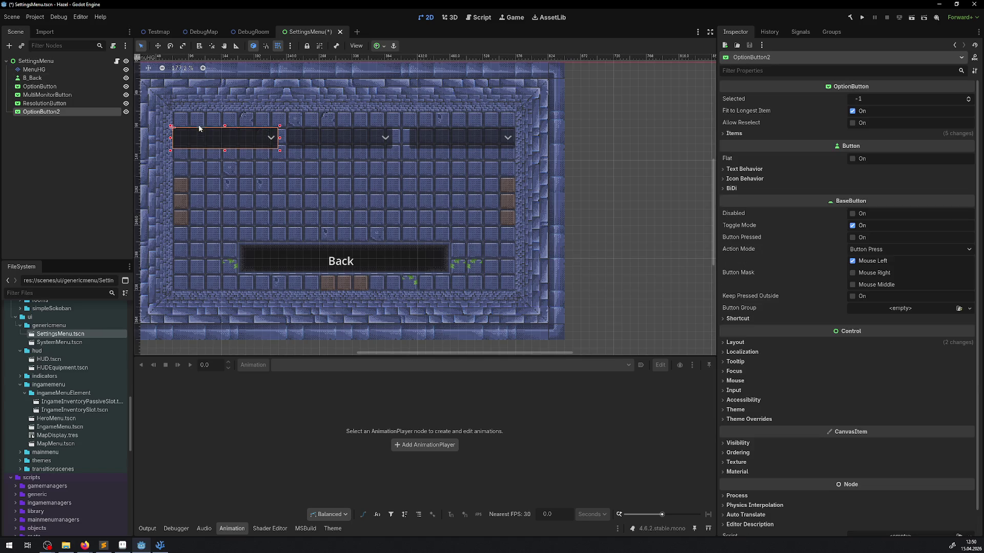
{"action": "mouse_move", "coordinate": [211, 140]}
{"action": "left_mouse_down"}
{"action": "mouse_move", "coordinate": [362, 178]}
{"action": "mouse_move", "coordinate": [312, 162]}
{"action": "mouse_move", "coordinate": [462, 172]}
{"action": "mouse_move", "coordinate": [326, 176]}
{"action": "left_mouse_up"}
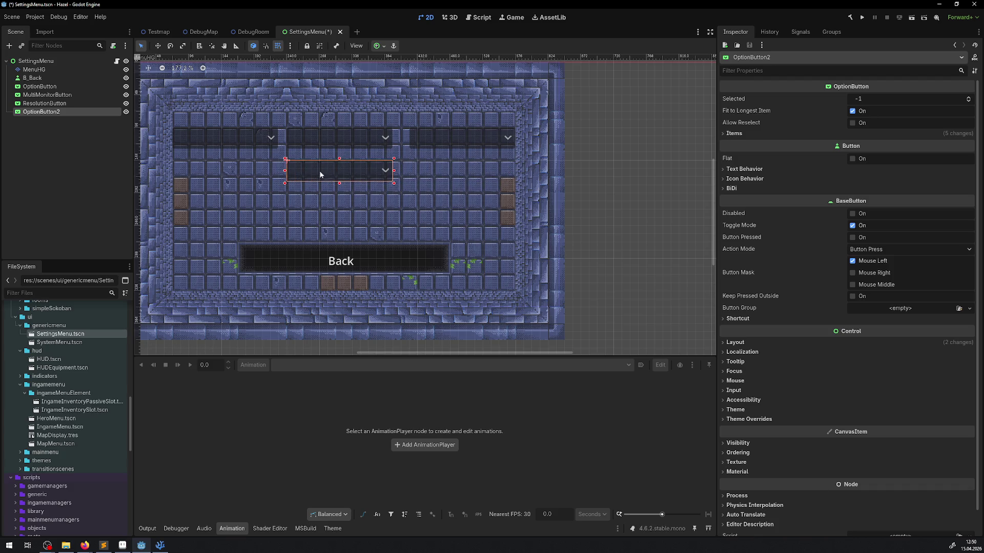
Copy the WindowSetMode text from SettingsMenu.cs to reuse as the node name
{"action": "double_click", "coordinate": [50, 114]}
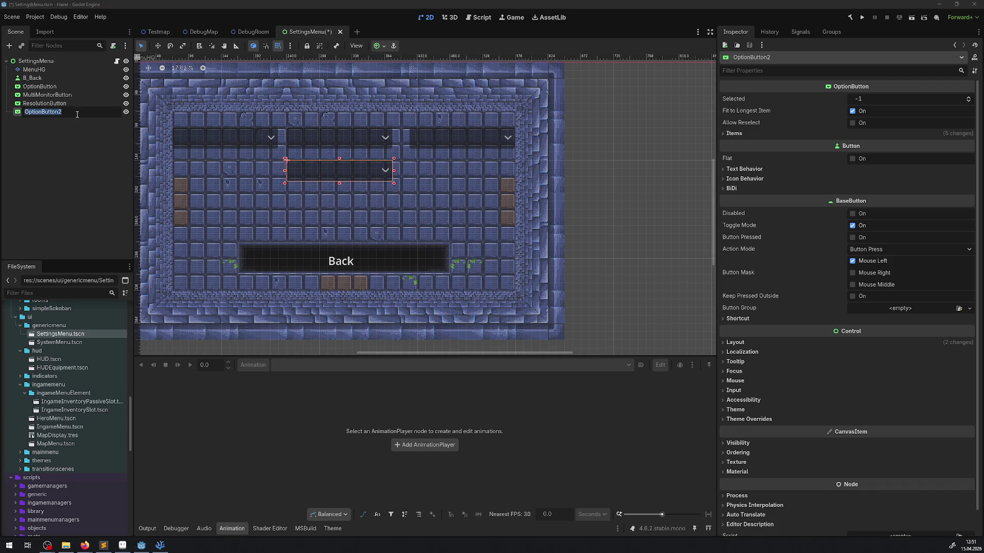
{"action": "left_click", "coordinate": [160, 545]}
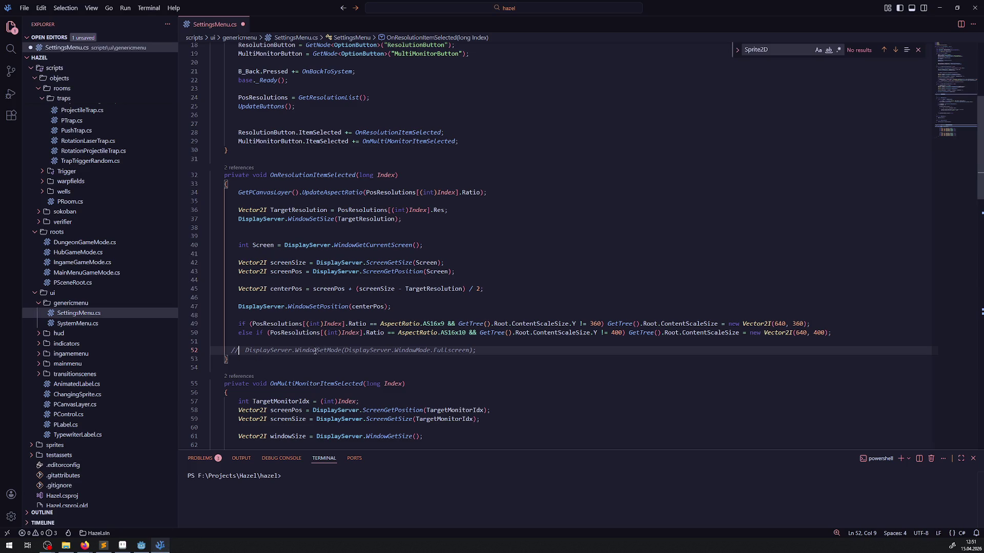
{"action": "left_click_drag", "start_coordinate": [295, 351], "coordinate": [342, 350]}
{"action": "key", "text": "ctrl+c"}
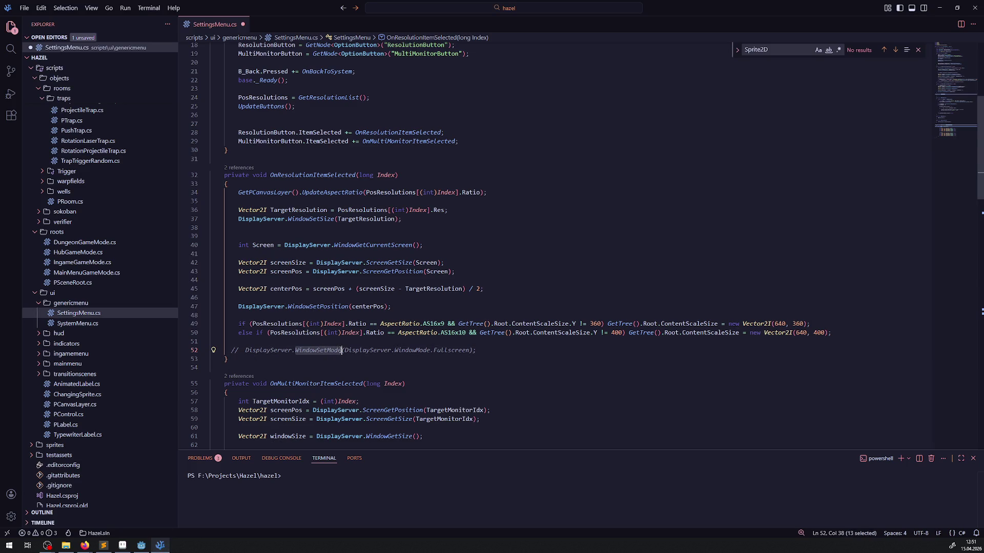
{"action": "left_click", "coordinate": [141, 545]}
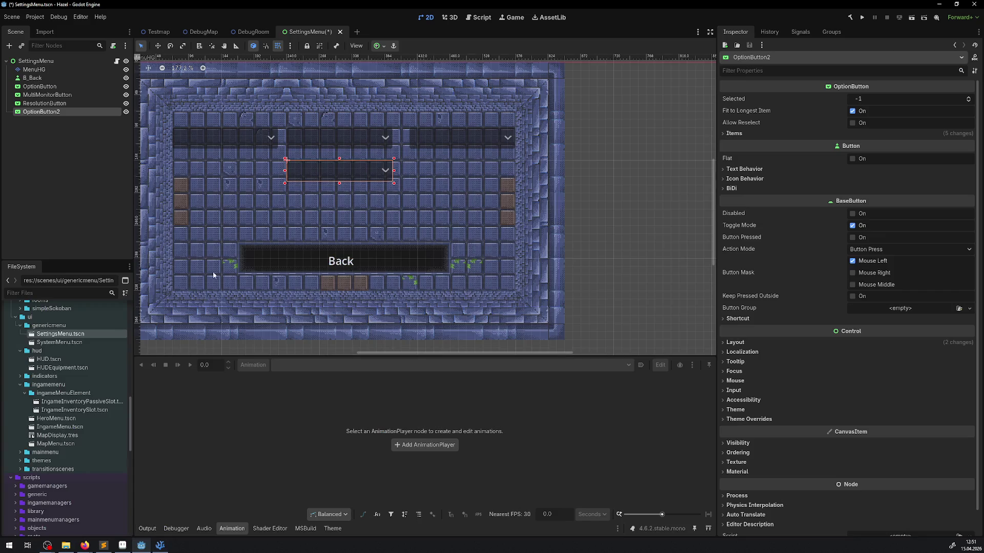
Rename the copy WindowModeButton and open the SettingsMenu root's script
{"action": "double_click", "coordinate": [50, 112]}
{"action": "key", "text": "ctrl+v"}
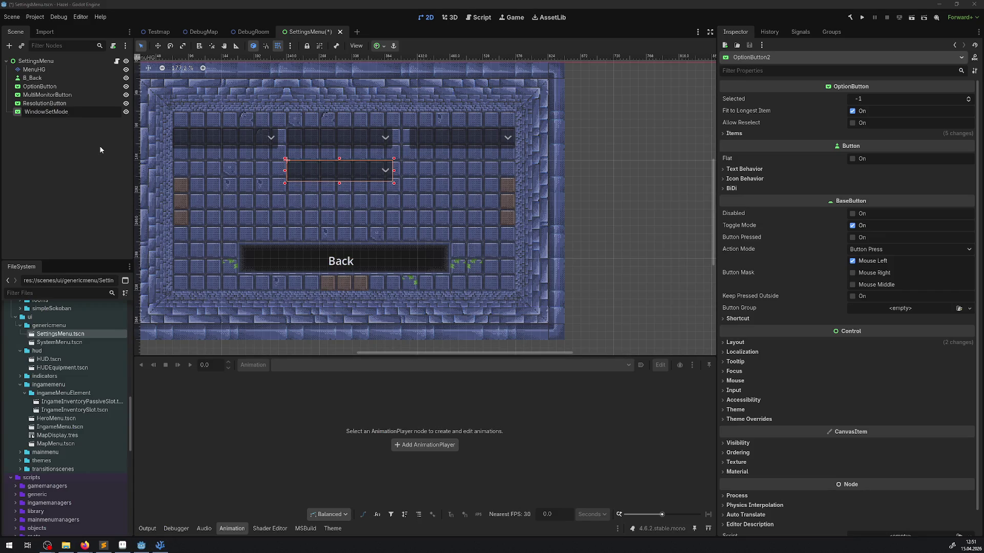
{"action": "key", "text": "Left"}
{"action": "key", "text": "Left"}
{"action": "key", "text": "Left"}
{"action": "key", "text": "BackSpace"}
{"action": "key", "text": "BackSpace"}
{"action": "key", "text": "BackSpace"}
{"action": "key", "text": "End"}
{"action": "type", "text": "Button"}
{"action": "key", "text": "ctrl+a"}
{"action": "key", "text": "ctrl+c"}
{"action": "key", "text": "Return"}
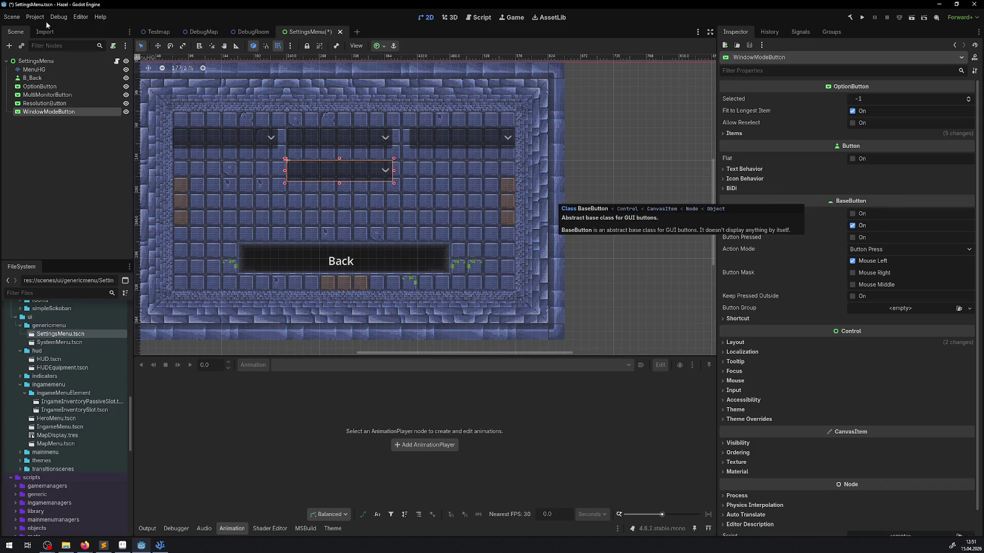
{"action": "left_click", "coordinate": [115, 62]}
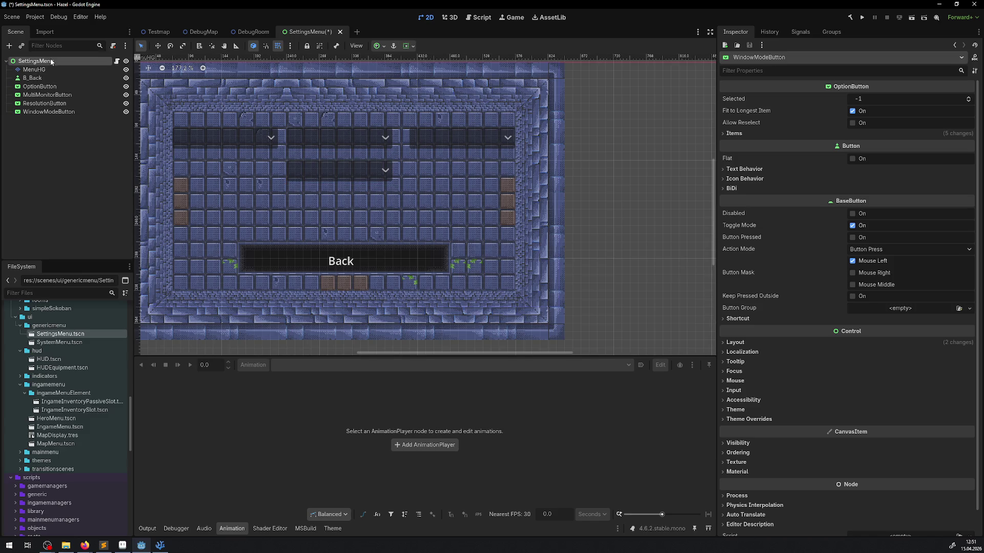
{"action": "left_click", "coordinate": [117, 62]}
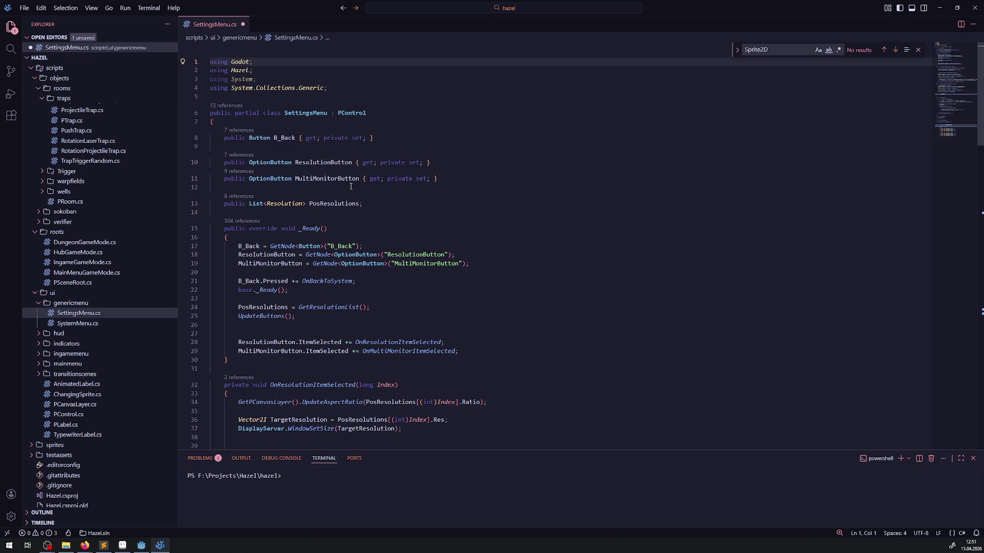
Duplicate the MultiMonitorButton property declaration as WindowModeButton and save the script
{"action": "left_click", "coordinate": [378, 209]}
{"action": "key", "text": "ctrl+s"}
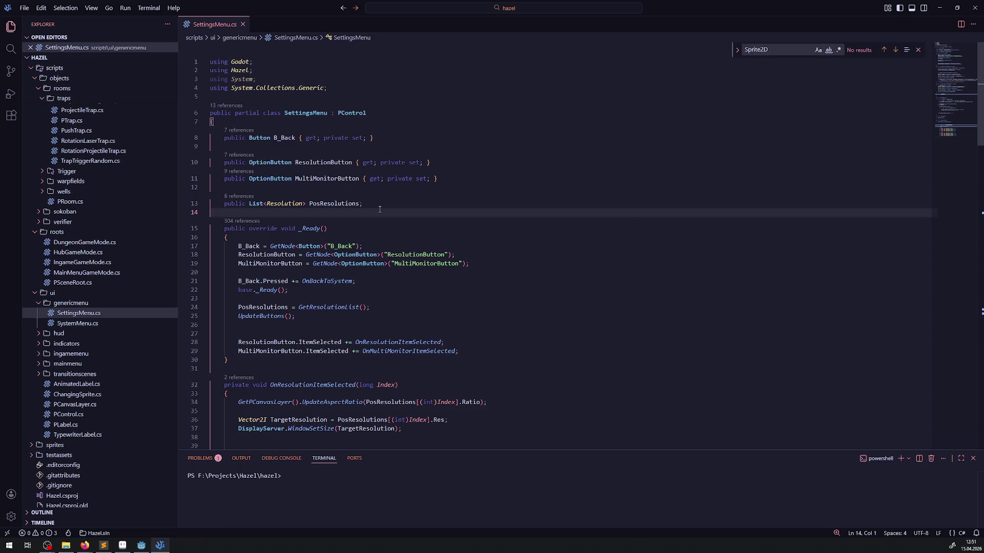
{"action": "double_click", "coordinate": [335, 179]}
{"action": "key", "text": "shift+alt+Down"}
{"action": "type", "text": "WindowModeButton"}
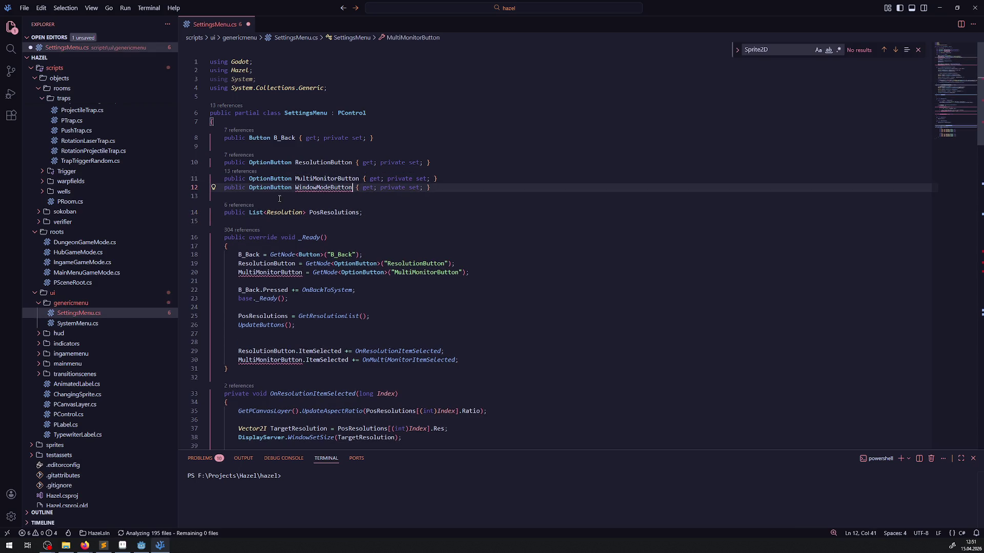
{"action": "key", "text": "ctrl+s"}
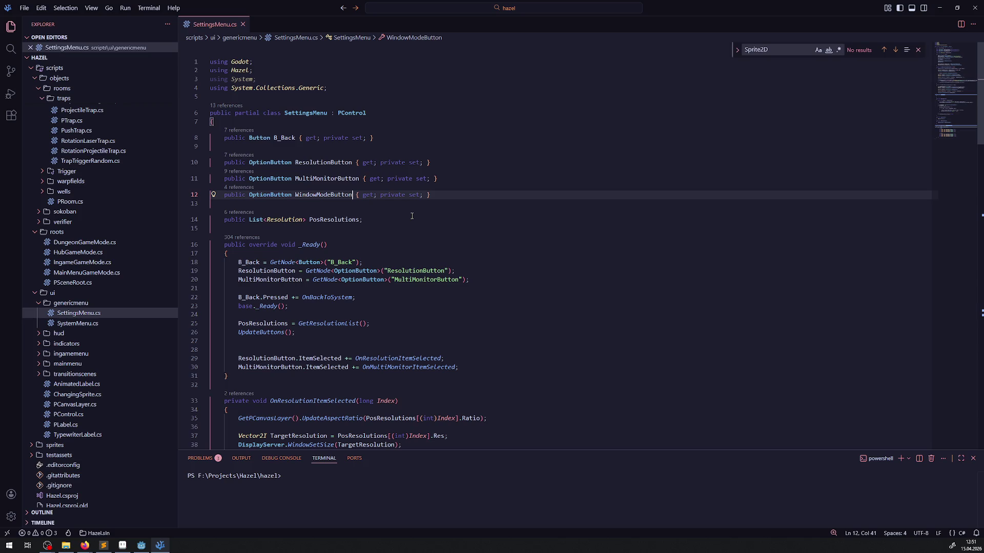
Duplicate the MultiMonitorButton GetNode line in _Ready so it fetches the WindowModeButton node
{"action": "left_click", "coordinate": [347, 281]}
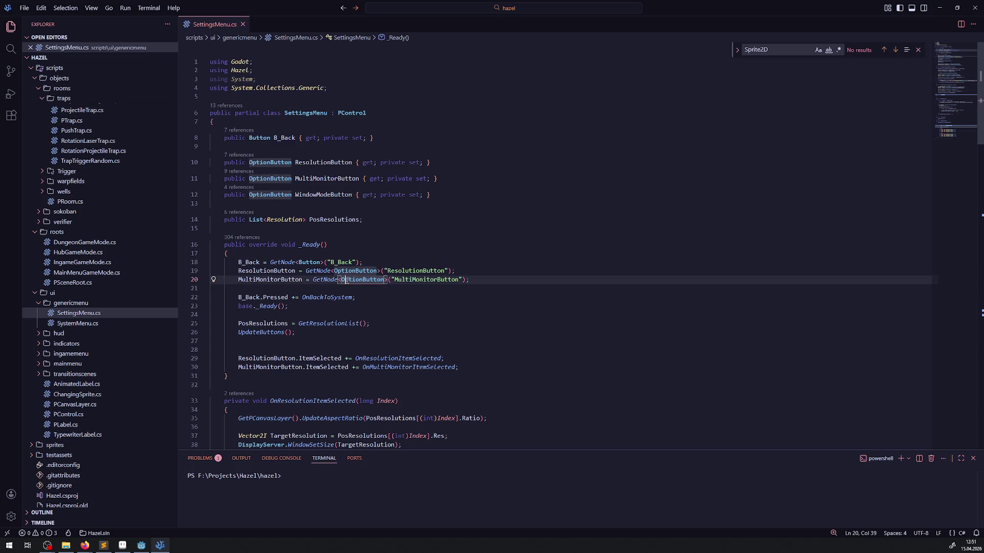
{"action": "key", "text": "shift+alt+Down"}
{"action": "left_click", "coordinate": [278, 290]}
{"action": "double_click", "coordinate": [279, 288]}
{"action": "type", "text": "WindowModeButton = GetNode<OptionButton>(\"MultiMonitorButton\");"}
{"action": "double_click", "coordinate": [425, 289]}
{"action": "type", "text": "WindowModeButton"}
Duplicate the MultiMonitorButton ItemSelected subscription and retarget it to WindowModeButton
{"action": "scroll", "coordinate": [463, 309], "scroll_direction": "down", "scroll_amount": 3}
{"action": "left_click", "coordinate": [390, 299]}
{"action": "key", "text": "shift+alt+Down"}
{"action": "left_click", "coordinate": [274, 308]}
{"action": "double_click", "coordinate": [275, 308]}
{"action": "type", "text": "WindowModeButton"}
{"action": "key", "text": "Down"}
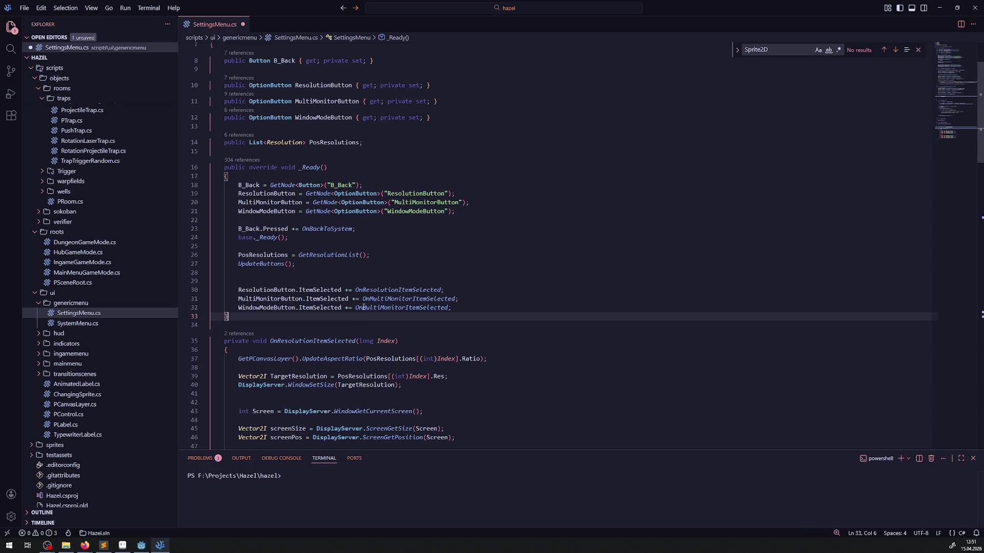
Rename the duplicated subscription's handler to OnWindowModeItemSelected and copy that name
{"action": "left_click_drag", "start_coordinate": [357, 308], "coordinate": [406, 308]}
{"action": "key", "text": "ctrl+v"}
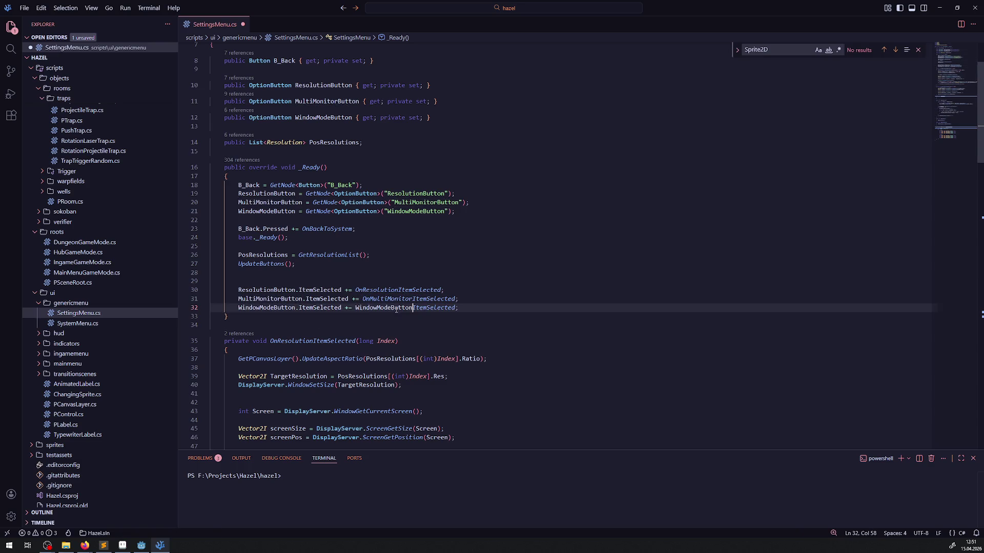
{"action": "left_click", "coordinate": [356, 308]}
{"action": "type", "text": "On"}
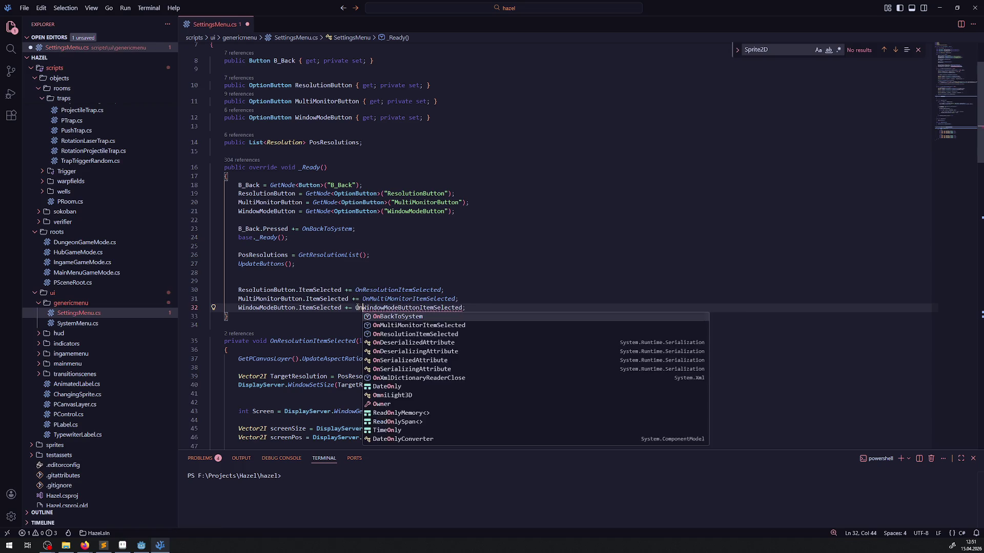
{"action": "key", "text": "Right"}
{"action": "key", "text": "Right"}
{"action": "key", "text": "Right"}
{"action": "key", "text": "BackSpace"}
{"action": "key", "text": "BackSpace"}
{"action": "key", "text": "BackSpace"}
{"action": "key", "text": "BackSpace"}
{"action": "key", "text": "BackSpace"}
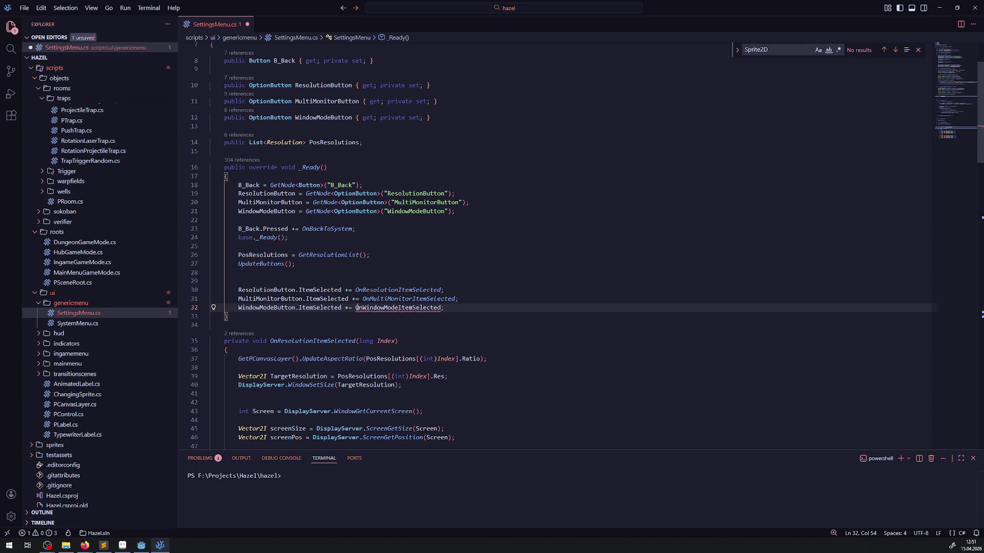
{"action": "double_click", "coordinate": [395, 307]}
{"action": "key", "text": "ctrl+c"}
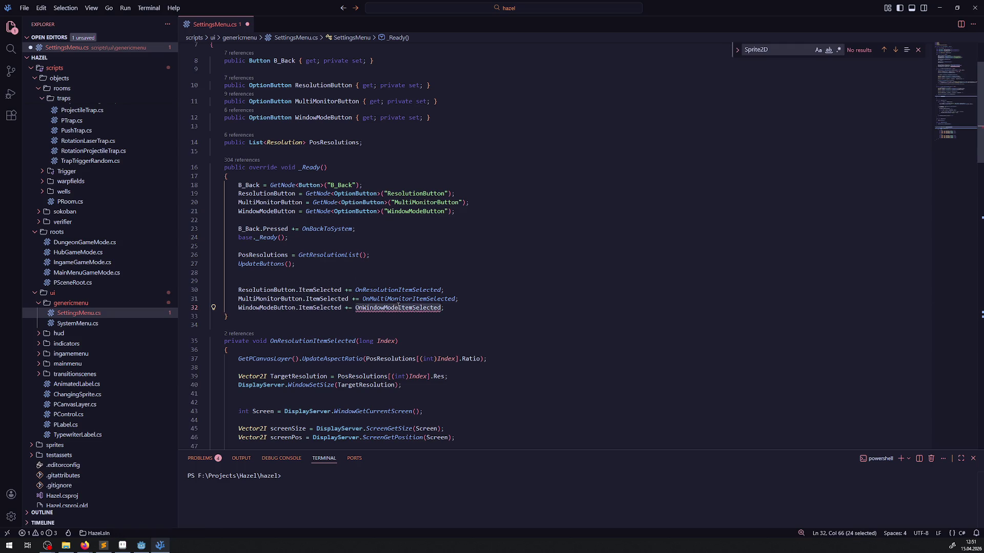
{"action": "double_click", "coordinate": [396, 302]}
Below OnMultiMonitorItemSelected, add an OnWindowModeItemSelected(long Index) method with empty braces
{"action": "scroll", "coordinate": [258, 256], "scroll_direction": "down", "scroll_amount": 10}
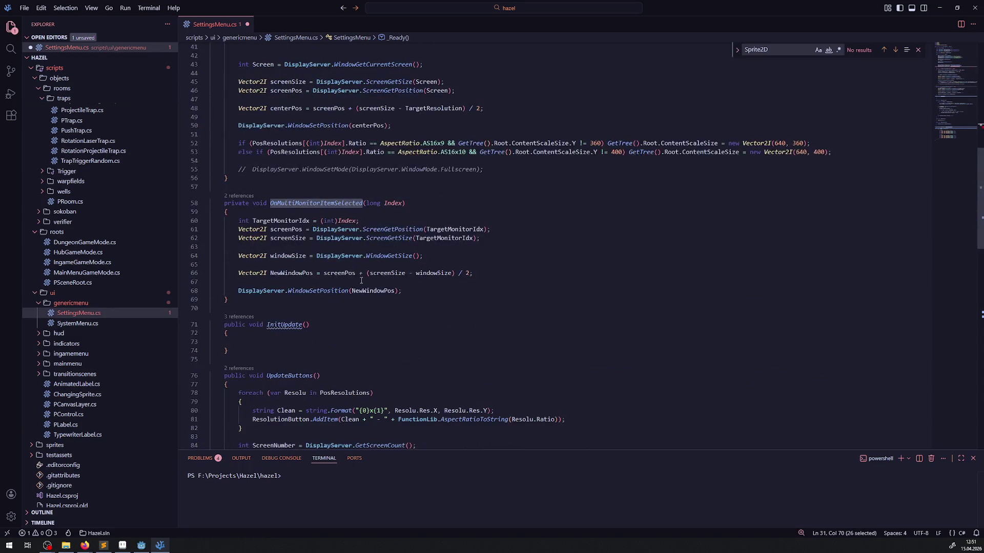
{"action": "left_click", "coordinate": [257, 257]}
{"action": "key", "text": "Return"}
{"action": "key", "text": "Return"}
{"action": "key", "text": "Return"}
{"action": "key", "text": "Up"}
{"action": "key", "text": "ctrl+v"}
{"action": "left_click_drag", "start_coordinate": [363, 145], "coordinate": [368, 155]}
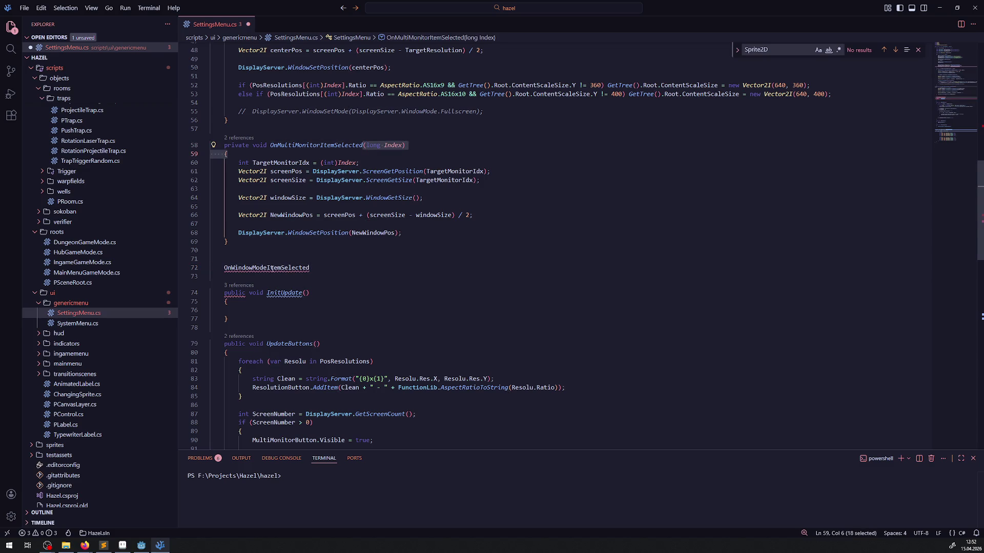
{"action": "key", "text": "ctrl+c"}
{"action": "left_click", "coordinate": [344, 269]}
{"action": "key", "text": "ctrl+v"}
{"action": "key", "text": "Return"}
{"action": "type", "text": "}"}
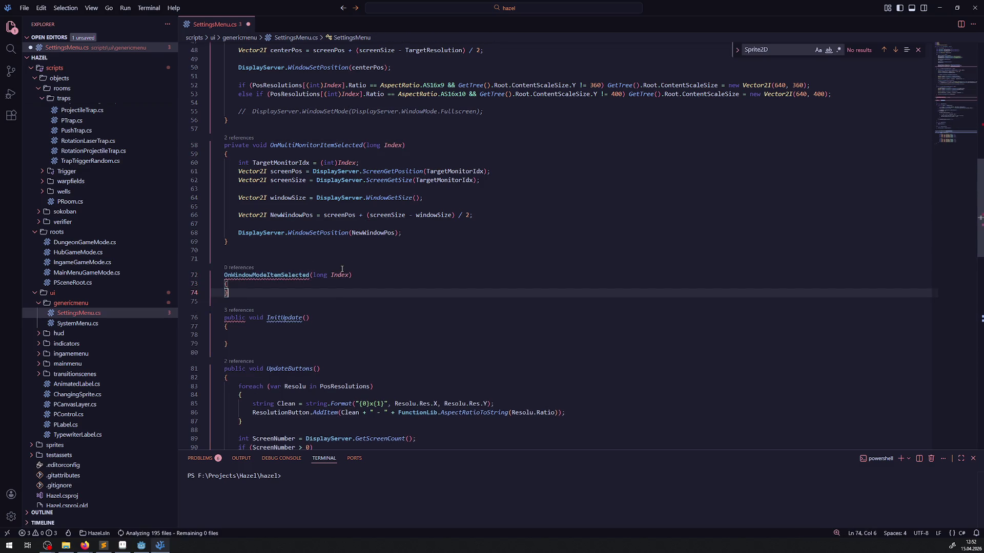
Make the new handler private void and save SettingsMenu.cs
{"action": "left_click", "coordinate": [226, 276]}
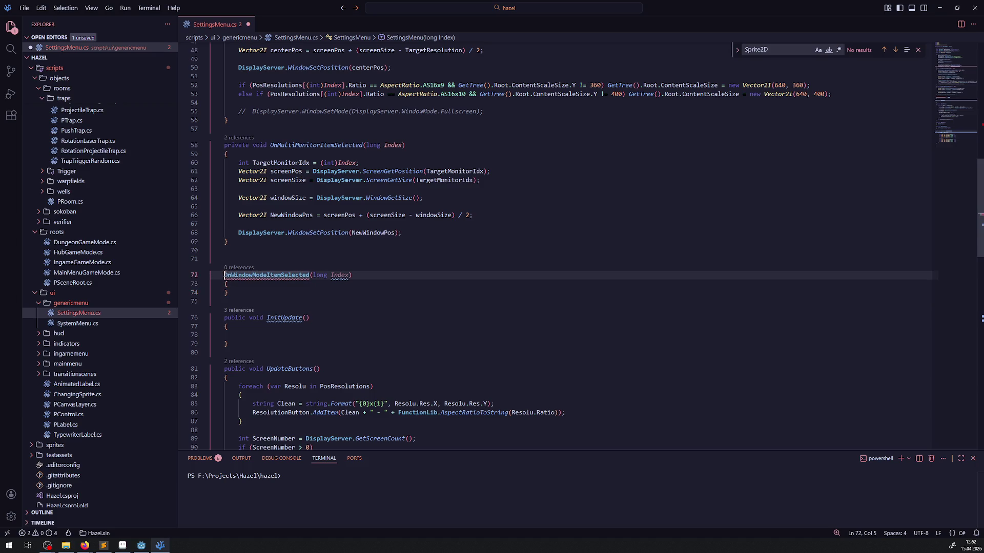
{"action": "type", "text": "private void"}
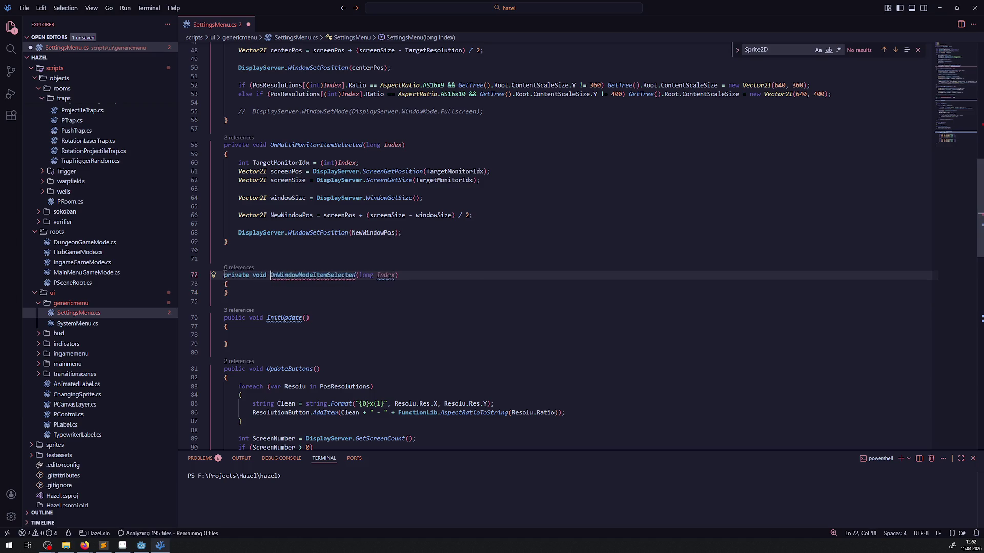
{"action": "key", "text": "ctrl+s"}
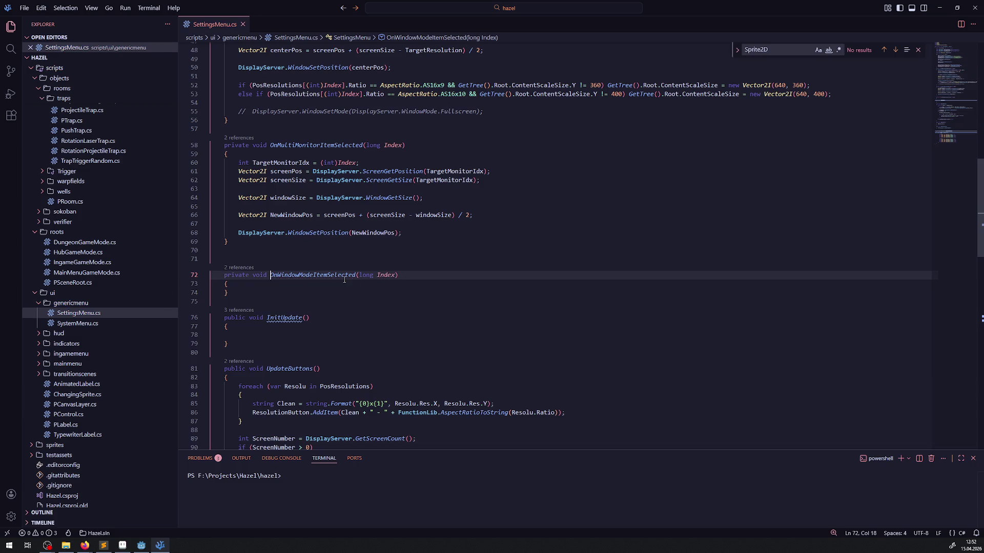
{"action": "scroll", "coordinate": [375, 266], "scroll_direction": "up", "scroll_amount": 5}
{"action": "scroll", "coordinate": [374, 267], "scroll_direction": "up", "scroll_amount": 3}
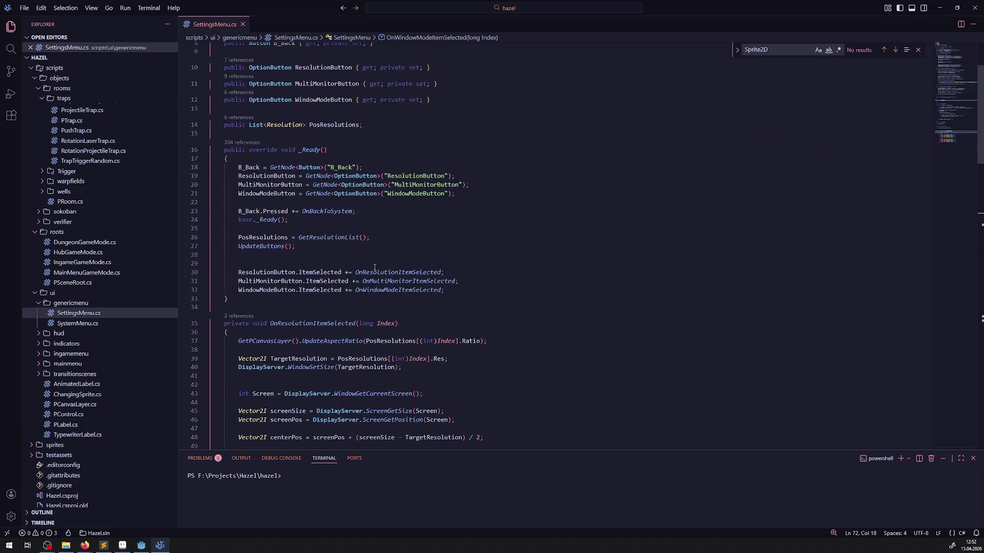